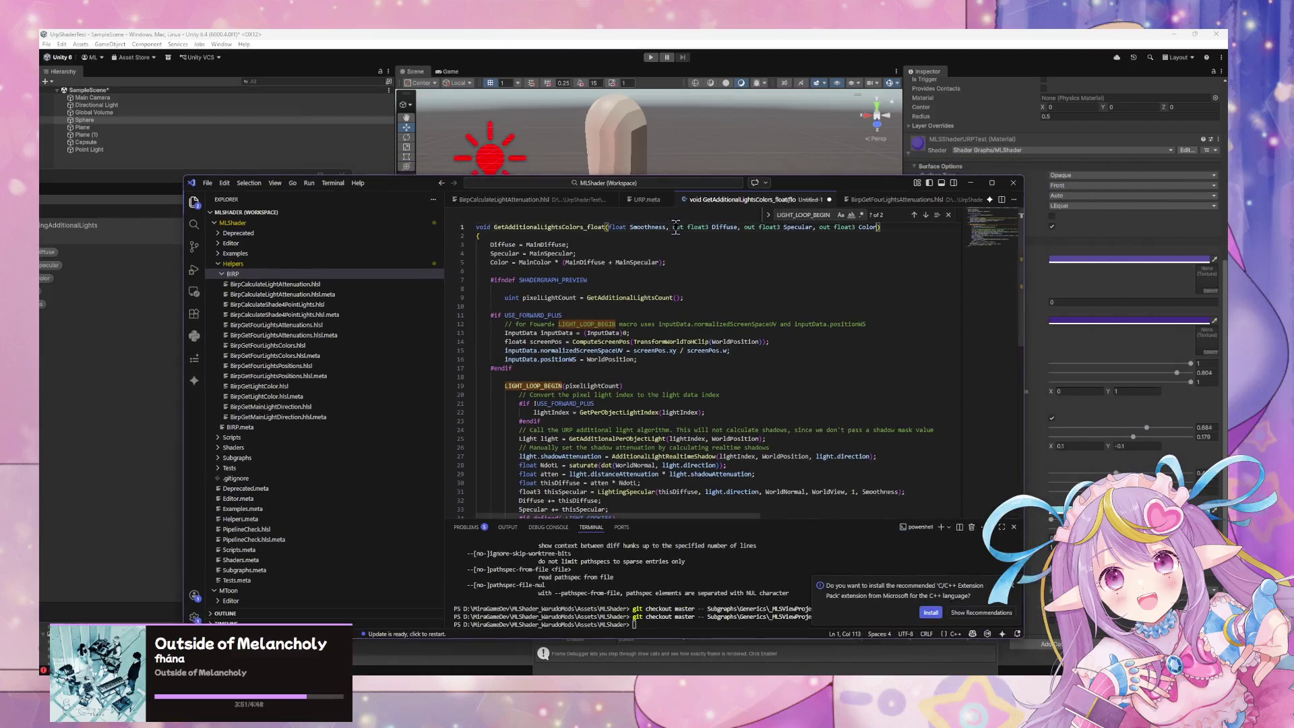
- Prefix the Diffuse, Specular and Color parameter names with Main
{"action": "left_click", "coordinate": [712, 227]}
{"action": "type", "text": "Main"}
{"action": "left_click", "coordinate": [797, 227]}
{"action": "type", "text": "Main"}
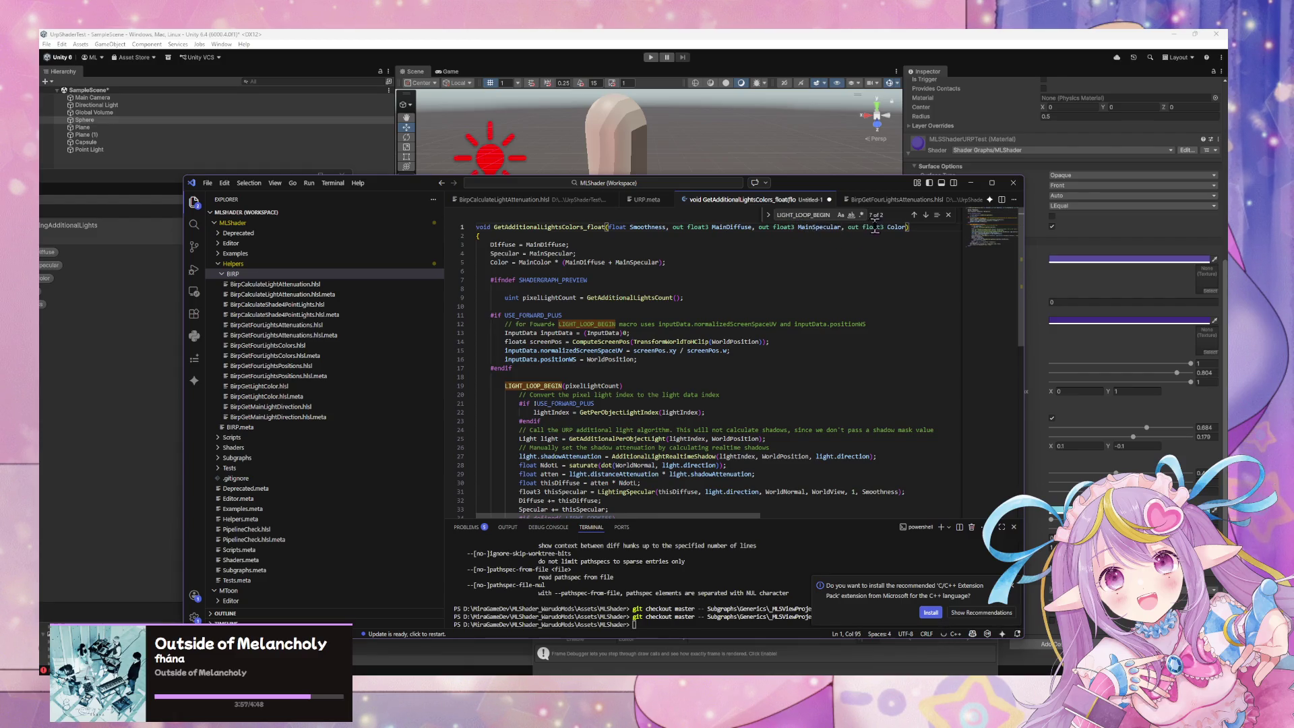
{"action": "left_click", "coordinate": [887, 227]}
{"action": "type", "text": "Ma"}
- Add float3 WorldPosition, WorldNormal and WorldView parameters to the function signature
{"action": "left_click", "coordinate": [676, 227]}
{"action": "key", "text": "Right"}
{"action": "key", "text": "Right"}
{"action": "key", "text": "Right"}
{"action": "key", "text": "Left"}
{"action": "key", "text": "Left"}
{"action": "key", "text": "Left"}
{"action": "key", "text": "Left"}
{"action": "type", "text": ","}
{"action": "key", "text": "BackSpace"}
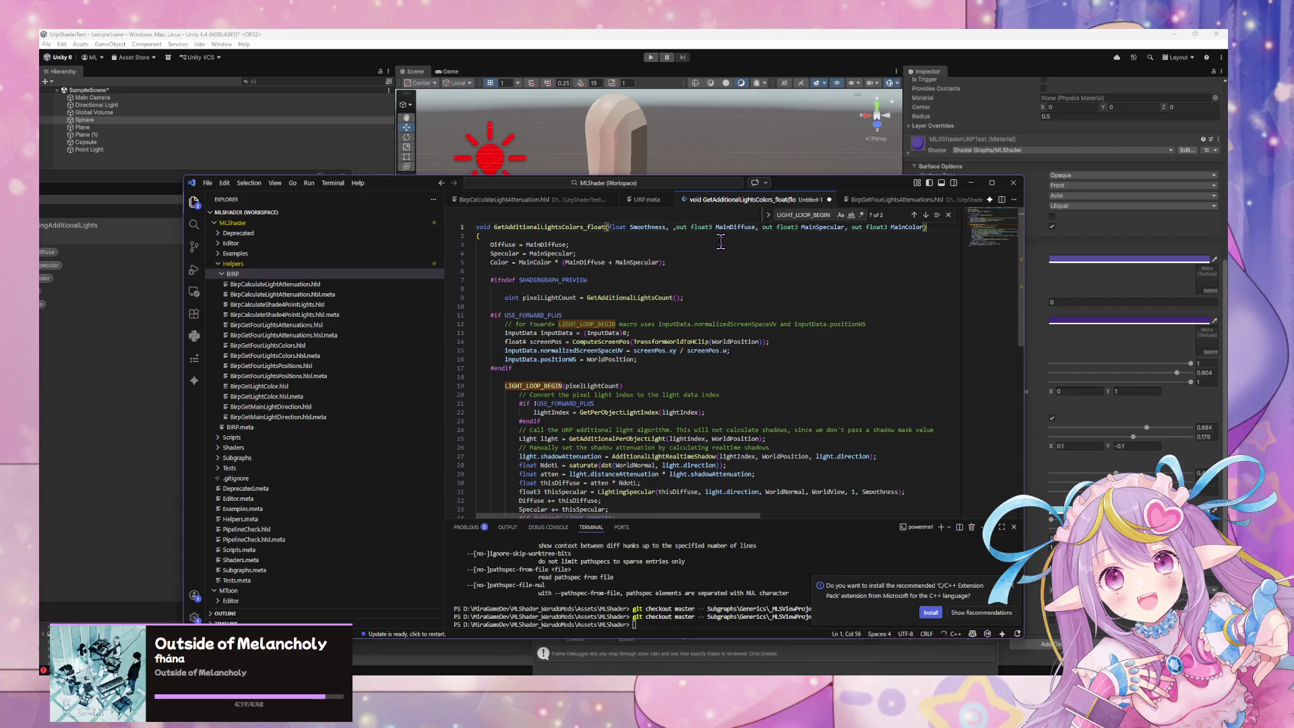
{"action": "type", "text": "float3 "}
{"action": "type", "text": "Wolrd"}
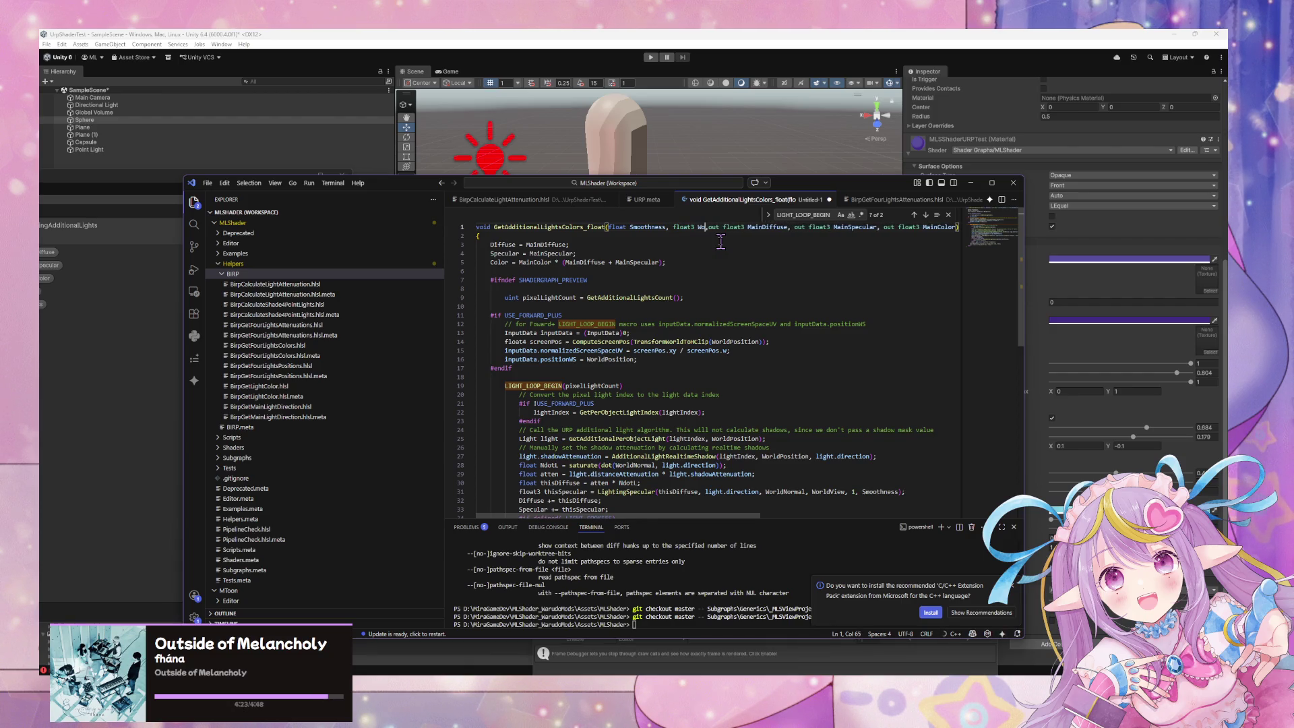
{"action": "key", "text": "BackSpace"}
{"action": "key", "text": "BackSpace"}
{"action": "key", "text": "BackSpace"}
{"action": "type", "text": "rldPosi"}
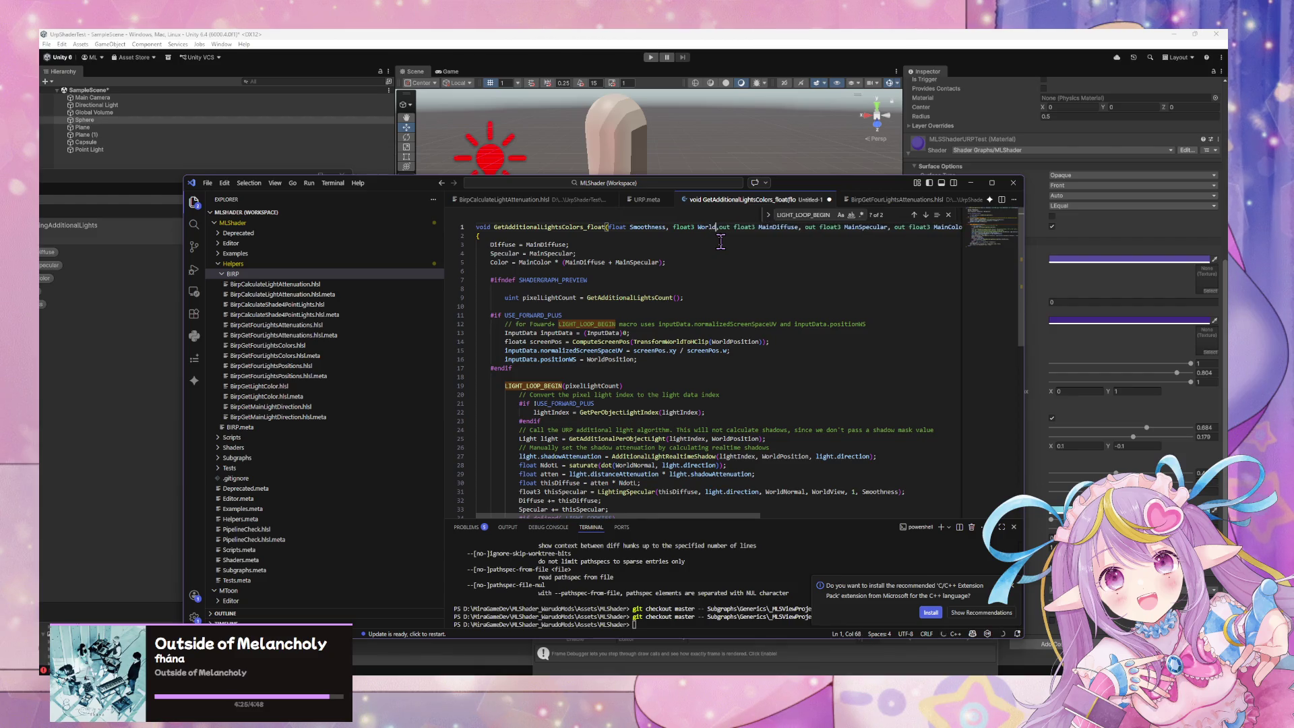
{"action": "type", "text": "tion, fl"}
{"action": "type", "text": "oat3"}
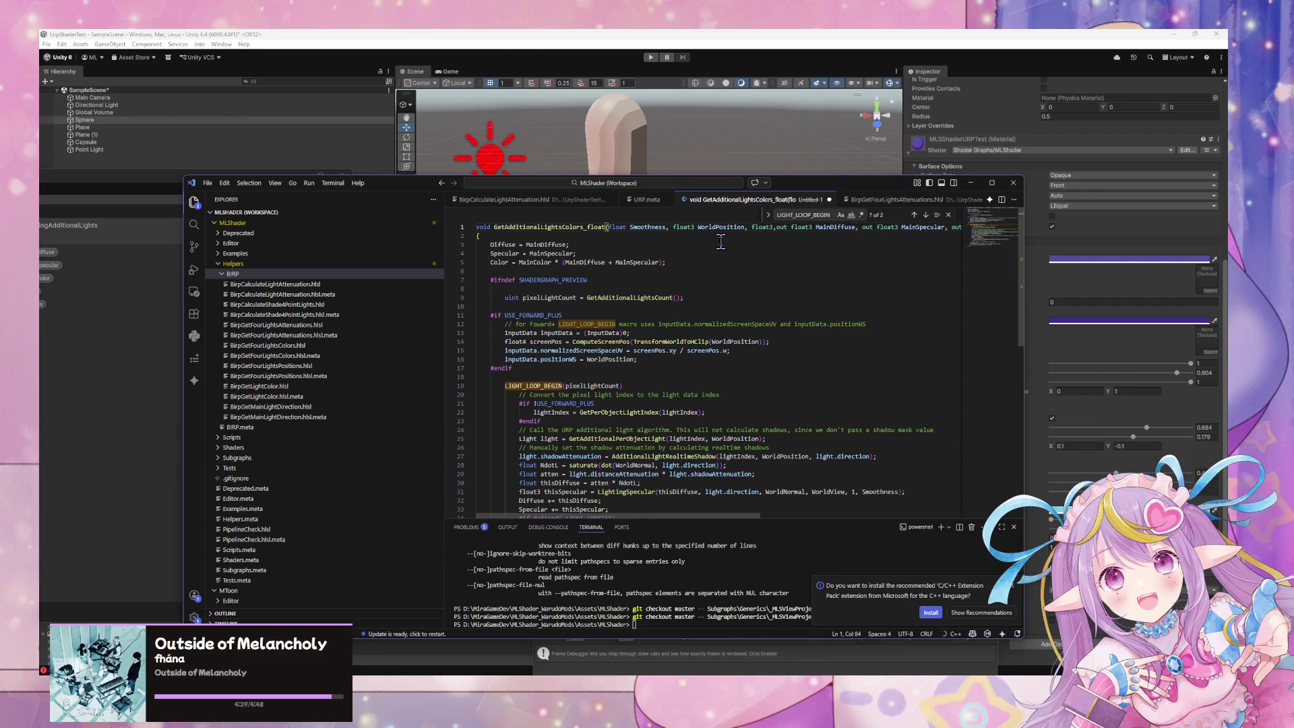
{"action": "type", "text": " WorldNormal"}
{"action": "type", "text": ", float3"}
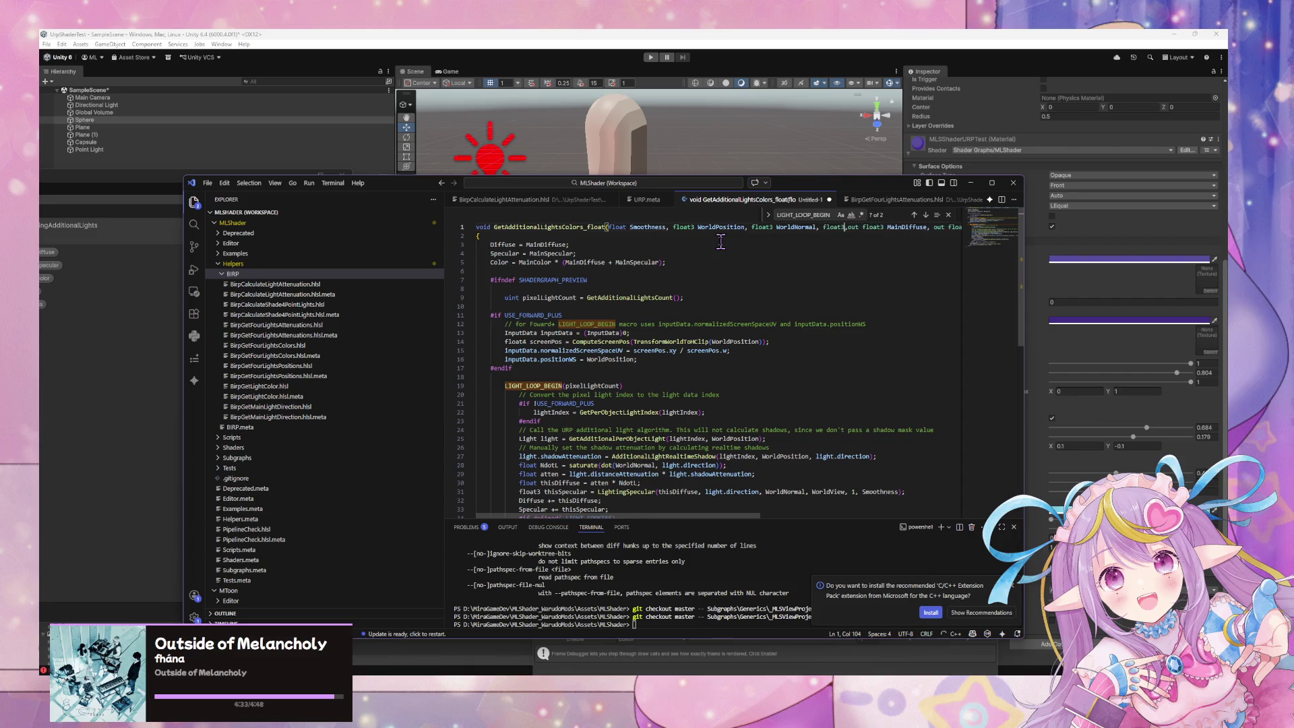
{"action": "type", "text": " Wor"}
{"action": "type", "text": "ldView"}
{"action": "key", "text": "Right"}
{"action": "key", "text": "BackSpace"}
- Run Format Document on the code and begin saving the untitled file
{"action": "key", "text": "ctrl+shift+p"}
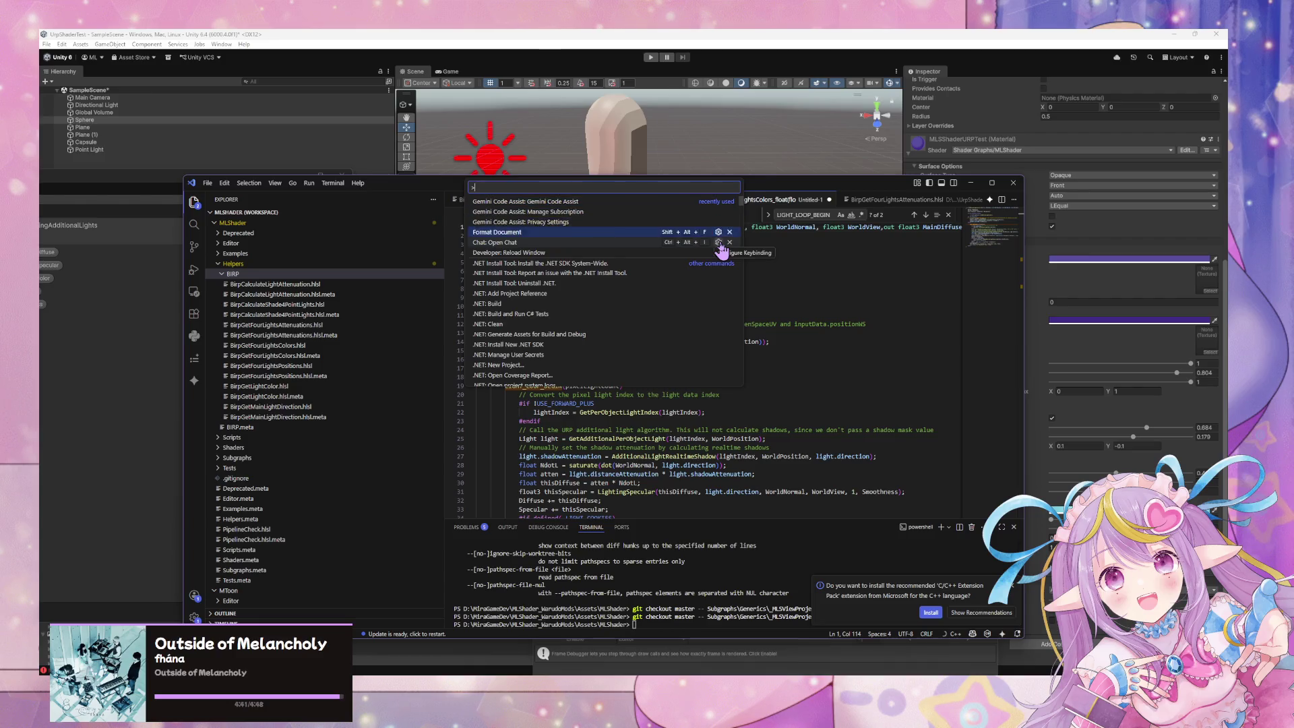
{"action": "key", "text": "Return"}
{"action": "left_click", "coordinate": [659, 412]}
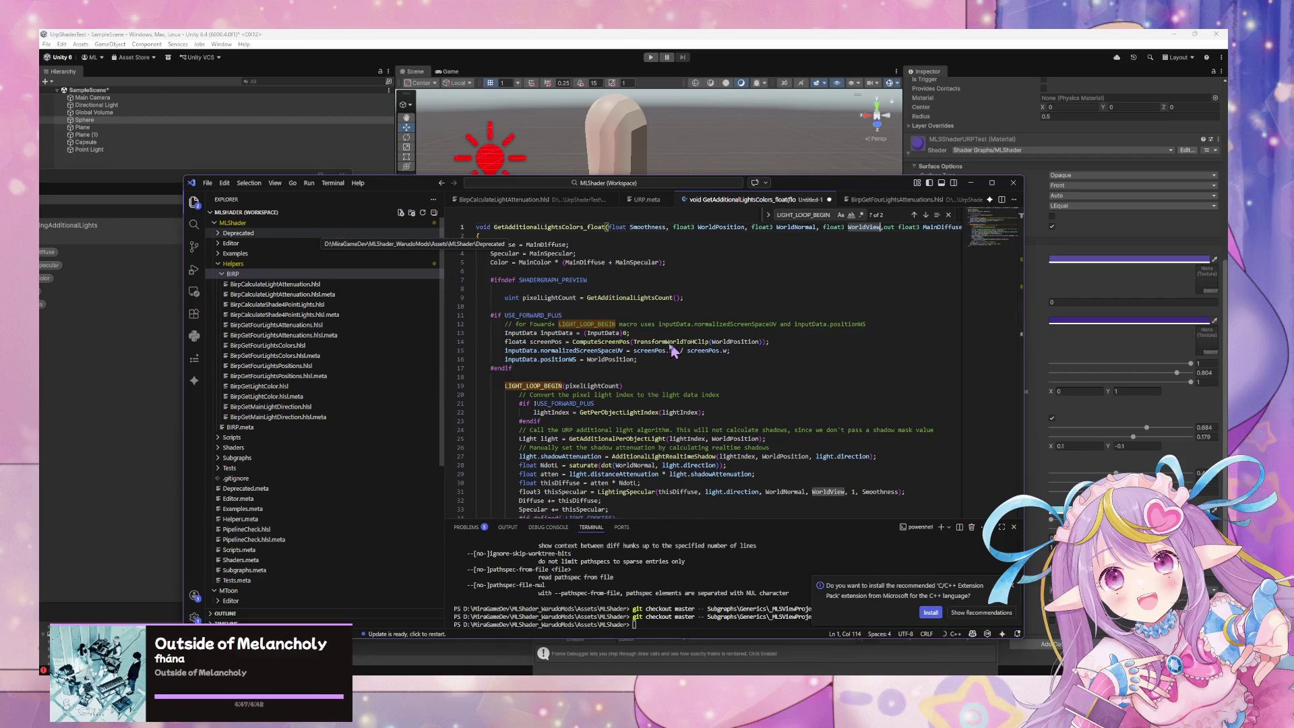
{"action": "key", "text": "ctrl+s"}
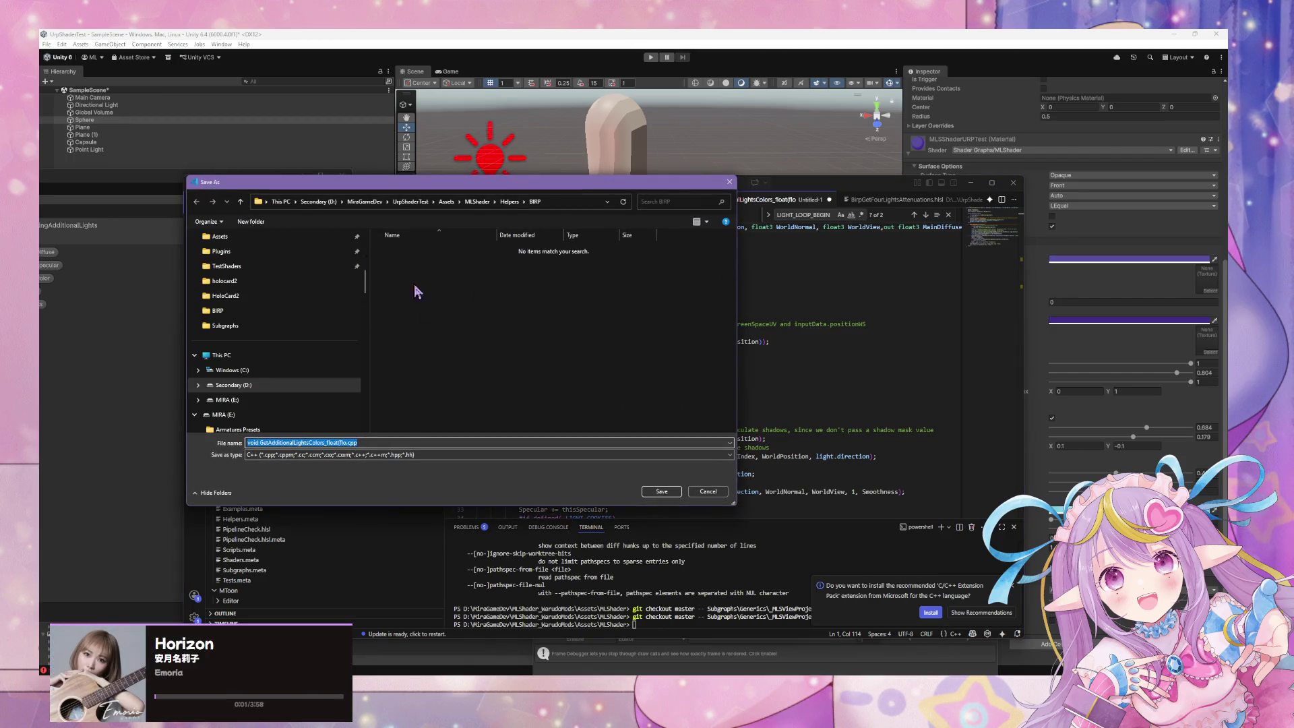
- Name the file UrpCalculateAdditionalLights.hlsl and save it in the Helpers/URP folder
{"action": "left_click", "coordinate": [396, 442]}
{"action": "key", "text": "BackSpace"}
{"action": "key", "text": "BackSpace"}
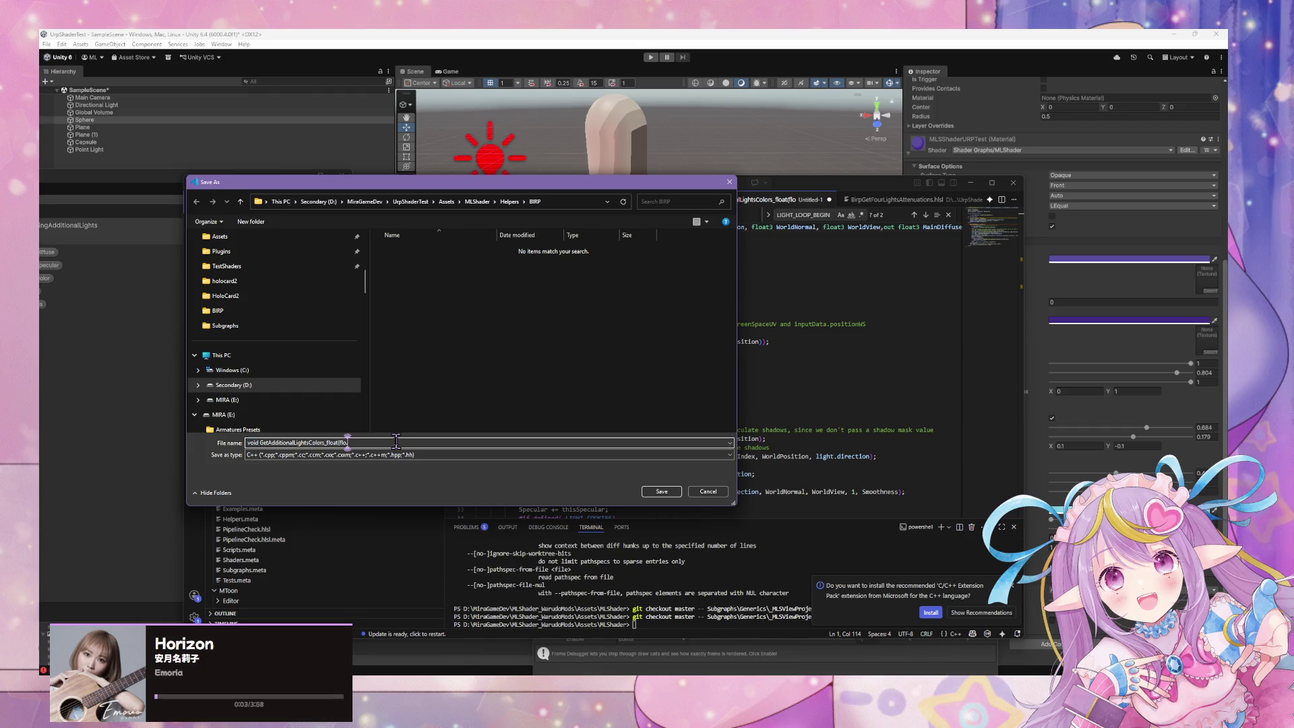
{"action": "key", "text": "BackSpace"}
{"action": "key", "text": "BackSpace"}
{"action": "key", "text": "BackSpace"}
{"action": "left_click_drag", "start_coordinate": [447, 184], "coordinate": [714, 313]}
{"action": "type", "text": "UrpGetAdditi"}
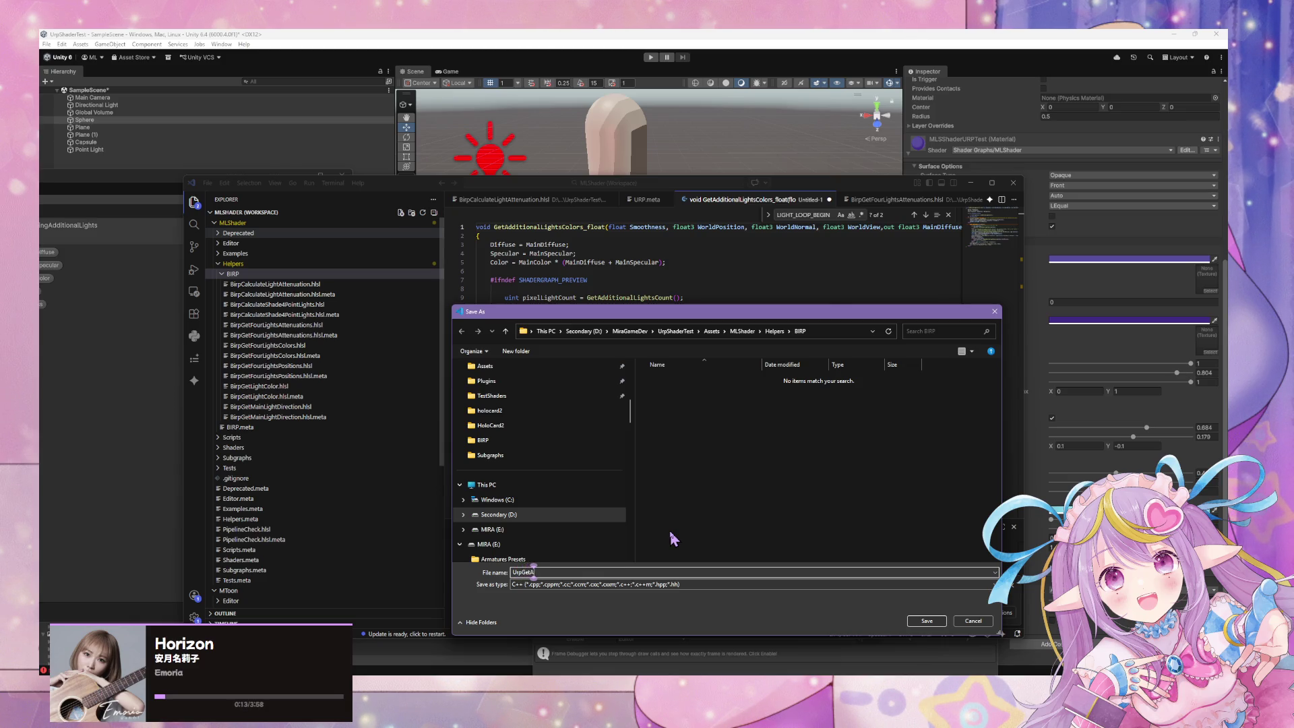
{"action": "type", "text": "onal"}
{"action": "type", "text": "Ligh"}
{"action": "key", "text": "BackSpace"}
{"action": "key", "text": "BackSpace"}
{"action": "key", "text": "BackSpace"}
{"action": "type", "text": "Calculate"}
{"action": "type", "text": "Additional"}
{"action": "type", "text": "Ligh"}
{"action": "type", "text": "ts"}
{"action": "type", "text": ".hlsl"}
{"action": "left_click", "coordinate": [774, 332]}
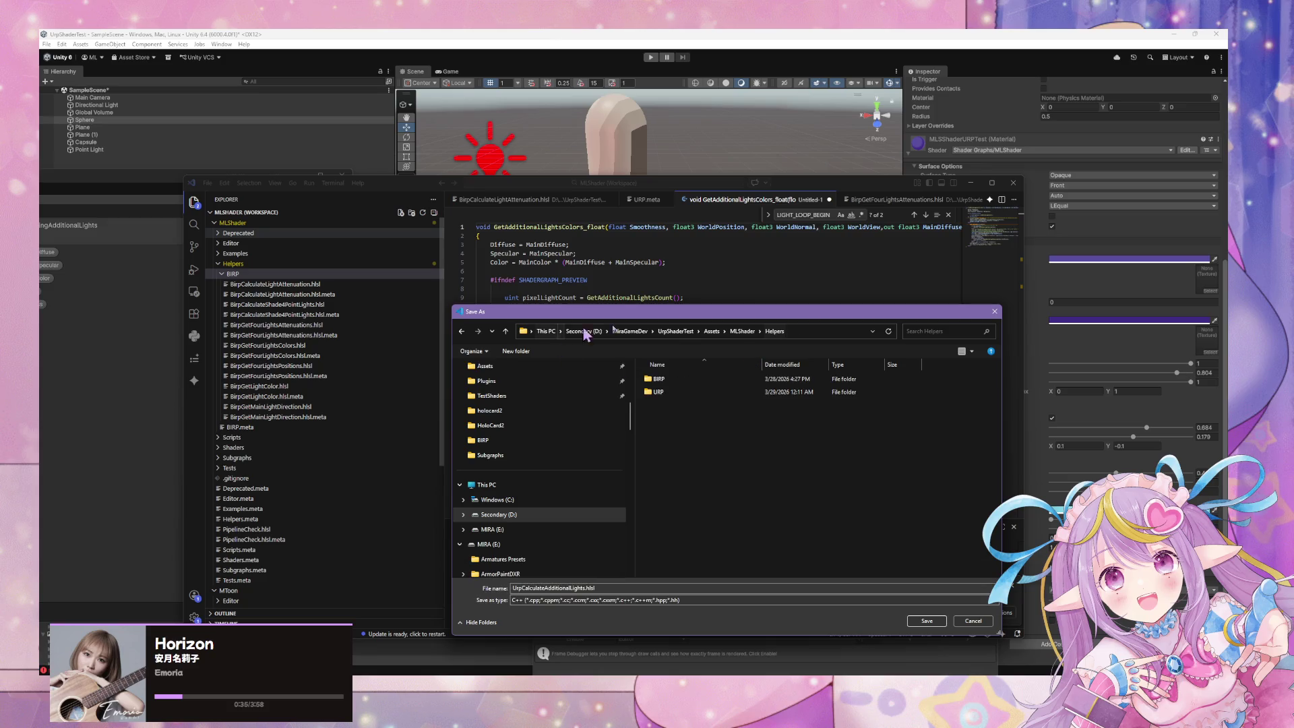
{"action": "double_click", "coordinate": [671, 392]}
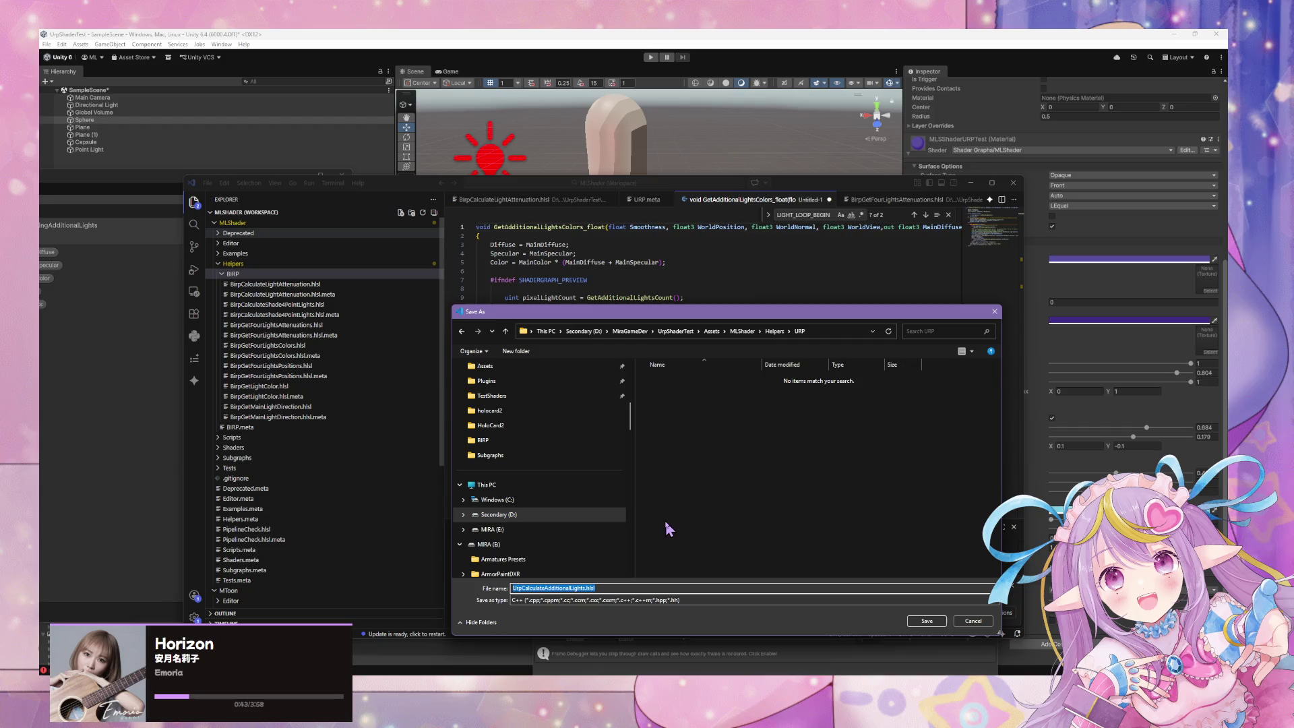
{"action": "left_click", "coordinate": [927, 621]}
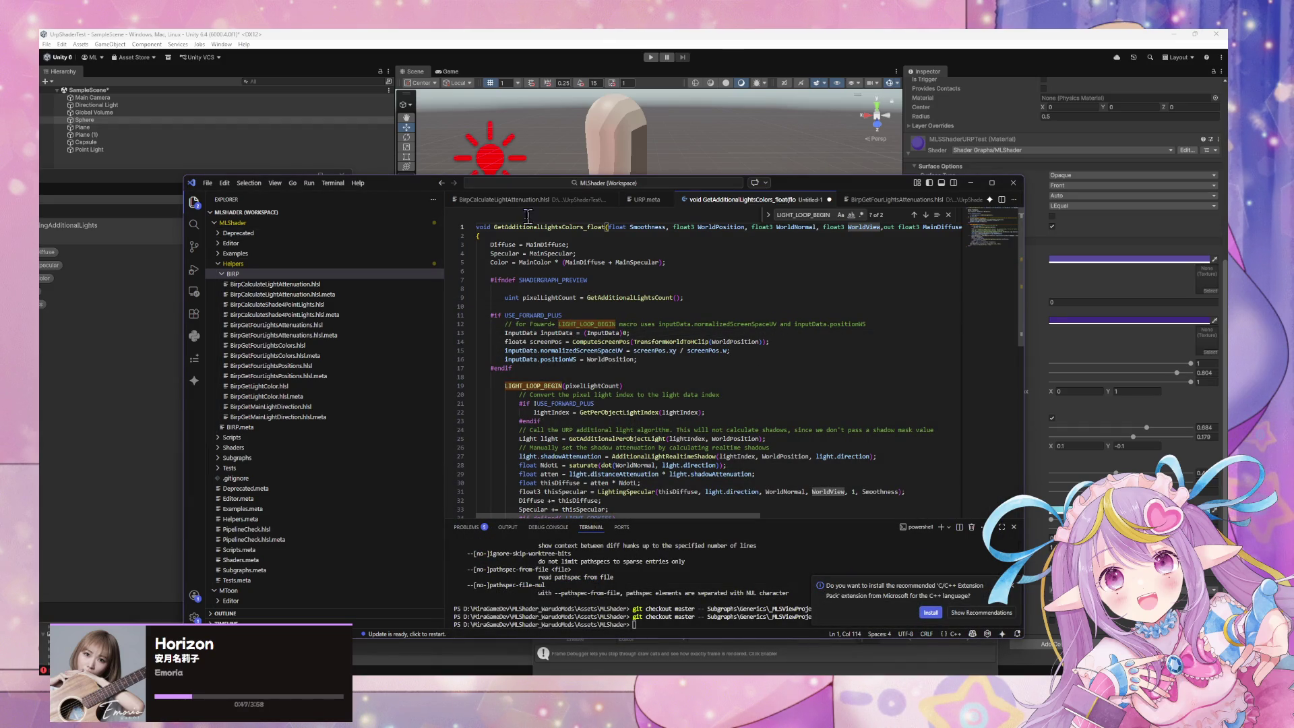
- Rename the function from GetAdditionalLightsColors to CalculateAdditionalLights and save
{"action": "left_click", "coordinate": [507, 234]}
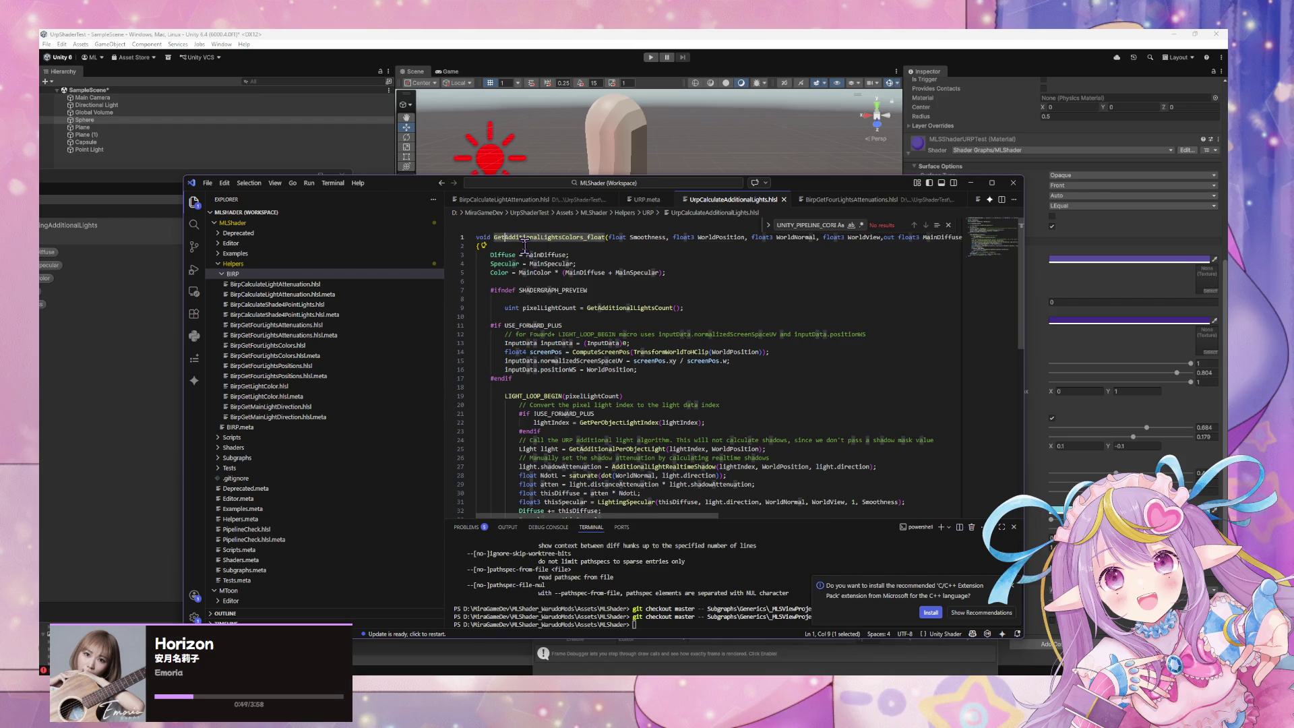
{"action": "key", "text": "BackSpace"}
{"action": "key", "text": "BackSpace"}
{"action": "key", "text": "BackSpace"}
{"action": "type", "text": "Calculate"}
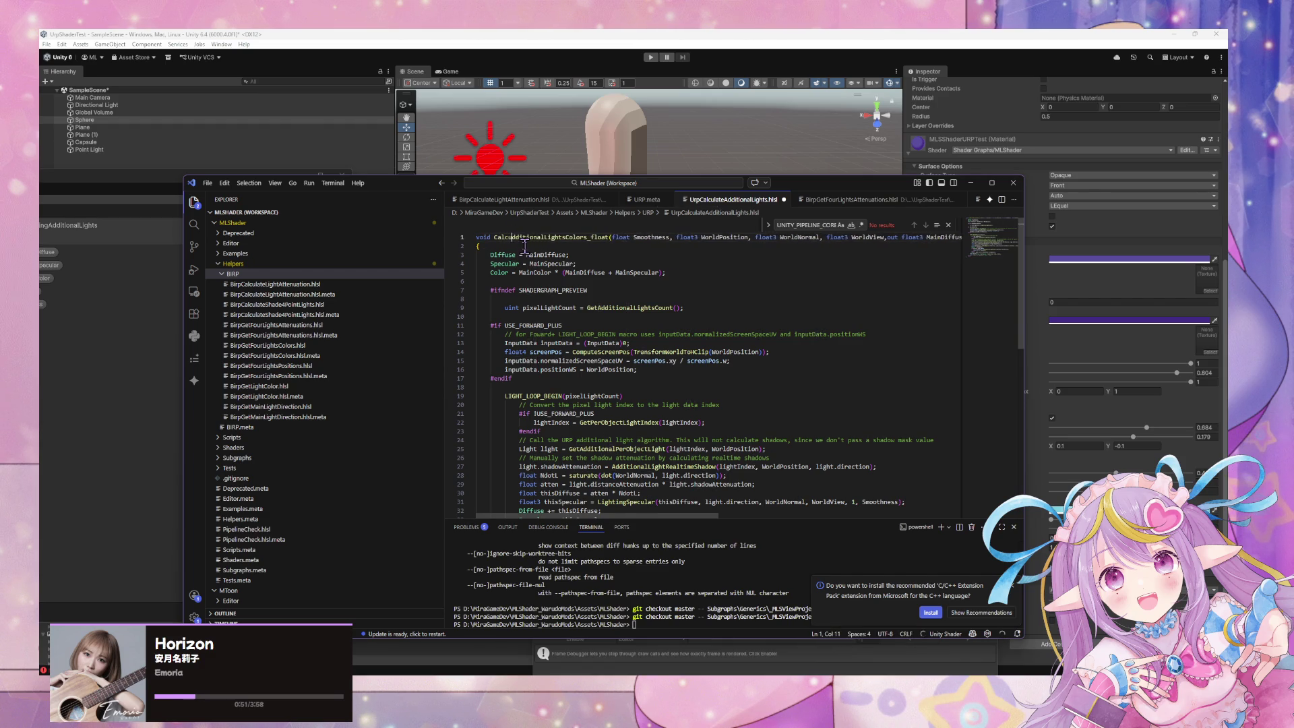
{"action": "left_click", "coordinate": [601, 237]}
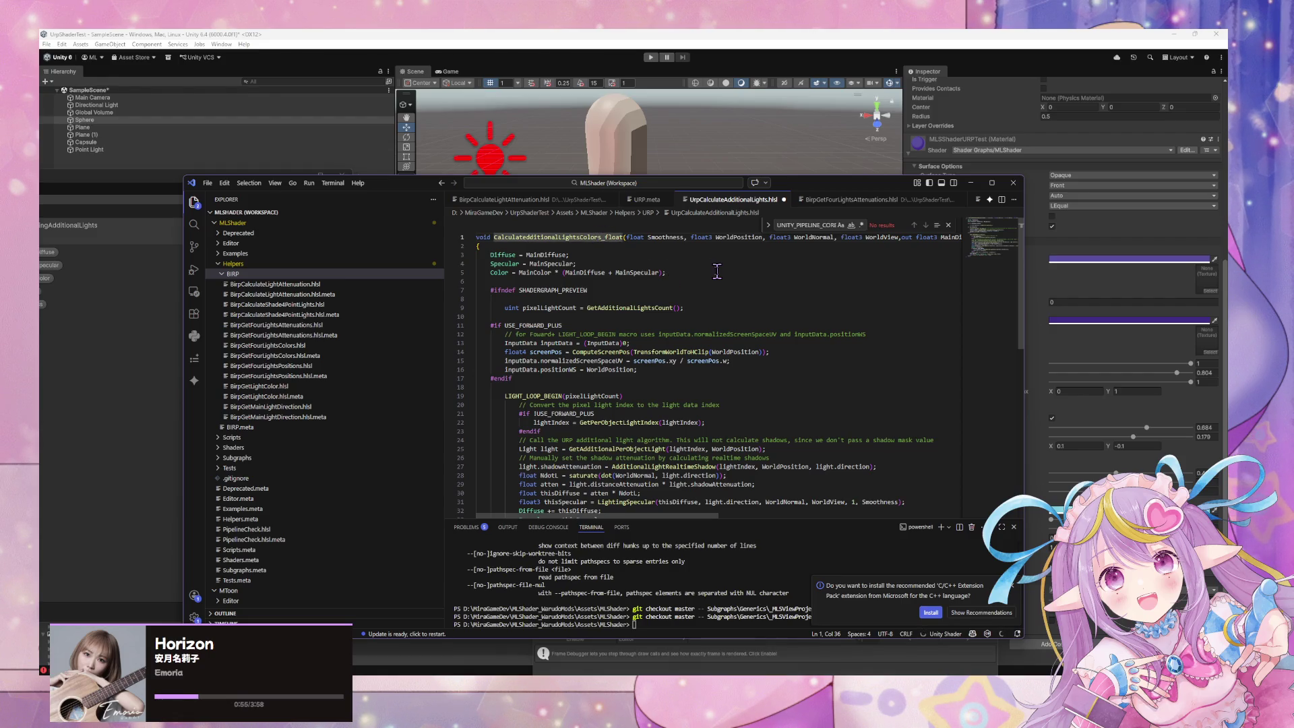
{"action": "key", "text": "BackSpace"}
{"action": "key", "text": "BackSpace"}
{"action": "key", "text": "BackSpace"}
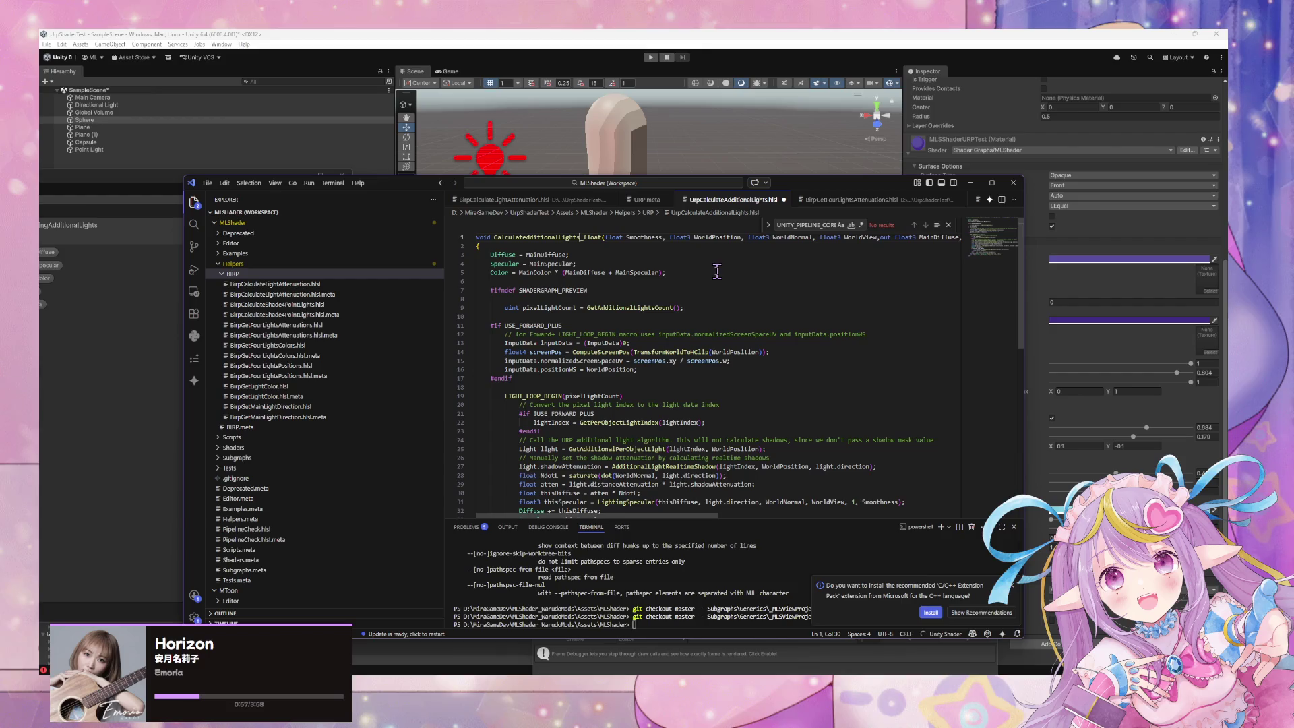
{"action": "key", "text": "ctrl+s"}
- Restore the missing 'Add' in the function name, then reformat and save the file
{"action": "scroll", "coordinate": [657, 290], "scroll_direction": "down", "scroll_amount": 4}
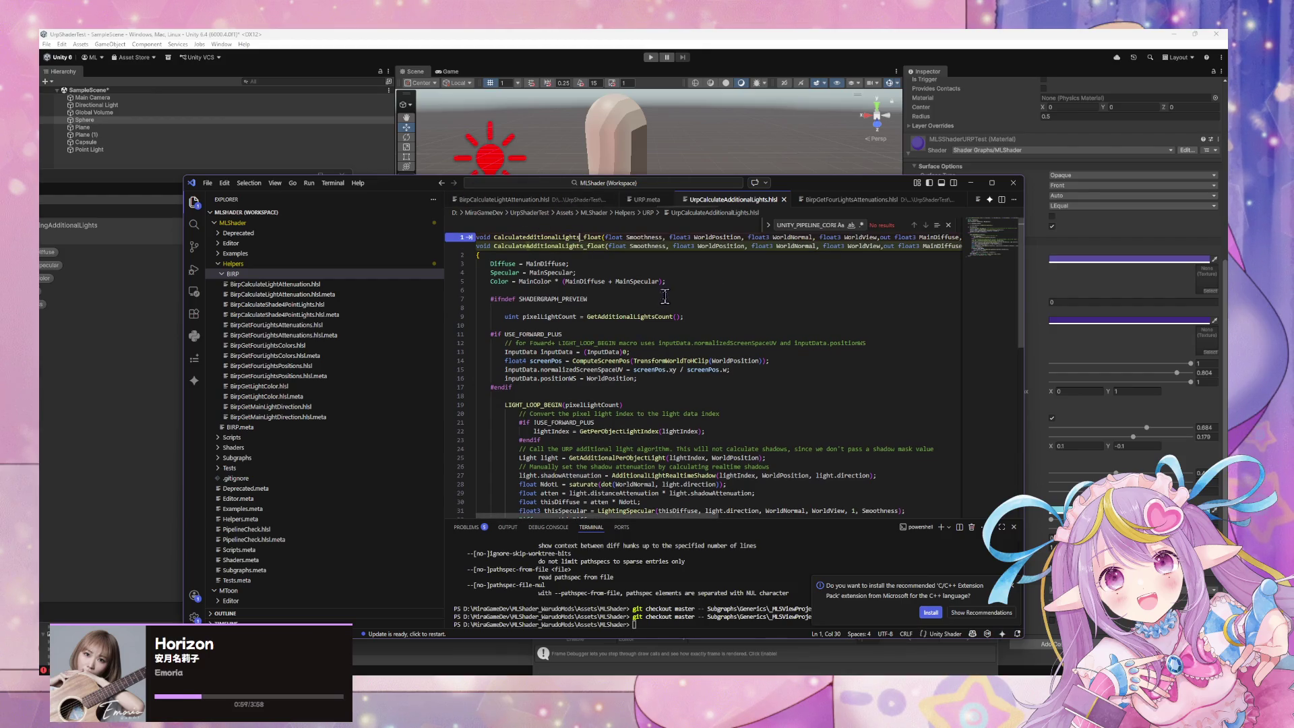
{"action": "left_click", "coordinate": [660, 297]}
{"action": "scroll", "coordinate": [659, 290], "scroll_direction": "up", "scroll_amount": 4}
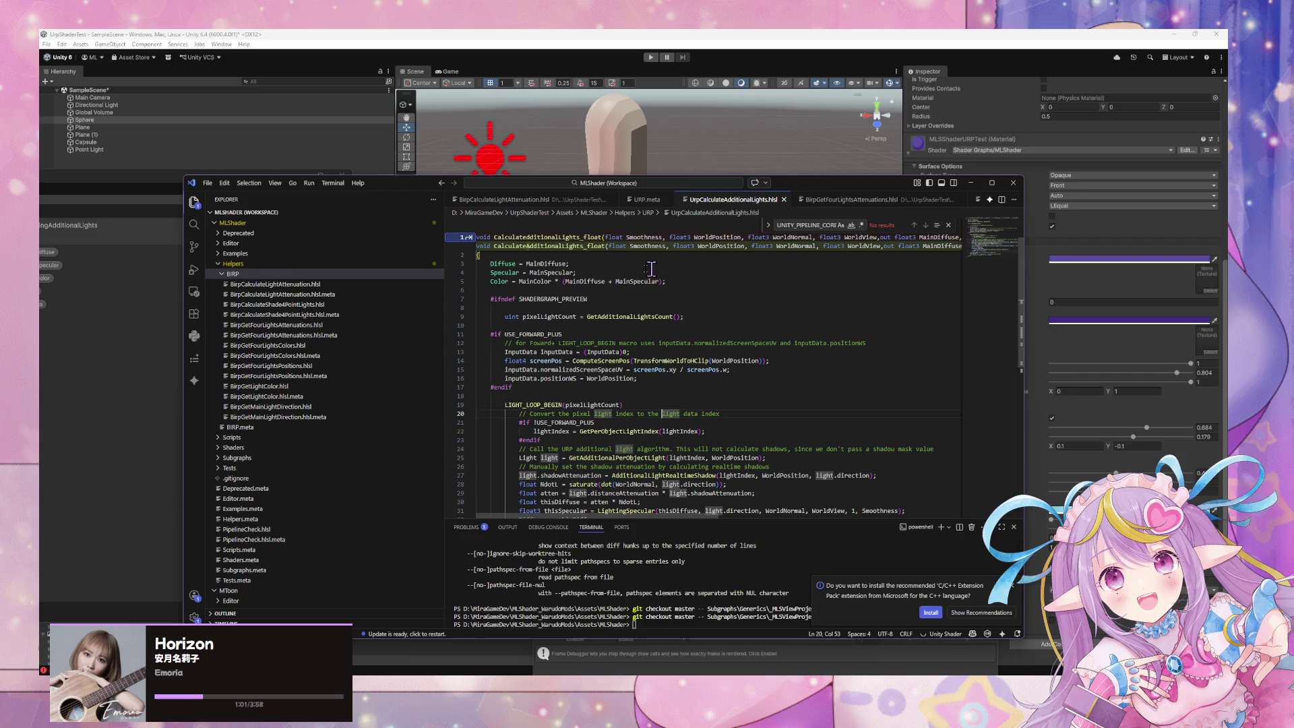
{"action": "left_click", "coordinate": [529, 236]}
{"action": "key", "text": "BackSpace"}
{"action": "key", "text": "BackSpace"}
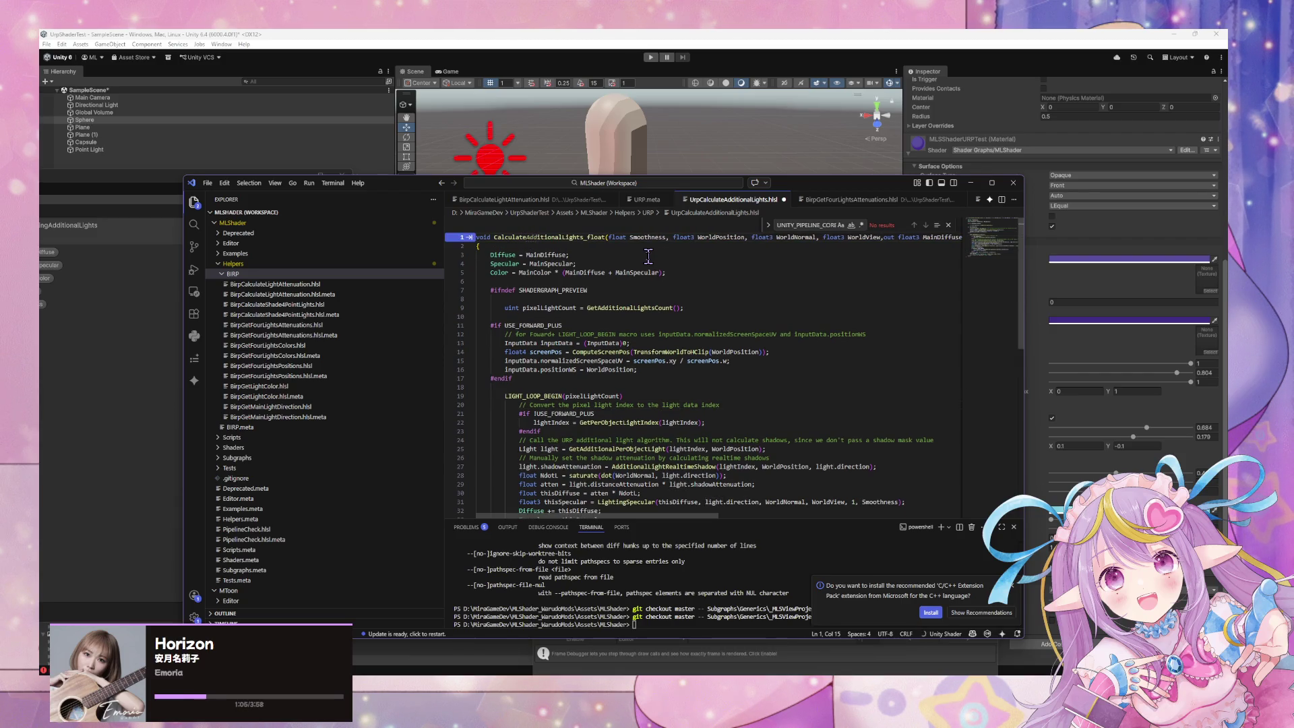
{"action": "key", "text": "Tab"}
{"action": "key", "text": "ctrl+shift+p"}
{"action": "key", "text": "Return"}
{"action": "key", "text": "ctrl+s"}
- Delete blank line 8 and switch back to the Unity editor
{"action": "key", "text": "ctrl+shift+p"}
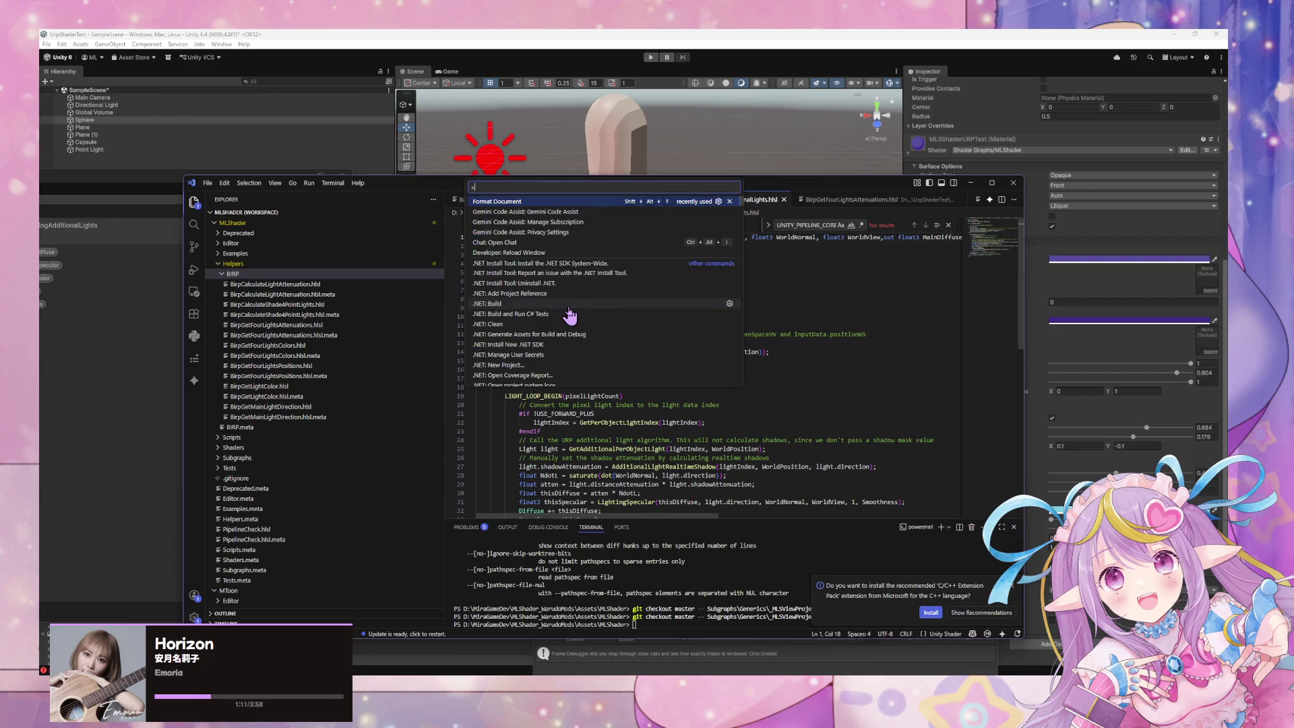
{"action": "key", "text": "Escape"}
{"action": "left_click", "coordinate": [568, 299]}
{"action": "key", "text": "BackSpace"}
{"action": "key", "text": "BackSpace"}
{"action": "key", "text": "BackSpace"}
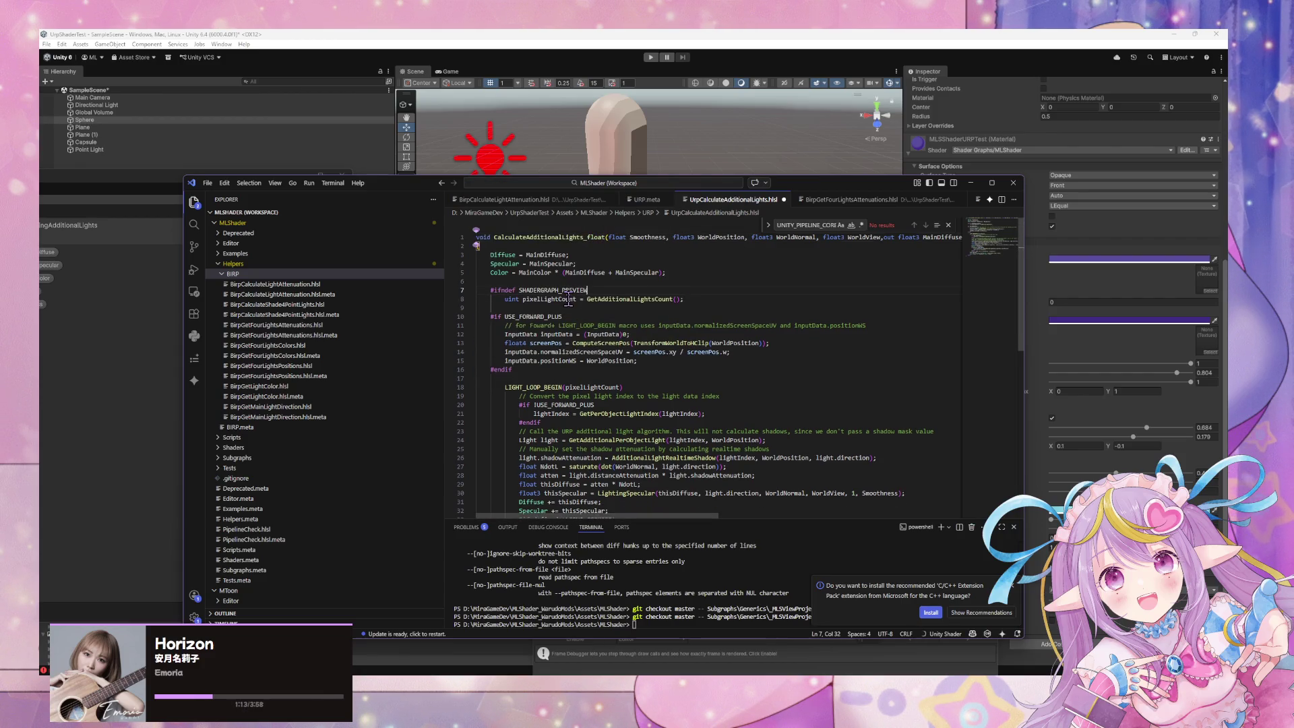
{"action": "scroll", "coordinate": [569, 298], "scroll_direction": "down", "scroll_amount": 7}
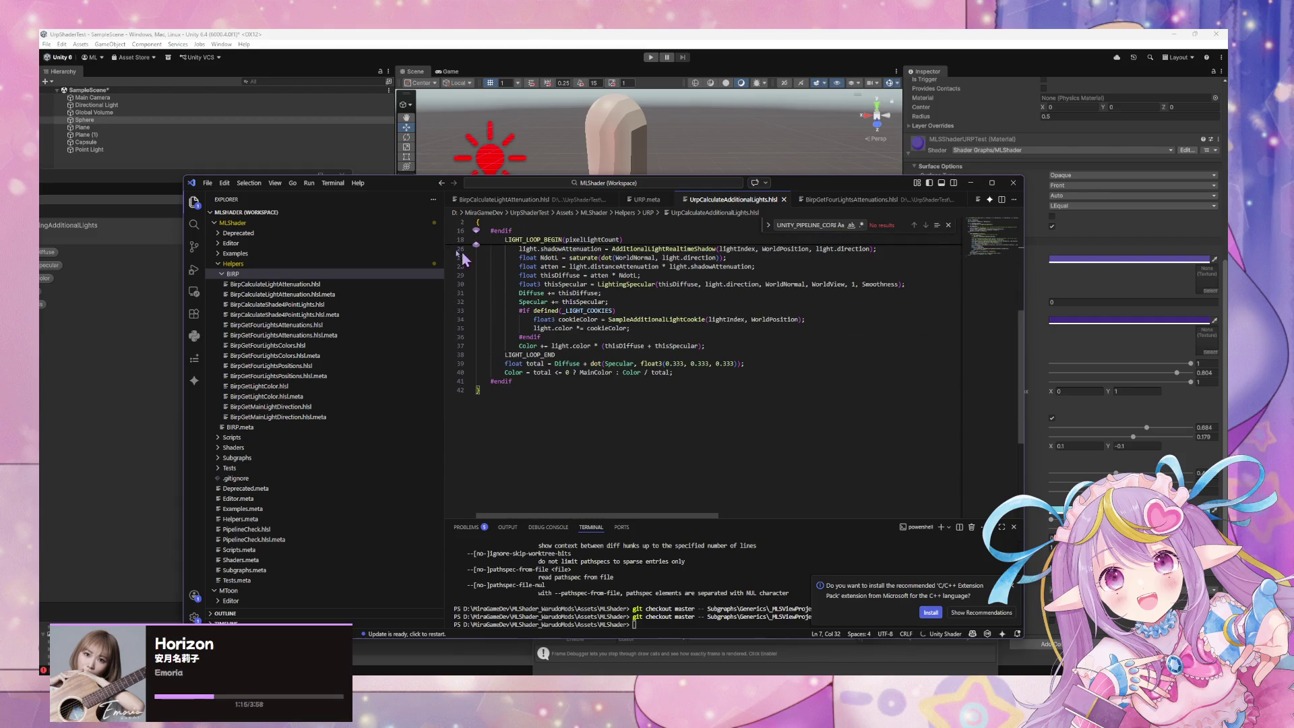
{"action": "mouse_move", "coordinate": [401, 187]}
{"action": "left_mouse_down"}
{"action": "mouse_move", "coordinate": [897, 253]}
{"action": "mouse_move", "coordinate": [699, 234]}
{"action": "left_mouse_up"}
{"action": "key", "text": "alt+Tab"}
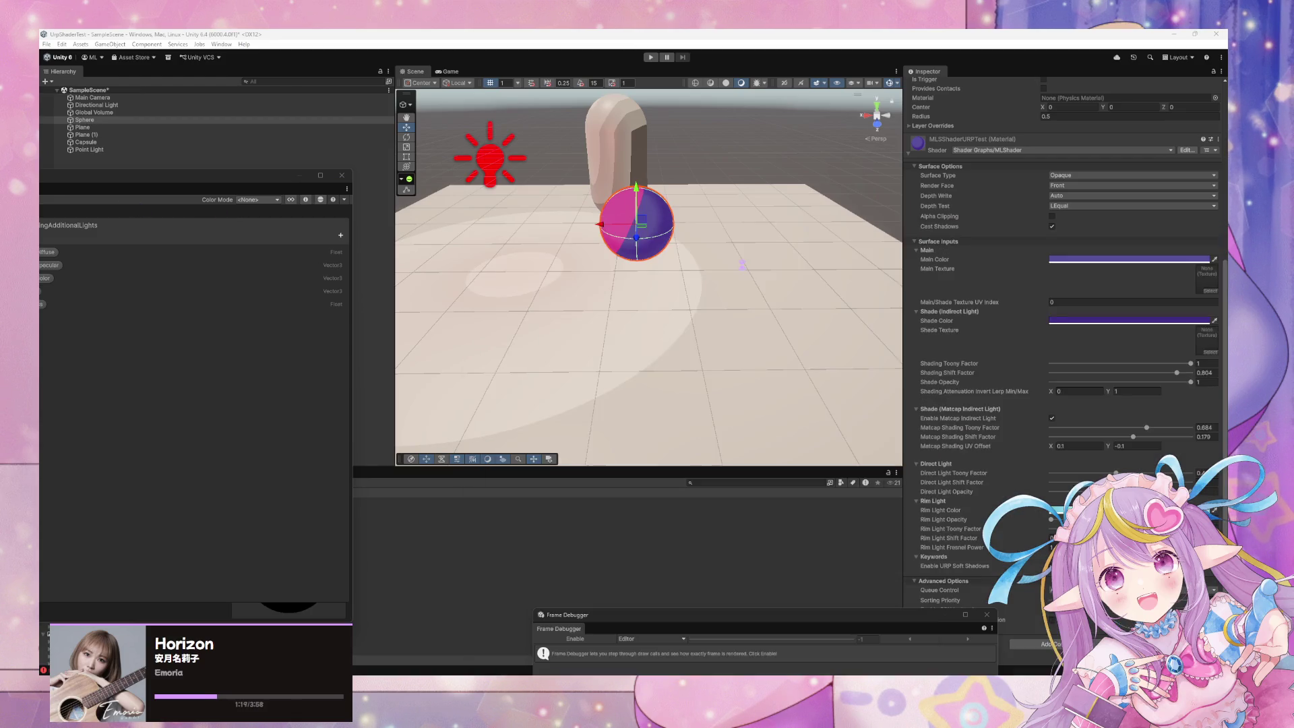
- Bring the CustomLightingAdditionalLights graph forward, pan to its nodes, and open its Save options
{"action": "mouse_move", "coordinate": [168, 175]}
{"action": "left_mouse_down"}
{"action": "mouse_move", "coordinate": [364, 141]}
{"action": "mouse_move", "coordinate": [479, 181]}
{"action": "left_mouse_up"}
{"action": "mouse_move", "coordinate": [591, 279]}
{"action": "left_mouse_down"}
{"action": "mouse_move", "coordinate": [457, 364]}
{"action": "mouse_move", "coordinate": [683, 364]}
{"action": "left_mouse_up"}
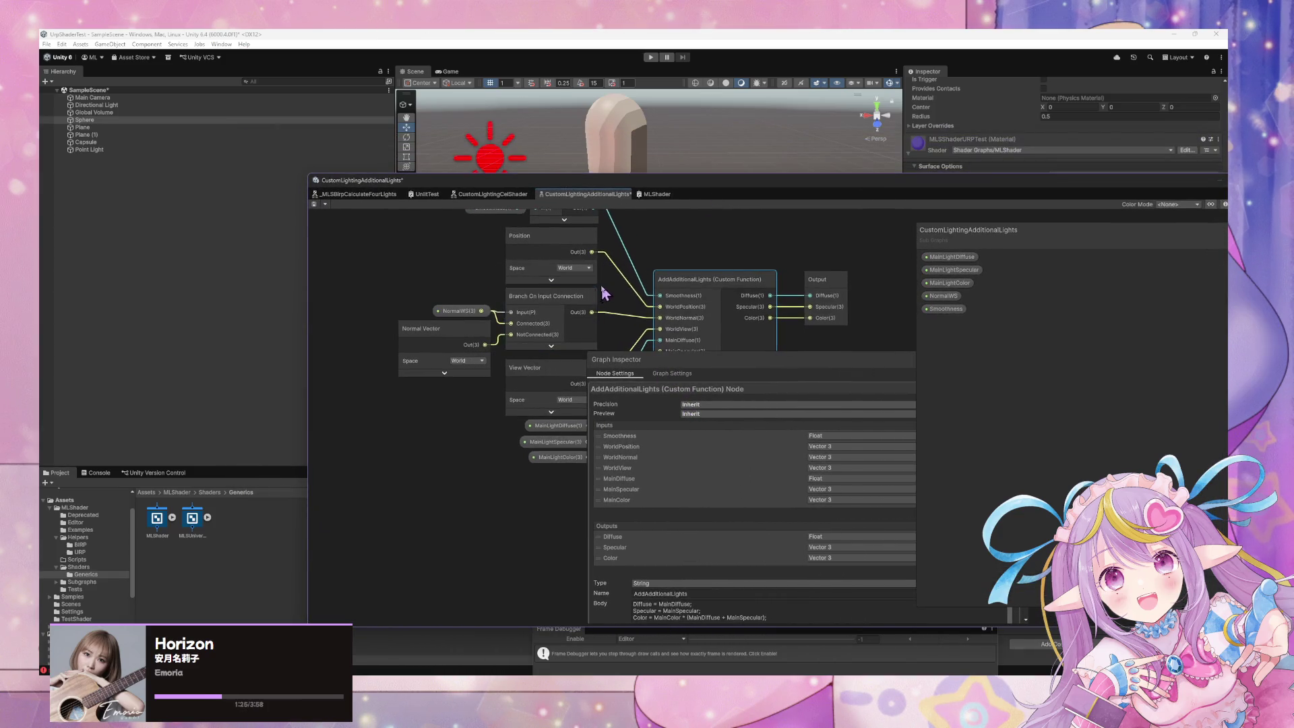
{"action": "left_click_drag", "start_coordinate": [604, 293], "coordinate": [417, 327]}
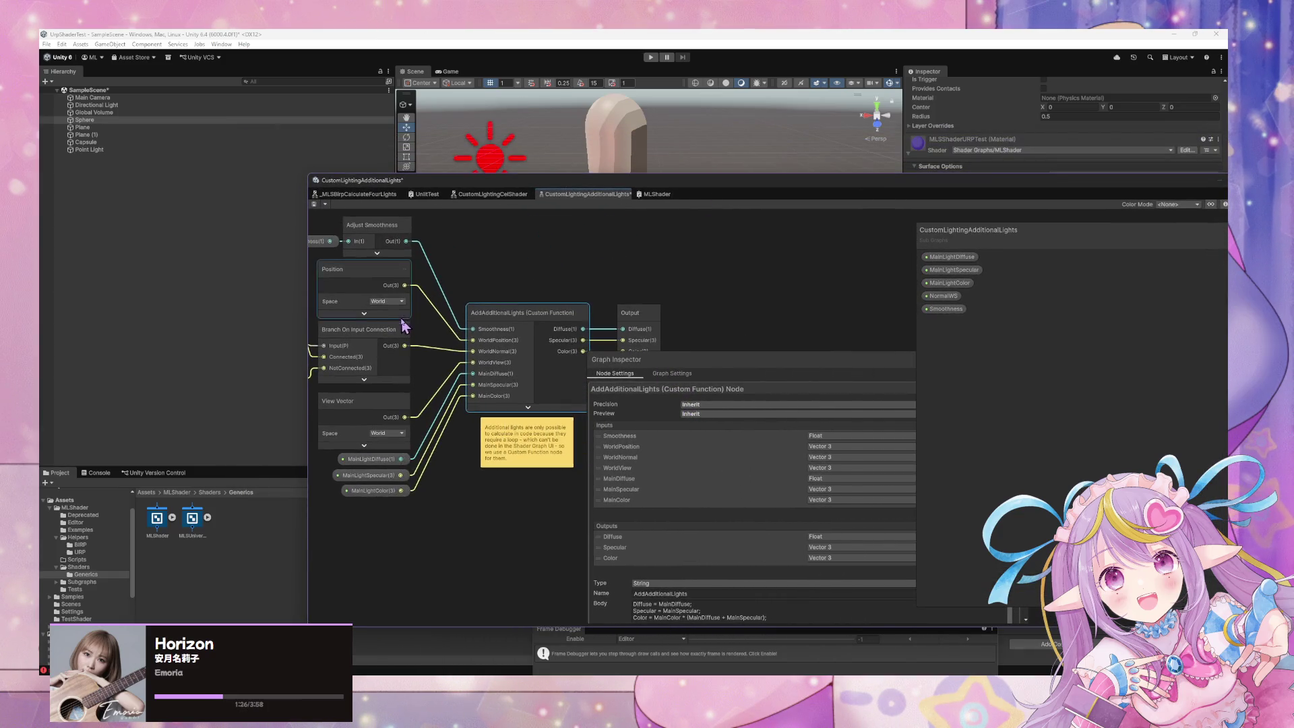
{"action": "right_click", "coordinate": [570, 193]}
{"action": "left_click", "coordinate": [564, 195]}
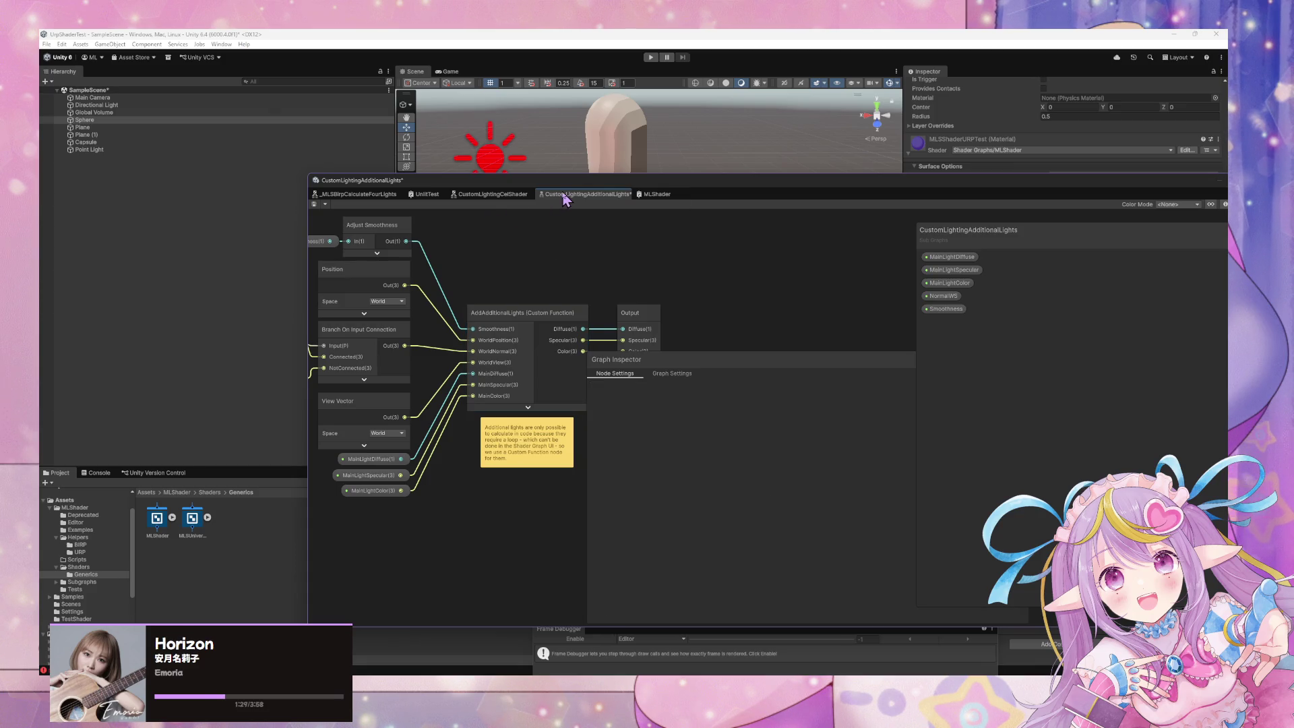
{"action": "right_click", "coordinate": [564, 199]}
{"action": "left_click", "coordinate": [387, 216]}
{"action": "left_click", "coordinate": [325, 204]}
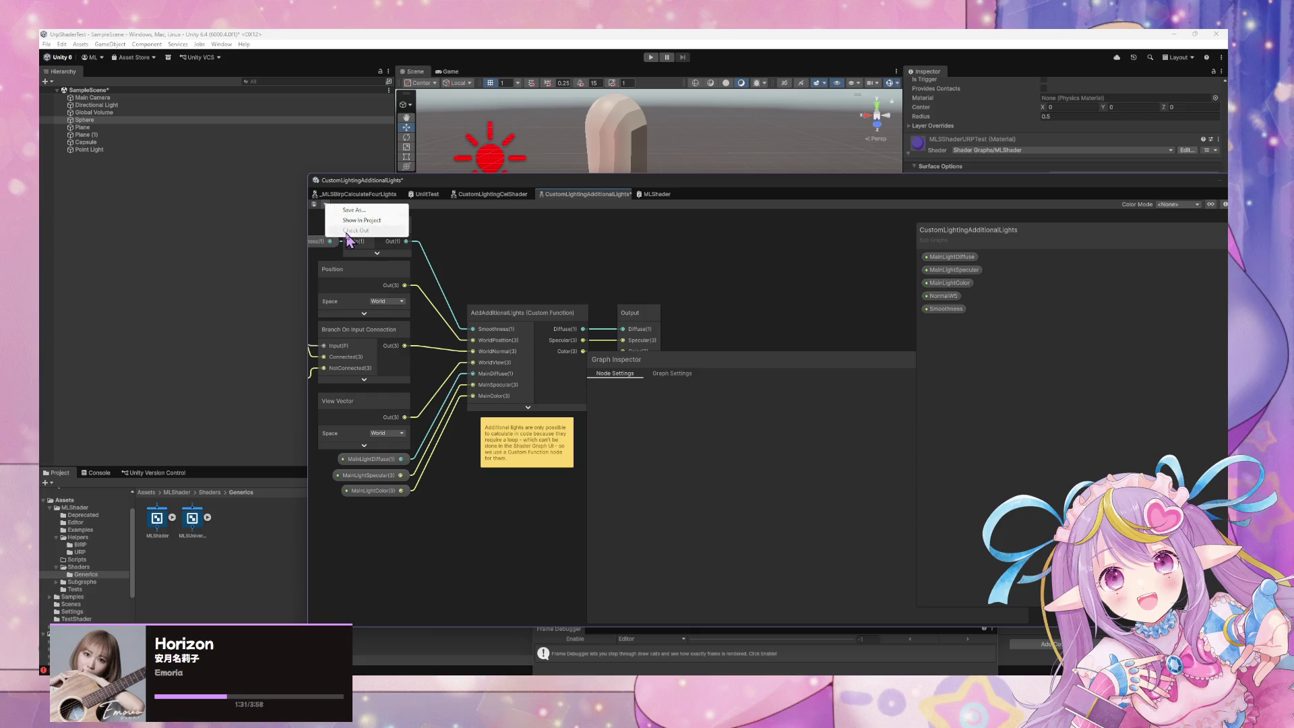
- Save a copy of the subgraph as _MLSUrpCalculateAdditionalLights in Assets/MLShader/Subgraphs
{"action": "left_click", "coordinate": [354, 210]}
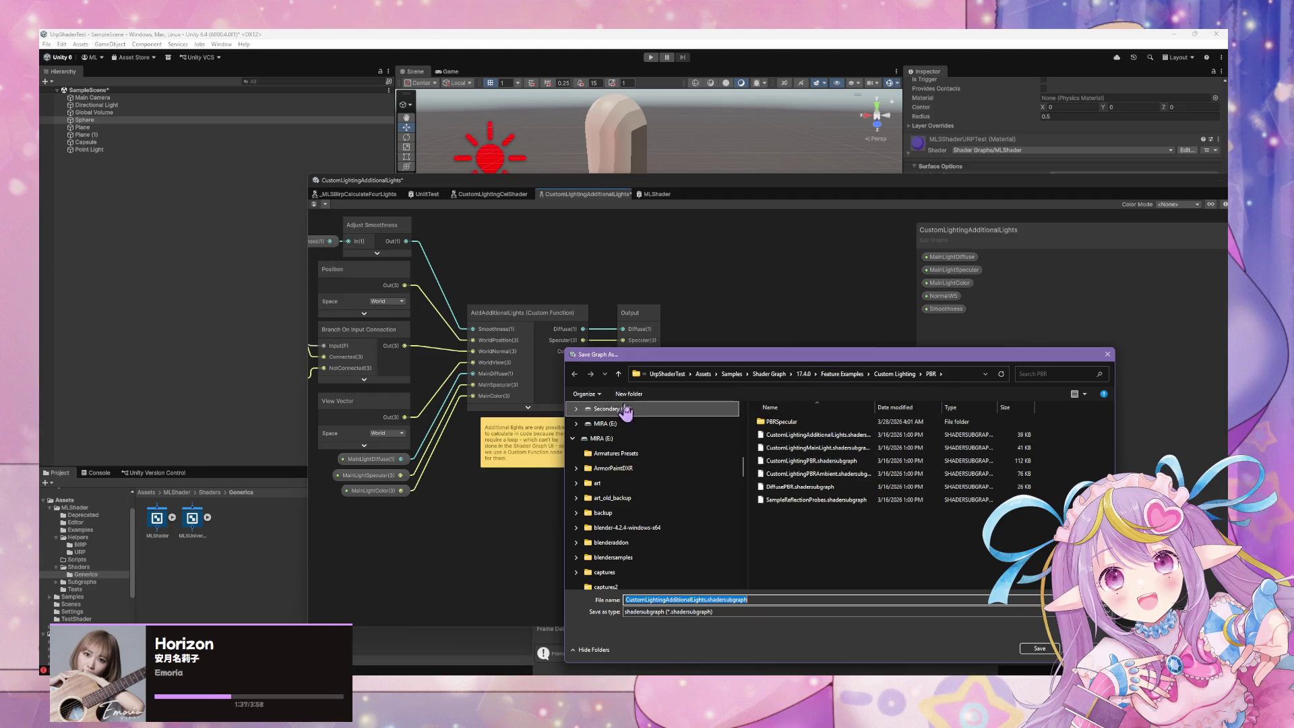
{"action": "left_click", "coordinate": [667, 374]}
{"action": "left_click", "coordinate": [782, 424]}
{"action": "double_click", "coordinate": [786, 426]}
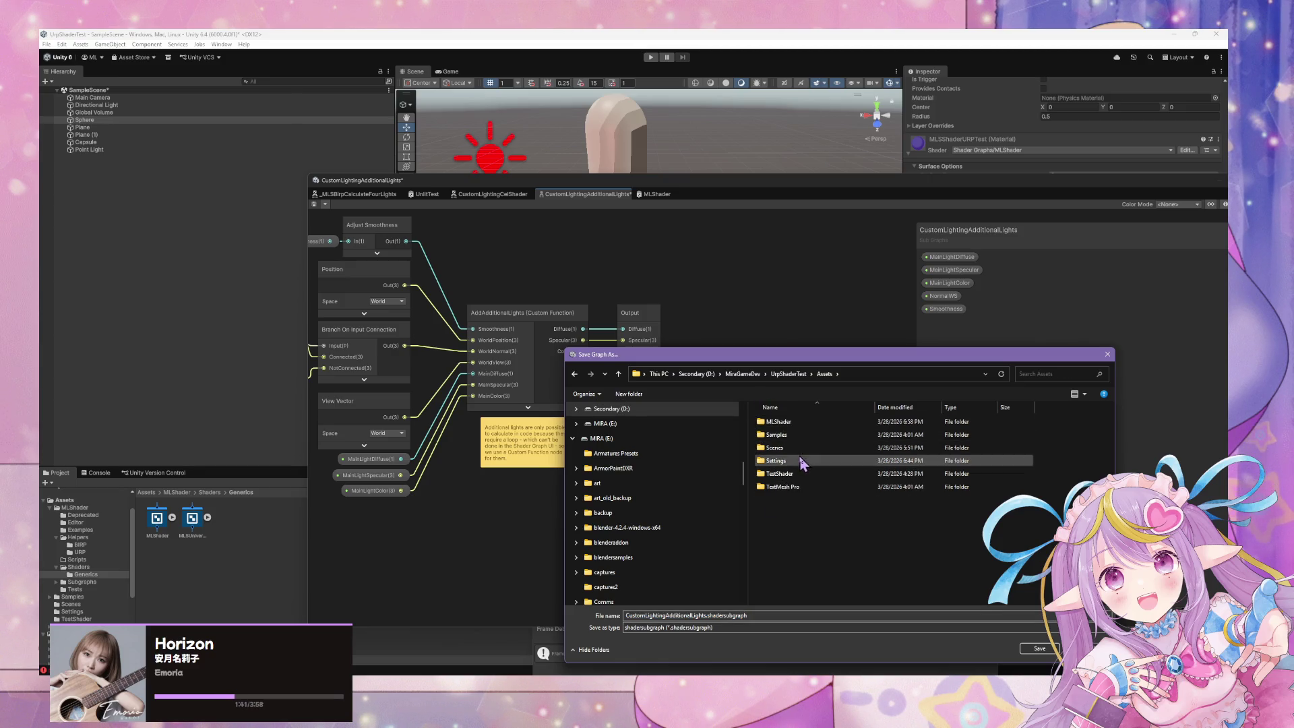
{"action": "double_click", "coordinate": [803, 423]}
{"action": "left_click", "coordinate": [799, 500]}
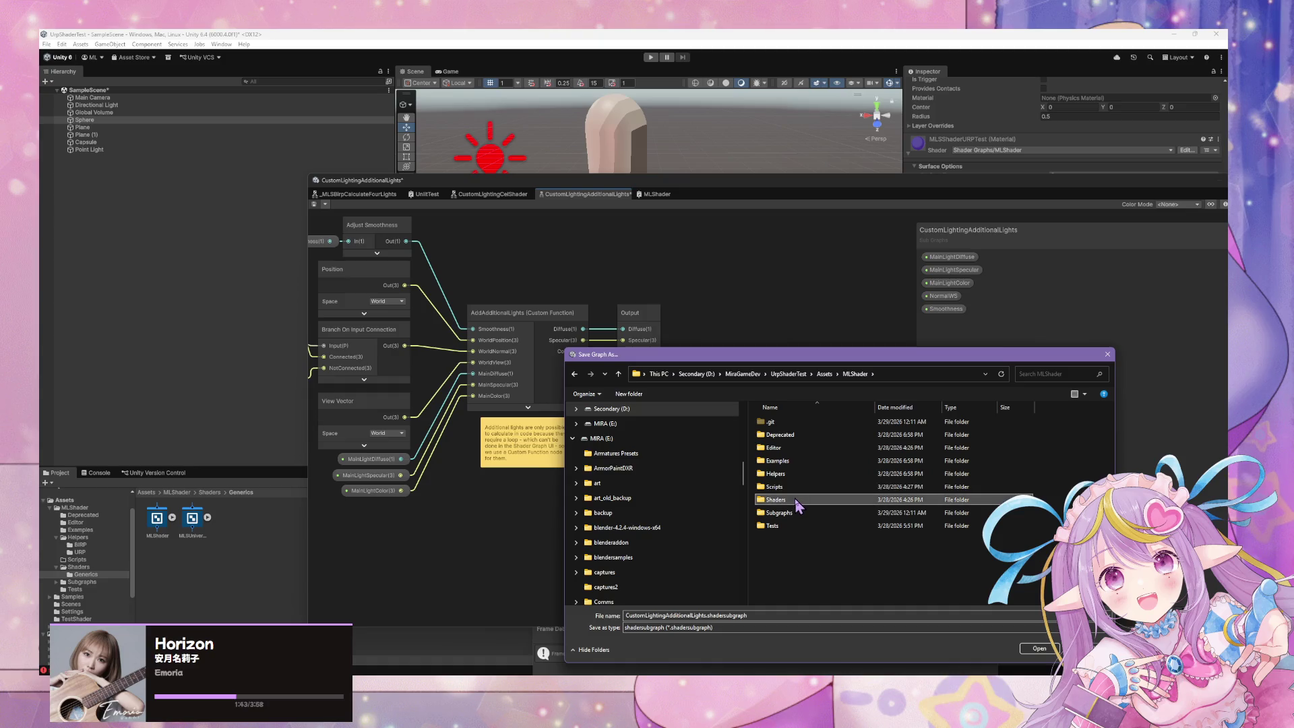
{"action": "double_click", "coordinate": [794, 510]}
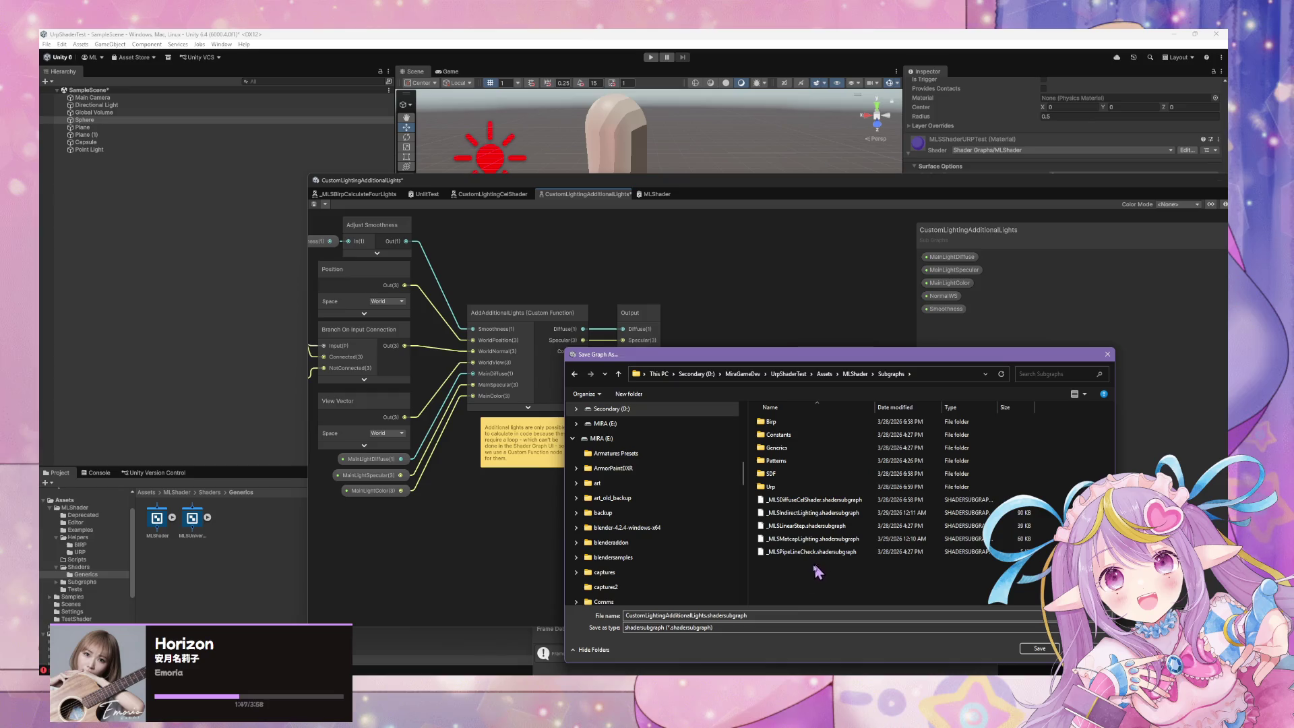
{"action": "double_click", "coordinate": [676, 615]}
{"action": "type", "text": "_"}
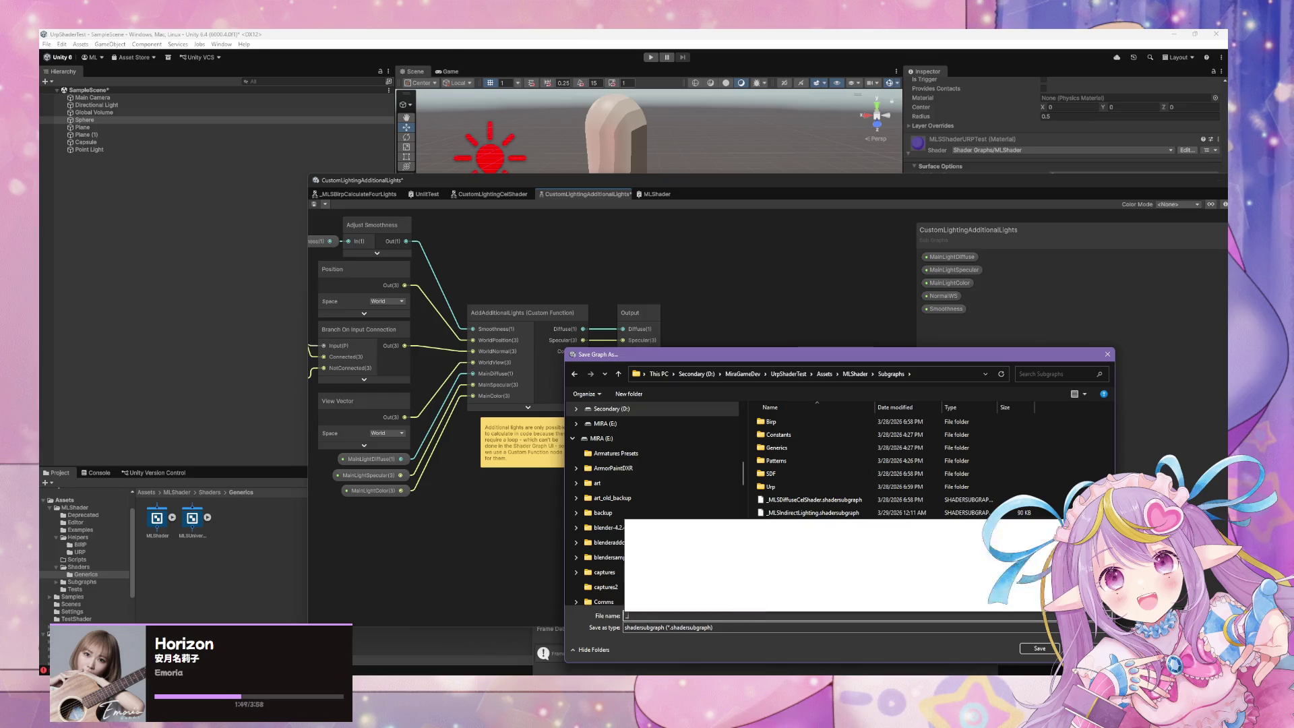
{"action": "type", "text": "MLCalculate"}
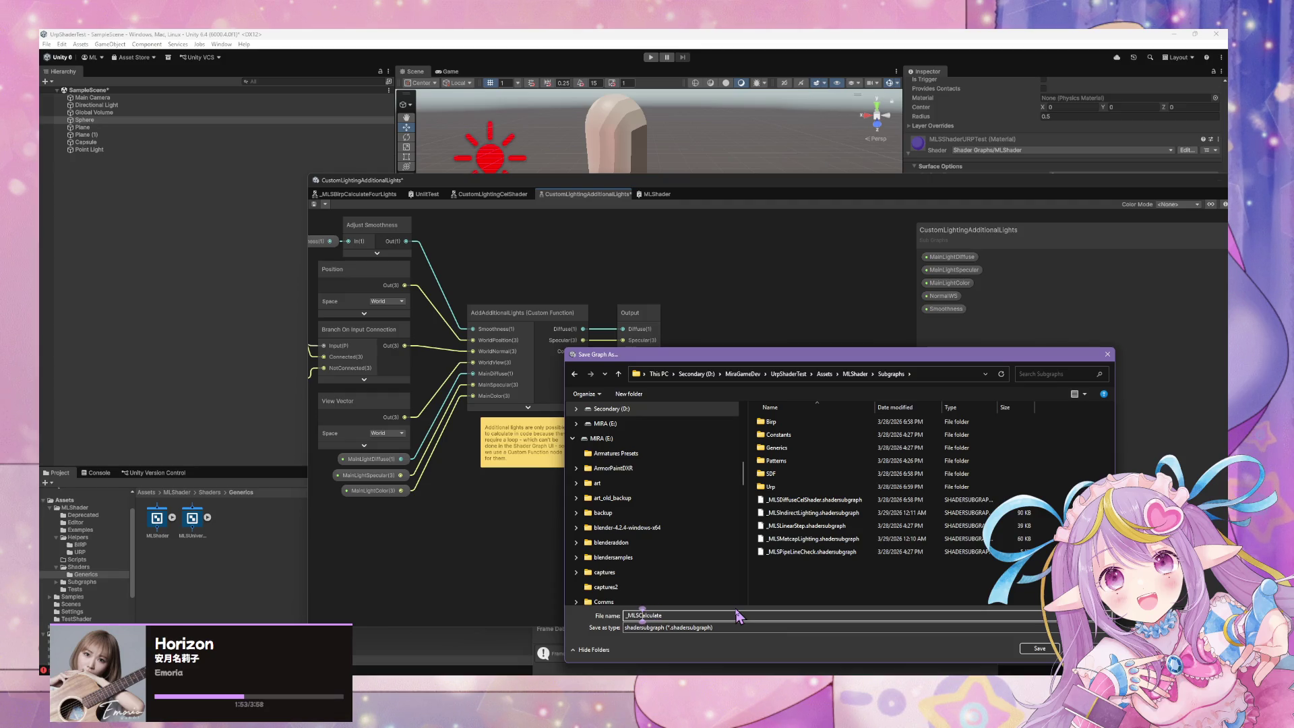
{"action": "type", "text": "Urp"}
{"action": "type", "text": "dditionalLights"}
{"action": "key", "text": "Return"}
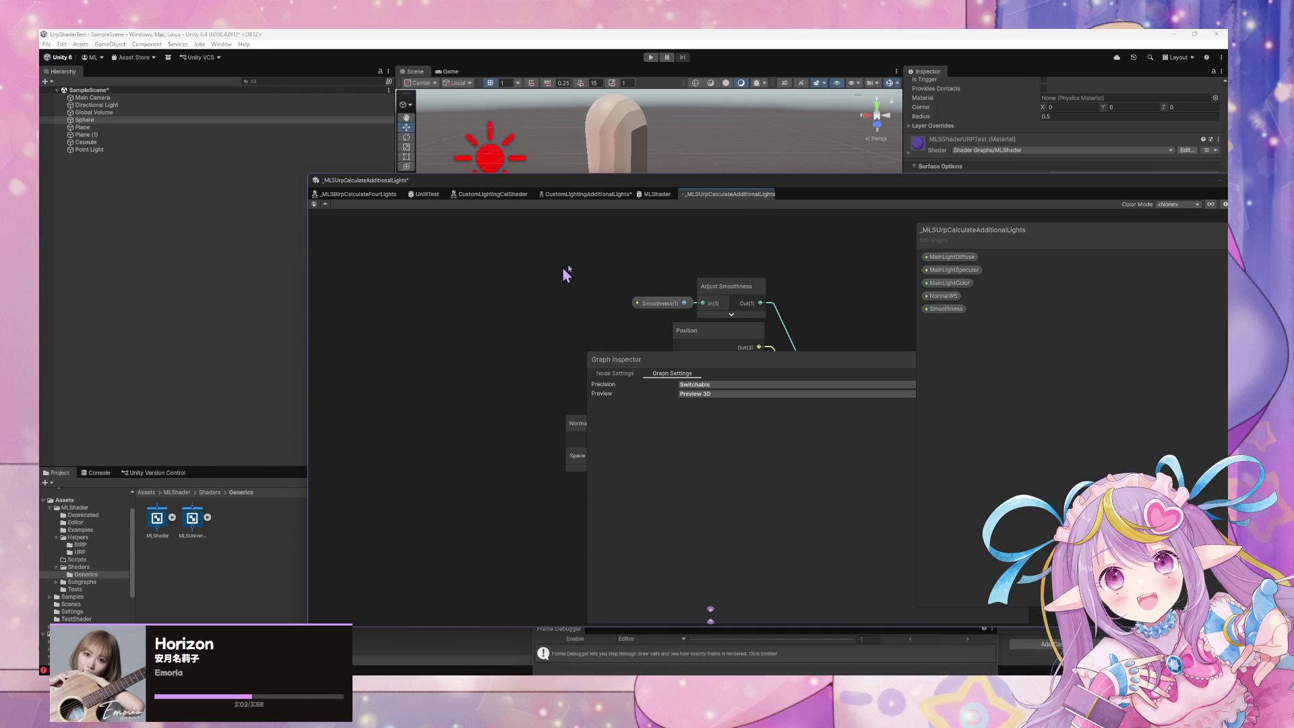
- Close the old CustomLightingAdditionalLights graph tab, dismissing the unsaved-changes prompt
{"action": "right_click", "coordinate": [581, 195]}
{"action": "left_click", "coordinate": [609, 214]}
{"action": "left_click", "coordinate": [660, 387]}
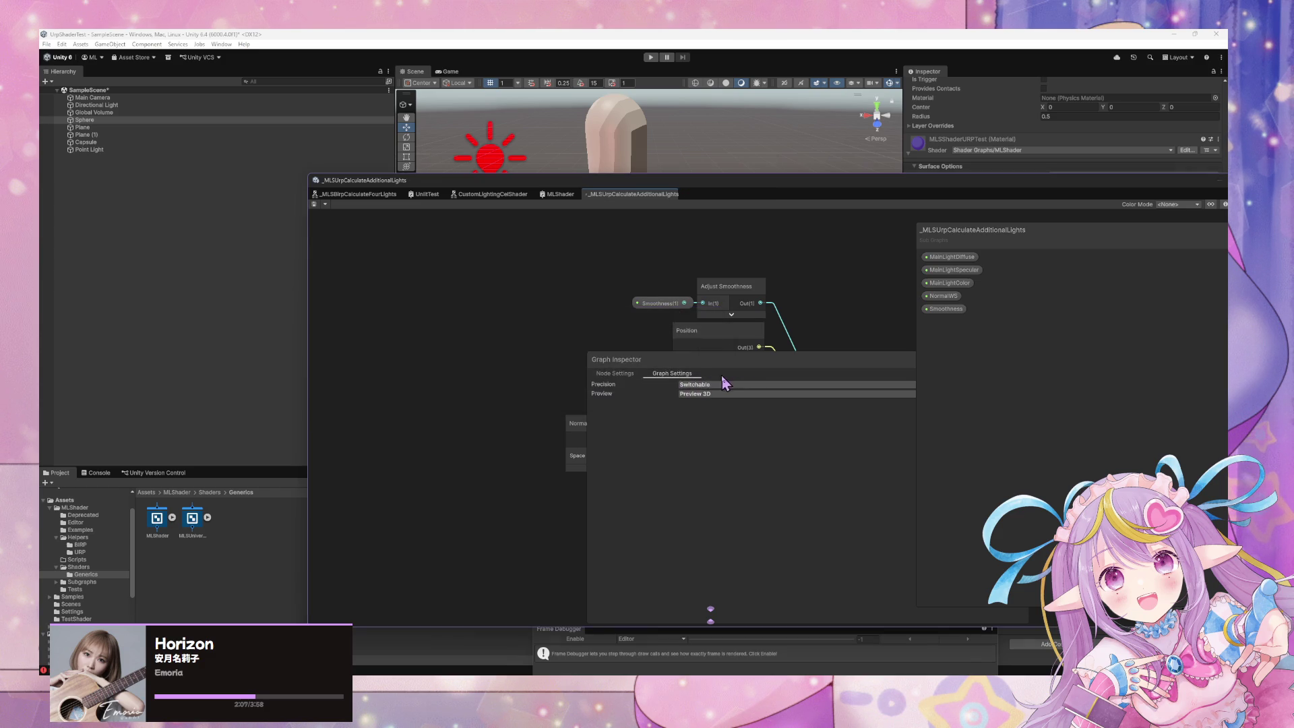
- Select the AddAdditionalLights custom function node and enlarge its Node Settings panel
{"action": "mouse_move", "coordinate": [699, 341]}
{"action": "left_mouse_down"}
{"action": "mouse_move", "coordinate": [586, 318]}
{"action": "mouse_move", "coordinate": [595, 419]}
{"action": "left_mouse_up"}
{"action": "mouse_move", "coordinate": [781, 296]}
{"action": "left_mouse_down"}
{"action": "mouse_move", "coordinate": [794, 240]}
{"action": "mouse_move", "coordinate": [525, 172]}
{"action": "left_mouse_up"}
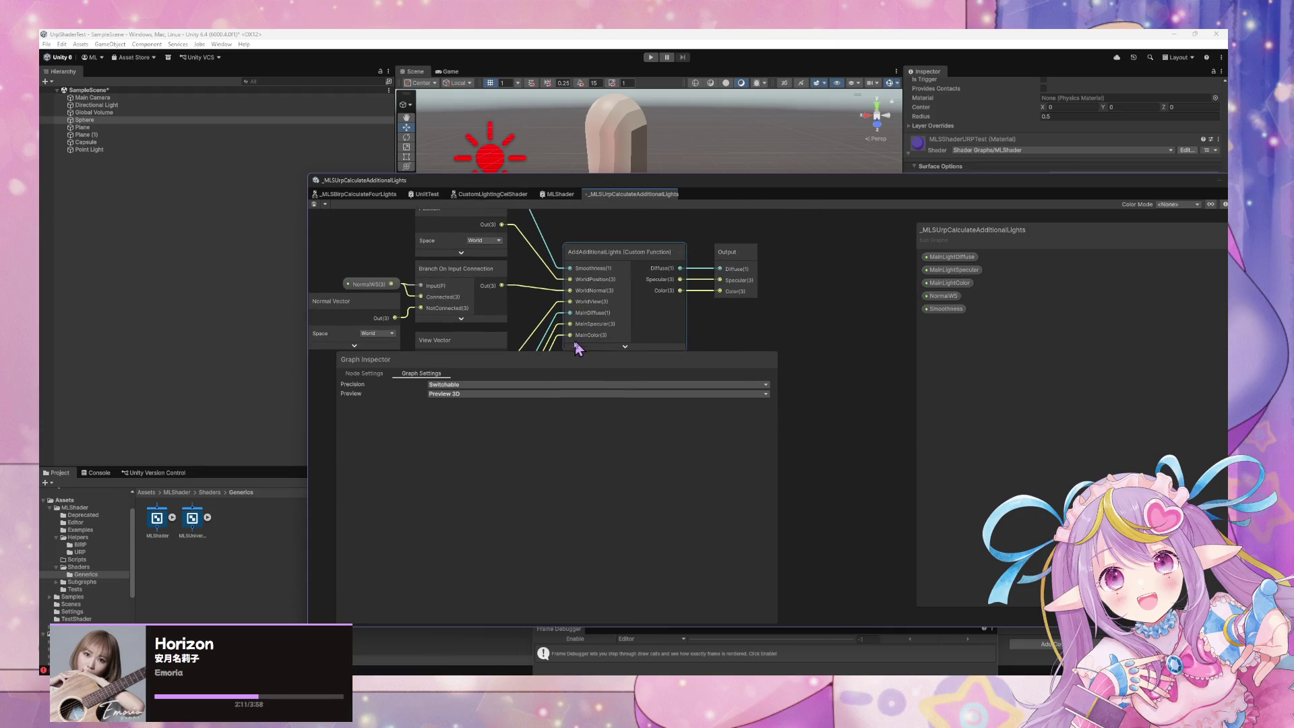
{"action": "left_click_drag", "start_coordinate": [555, 361], "coordinate": [904, 331]}
{"action": "left_click", "coordinate": [639, 261]}
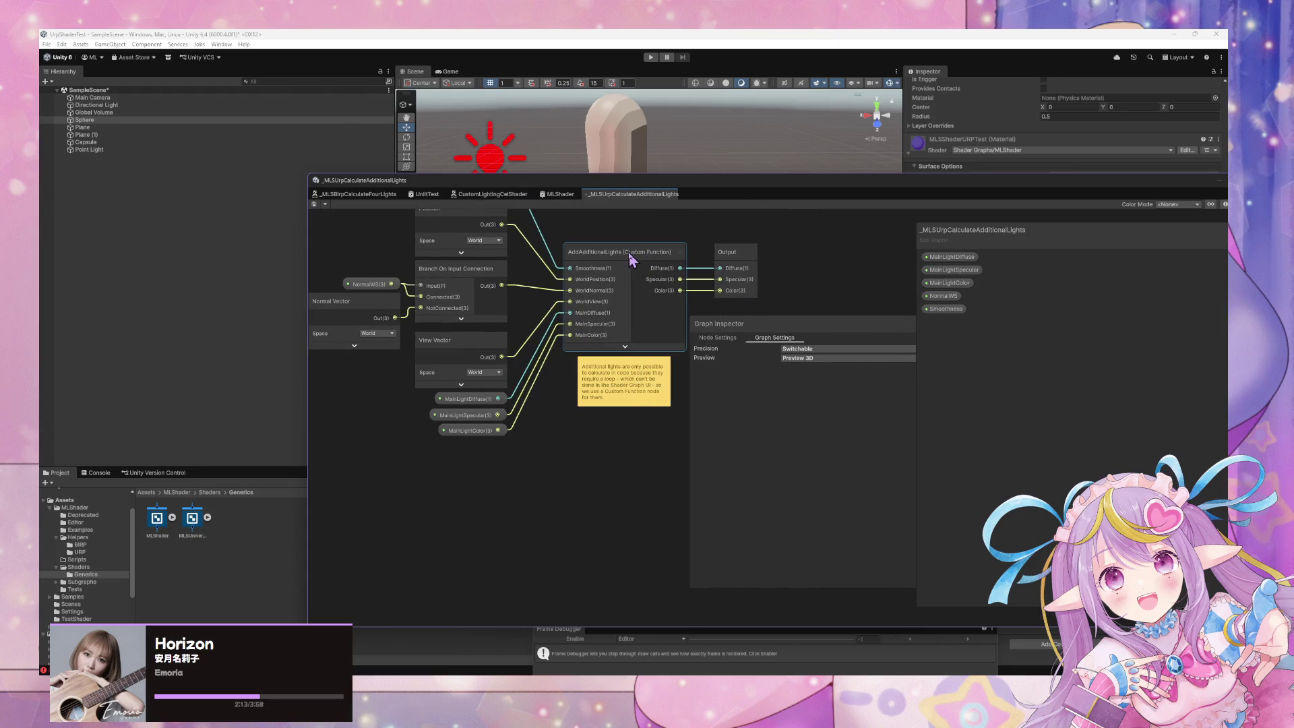
{"action": "mouse_move", "coordinate": [766, 328]}
{"action": "left_mouse_down"}
{"action": "mouse_move", "coordinate": [730, 251]}
{"action": "mouse_move", "coordinate": [640, 259]}
{"action": "left_mouse_up"}
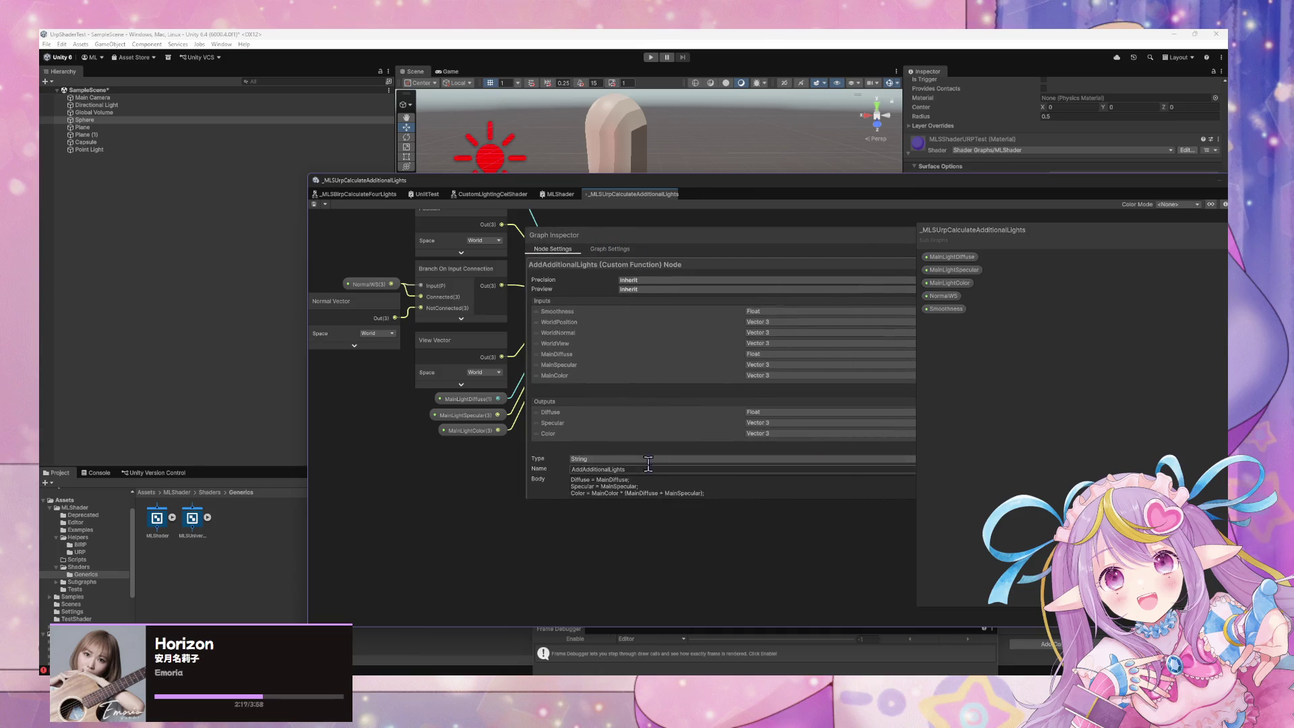
{"action": "left_click_drag", "start_coordinate": [563, 244], "coordinate": [415, 230]}
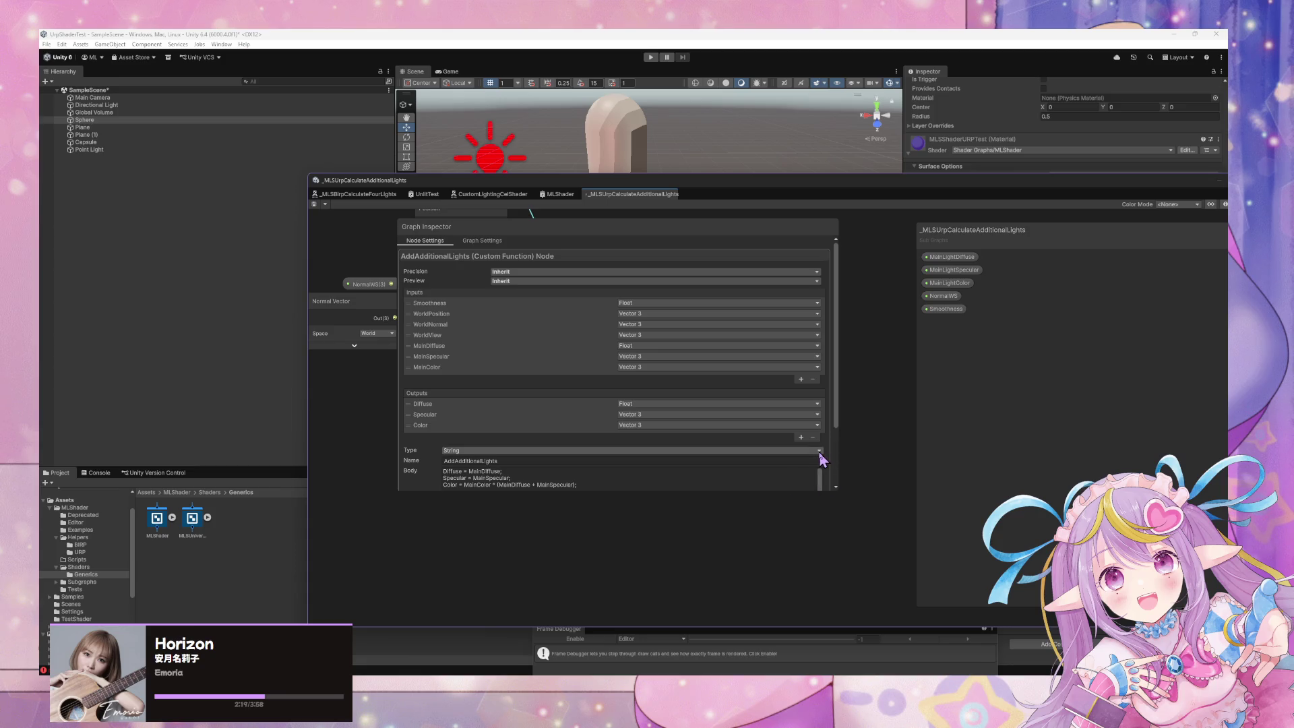
{"action": "scroll", "coordinate": [819, 460], "scroll_direction": "down", "scroll_amount": 3}
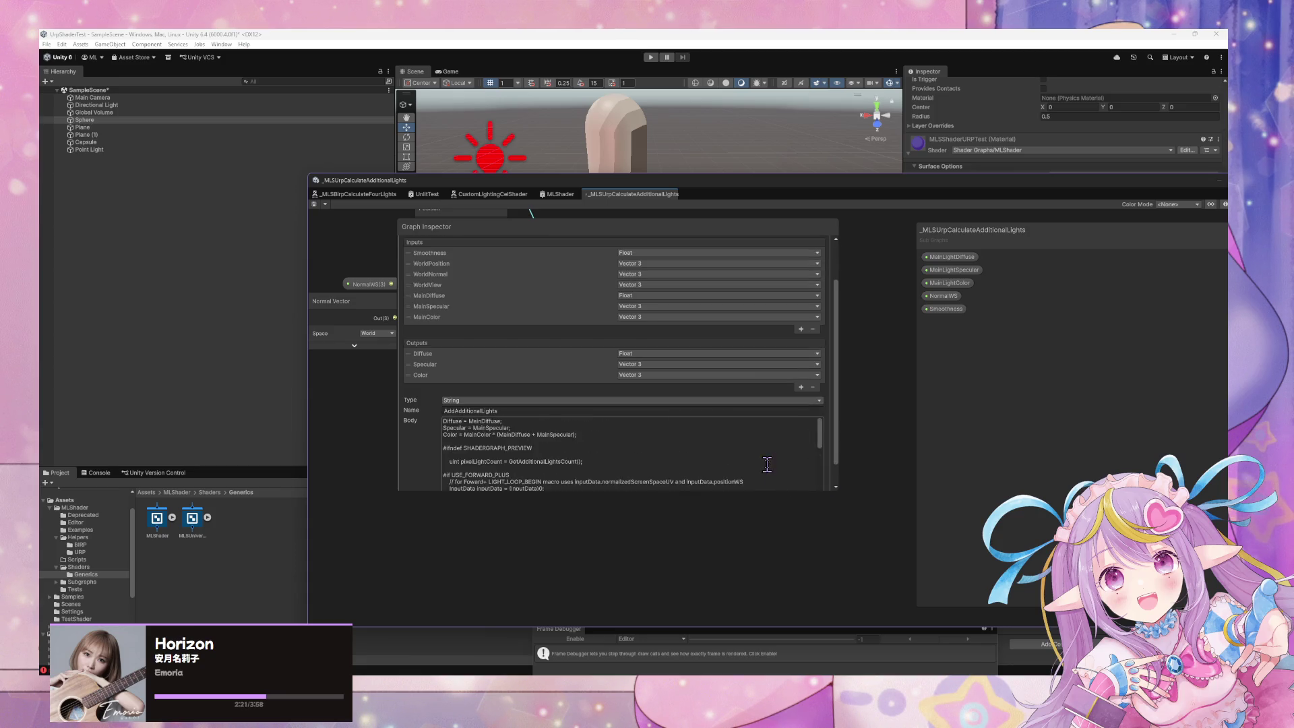
- Set the node to File type with source UrpCalculateAdditionalLights and name CalculateAdditionalLights
{"action": "scroll", "coordinate": [810, 462], "scroll_direction": "up", "scroll_amount": 4}
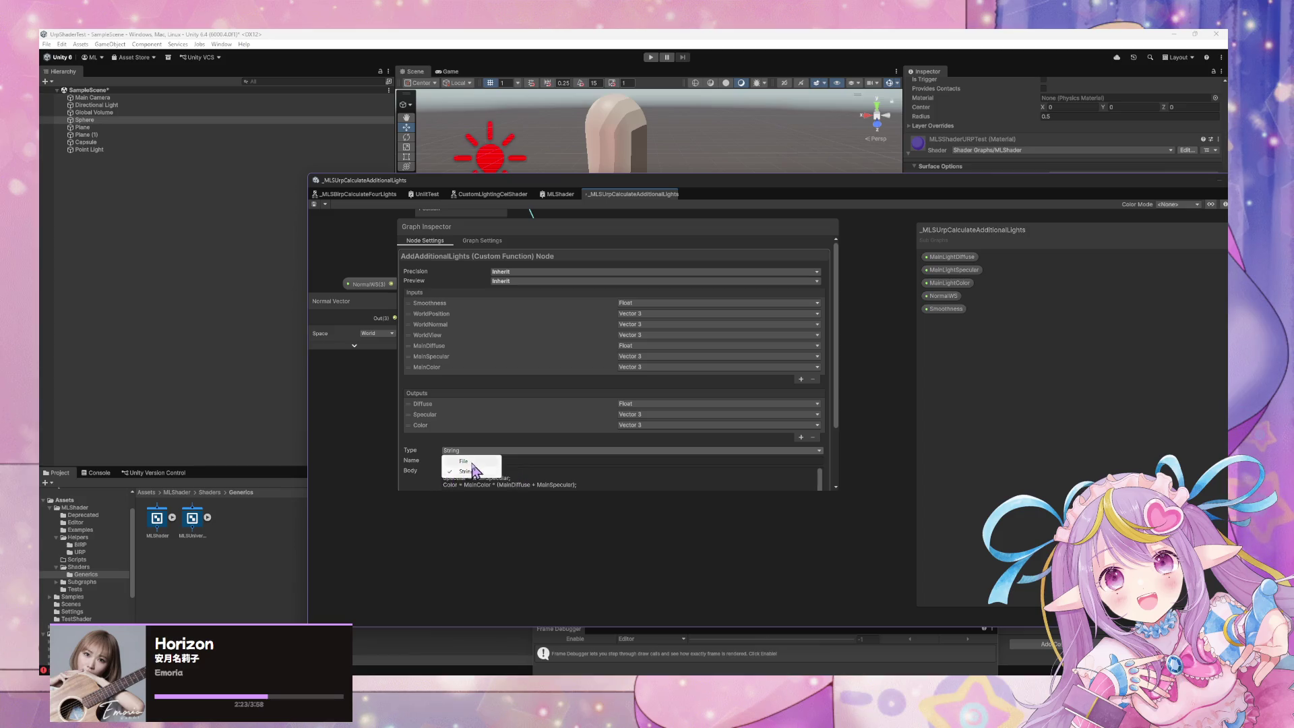
{"action": "left_click", "coordinate": [464, 461]}
{"action": "left_click", "coordinate": [825, 471]}
{"action": "type", "text": "urp"}
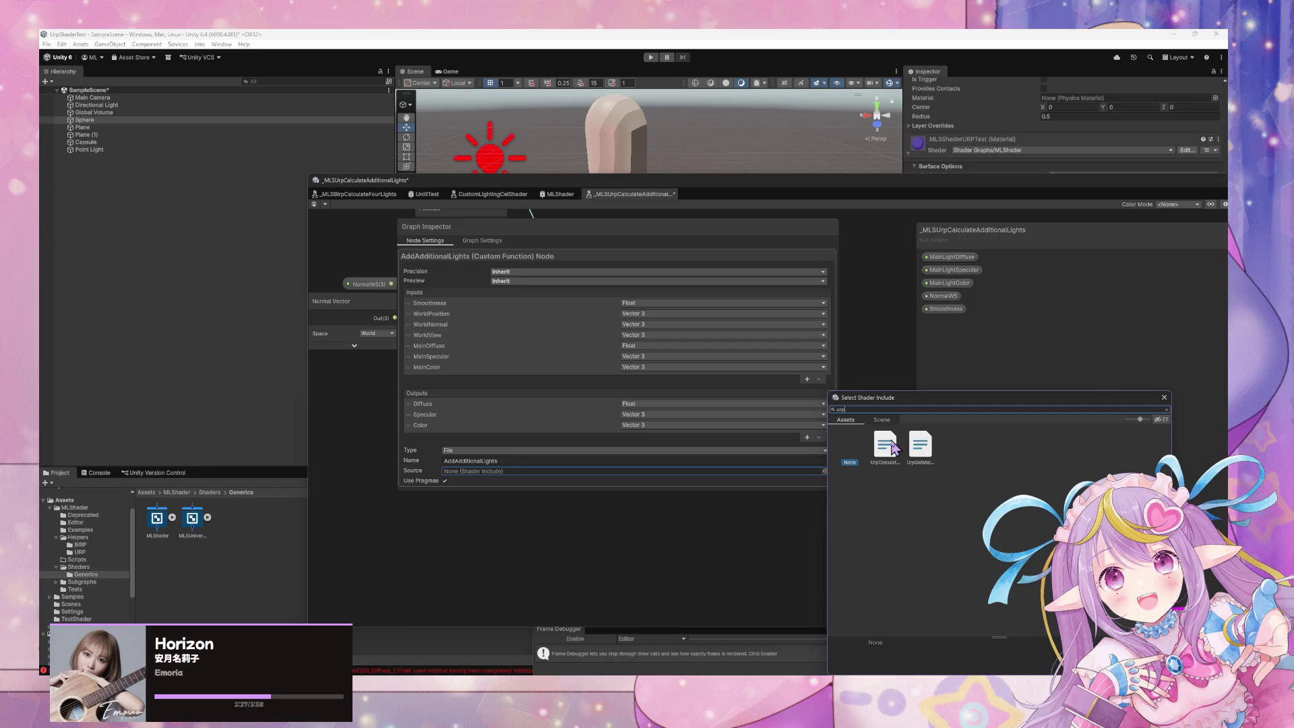
{"action": "double_click", "coordinate": [891, 451]}
{"action": "left_click", "coordinate": [475, 461]}
{"action": "type", "text": "CalculateAdditionalLight"}
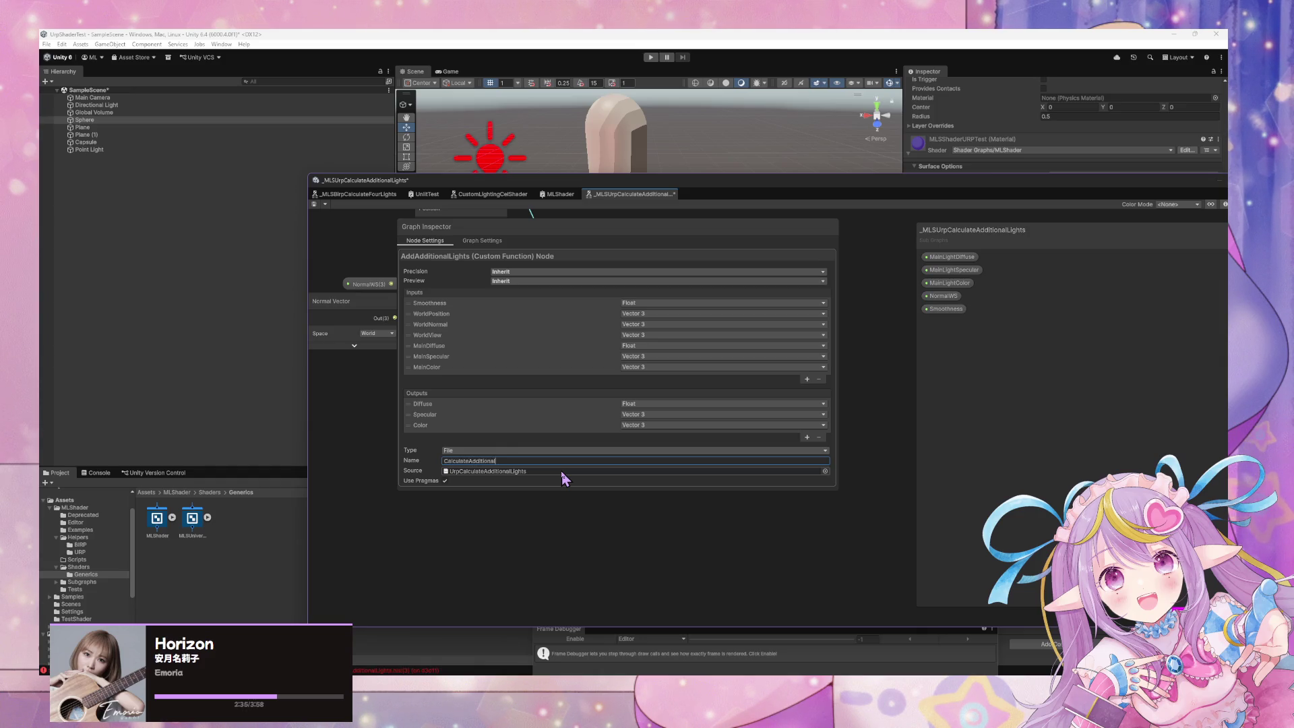
{"action": "key", "text": "Return"}
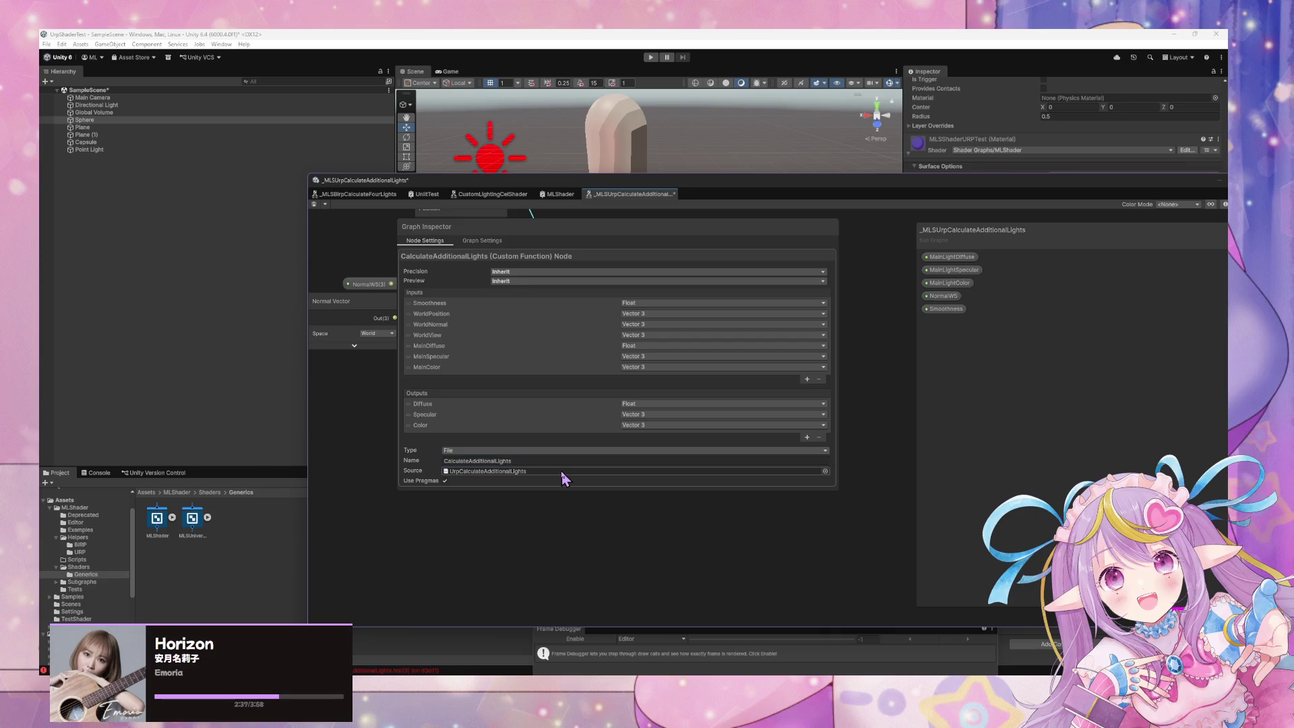
{"action": "left_click_drag", "start_coordinate": [526, 241], "coordinate": [840, 384]}
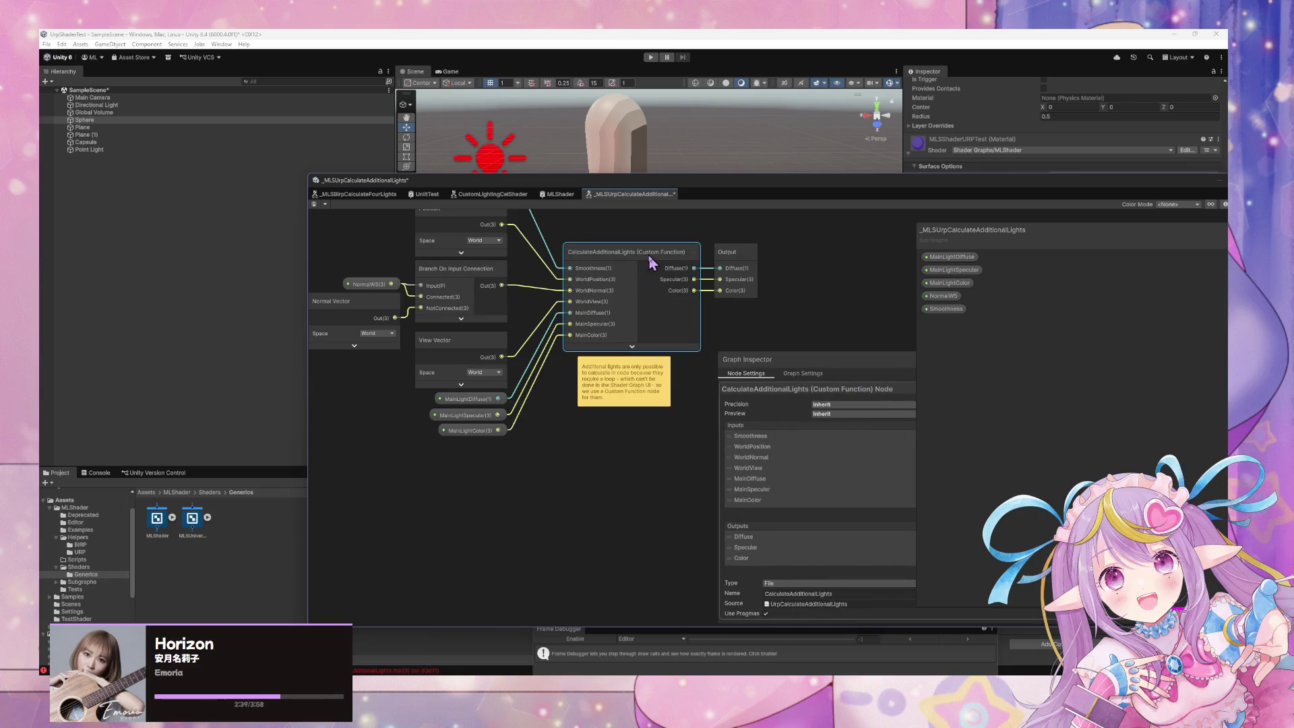
- Save the subgraph and rearrange the windows to reveal the scene
{"action": "key", "text": "ctrl+s"}
{"action": "left_click_drag", "start_coordinate": [1011, 233], "coordinate": [455, 241]}
{"action": "left_click_drag", "start_coordinate": [1130, 387], "coordinate": [729, 359]}
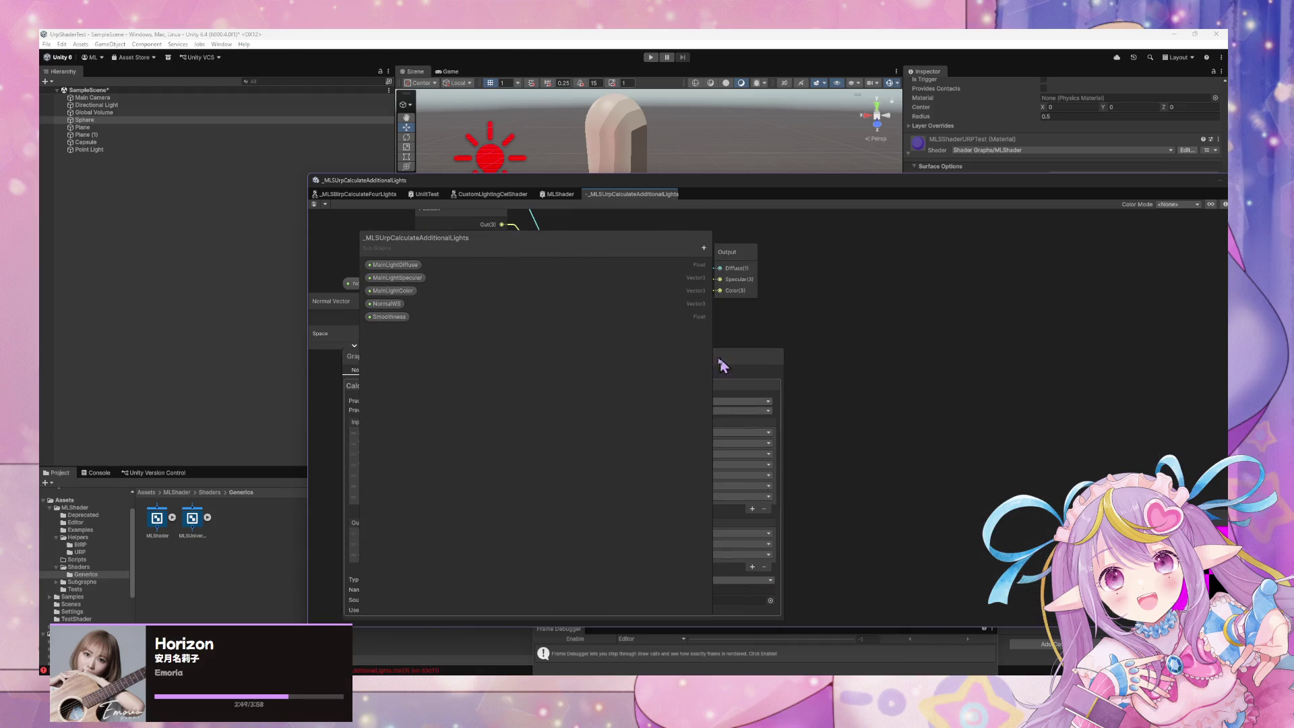
{"action": "left_click_drag", "start_coordinate": [991, 182], "coordinate": [642, 136]}
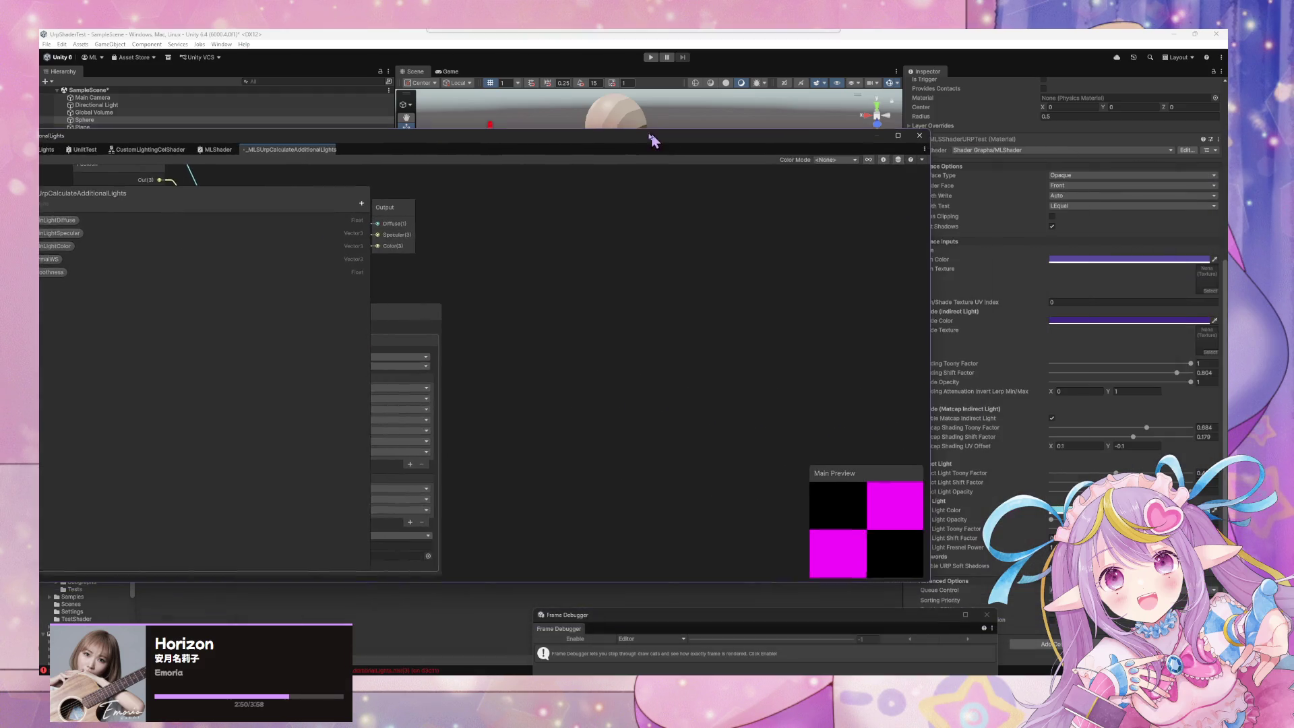
{"action": "double_click", "coordinate": [508, 135]}
- Clear the console and save the graph again to recompile, revealing the 'Diffuse' error
{"action": "left_click", "coordinate": [96, 473]}
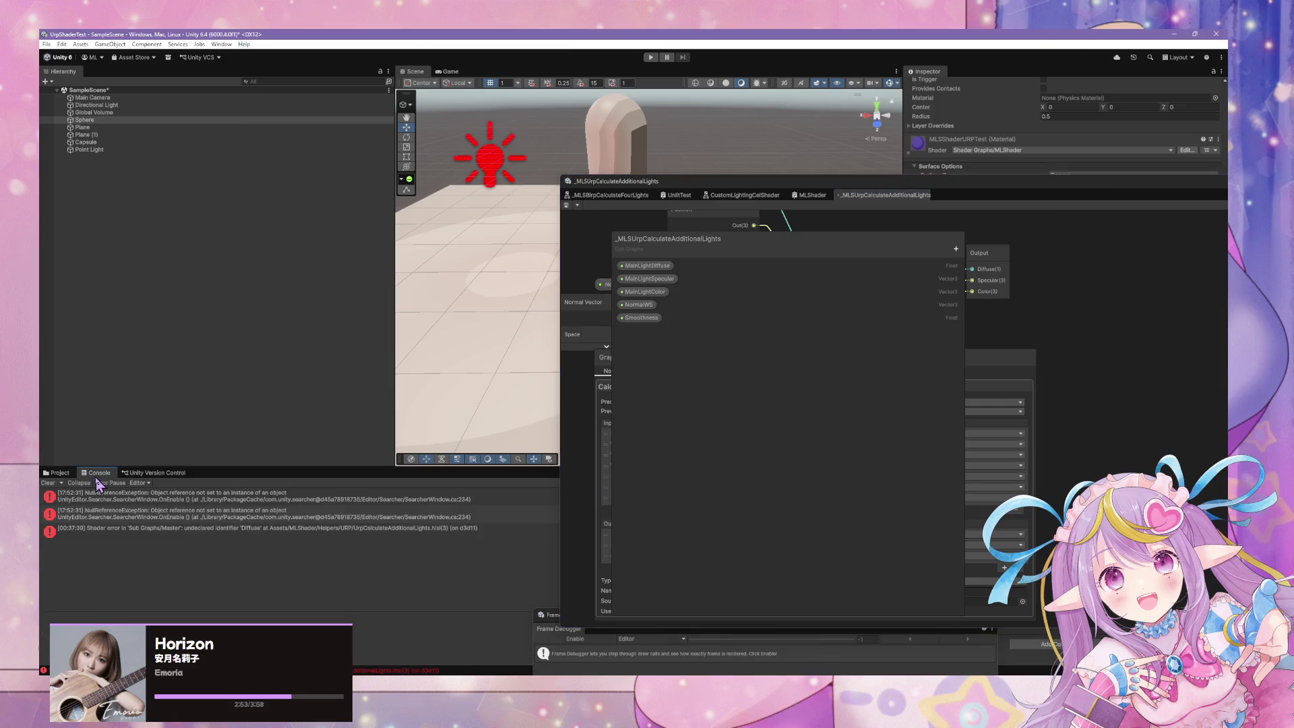
{"action": "left_click", "coordinate": [47, 482]}
{"action": "left_click", "coordinate": [567, 206]}
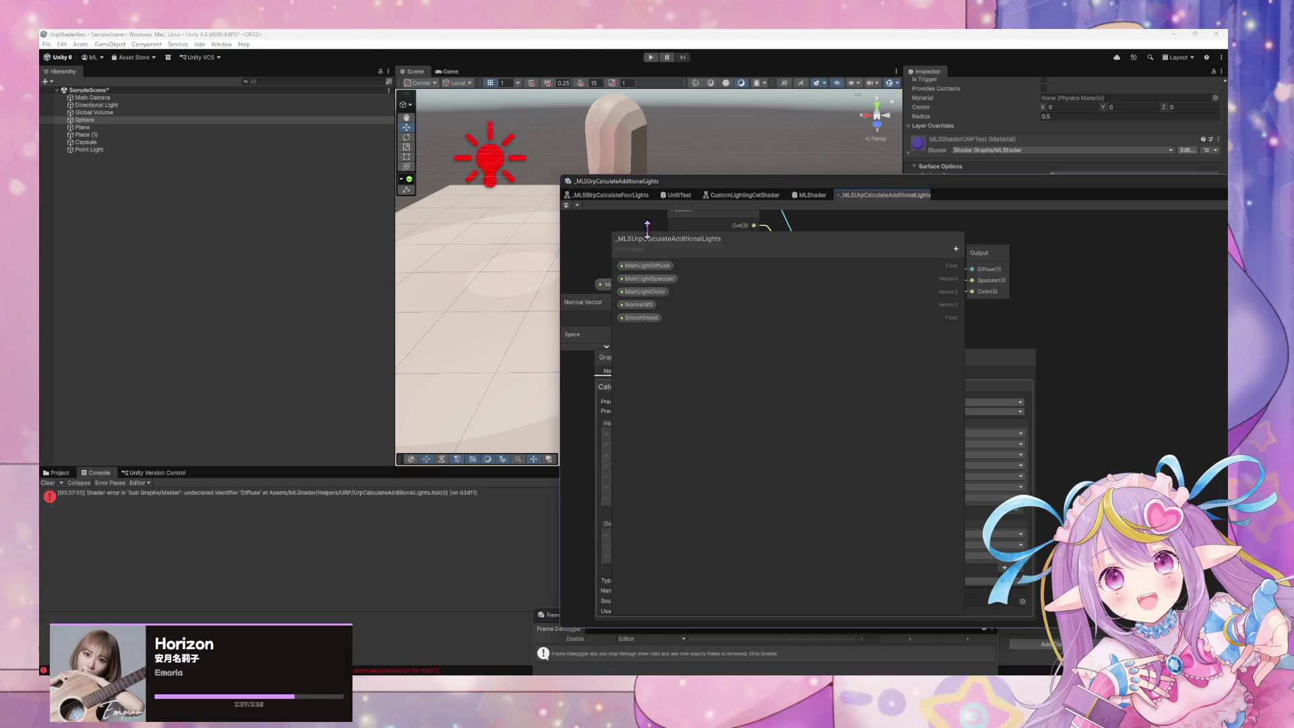
{"action": "left_click_drag", "start_coordinate": [934, 192], "coordinate": [1069, 209]}
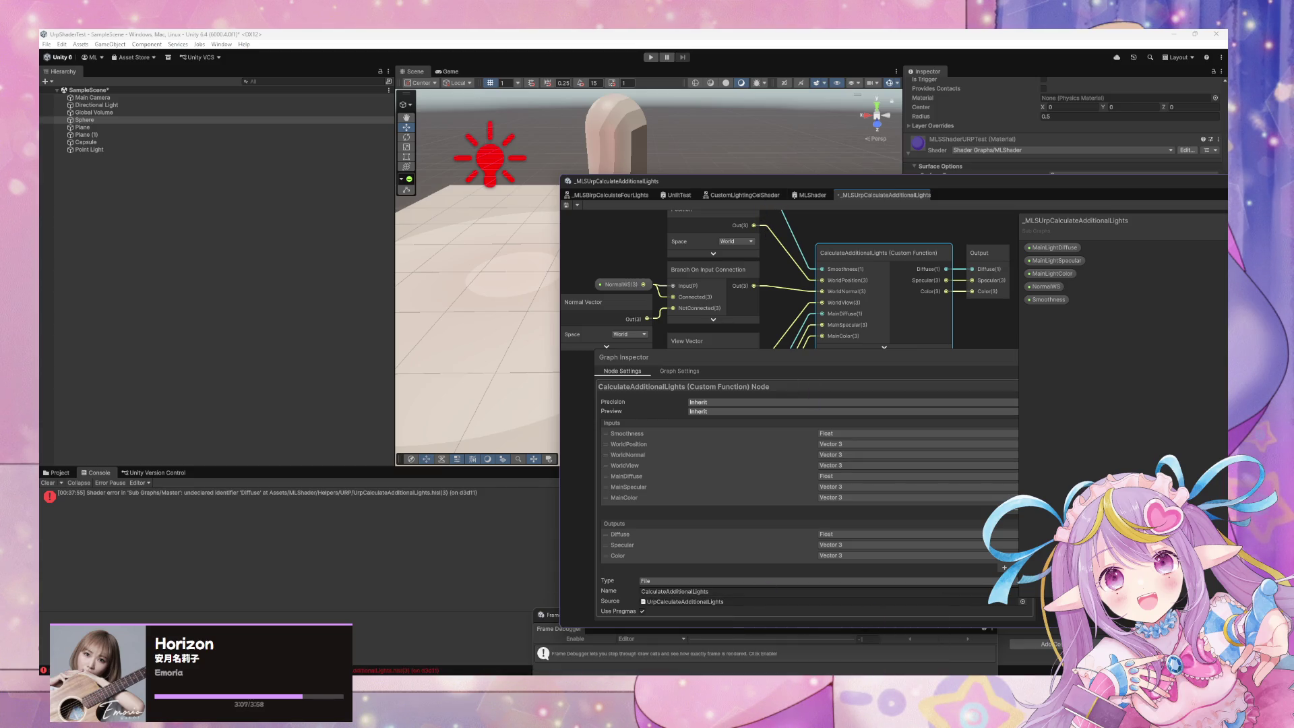
{"action": "mouse_move", "coordinate": [896, 630]}
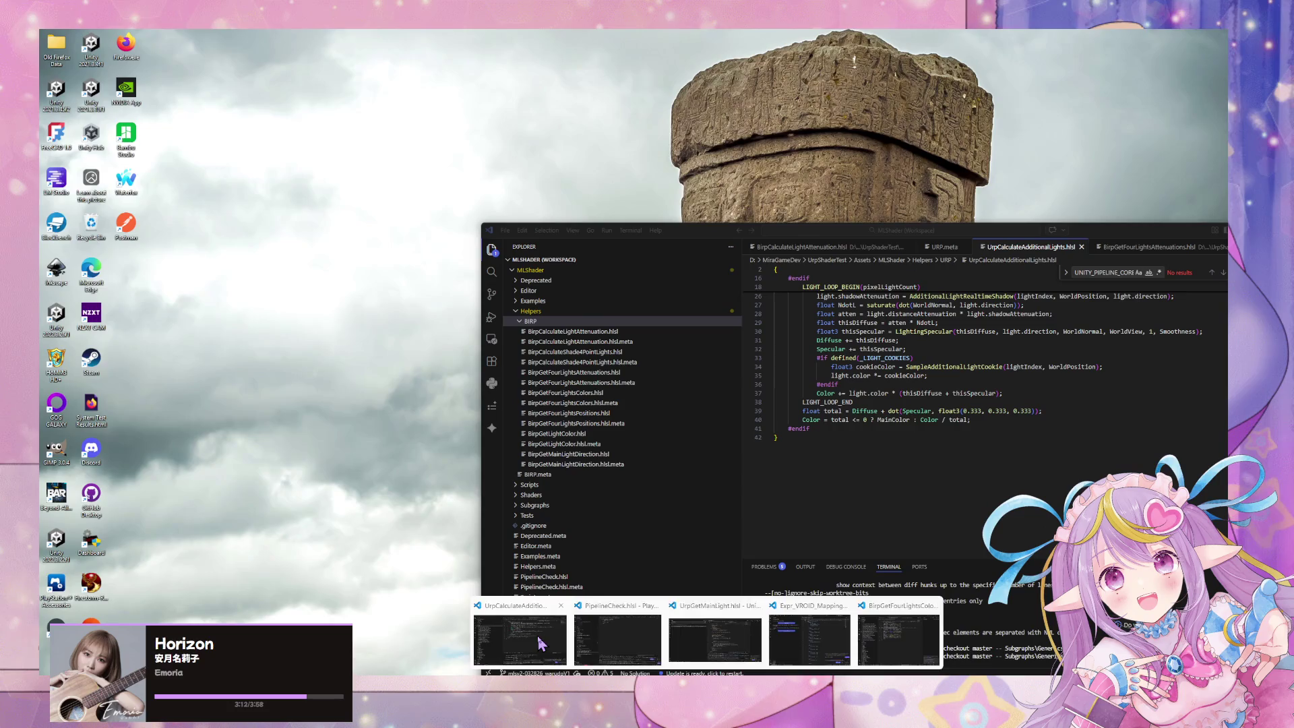
- Bring the UrpCalculateAdditionalLights code window forward beside the shader graph
{"action": "left_click", "coordinate": [539, 644]}
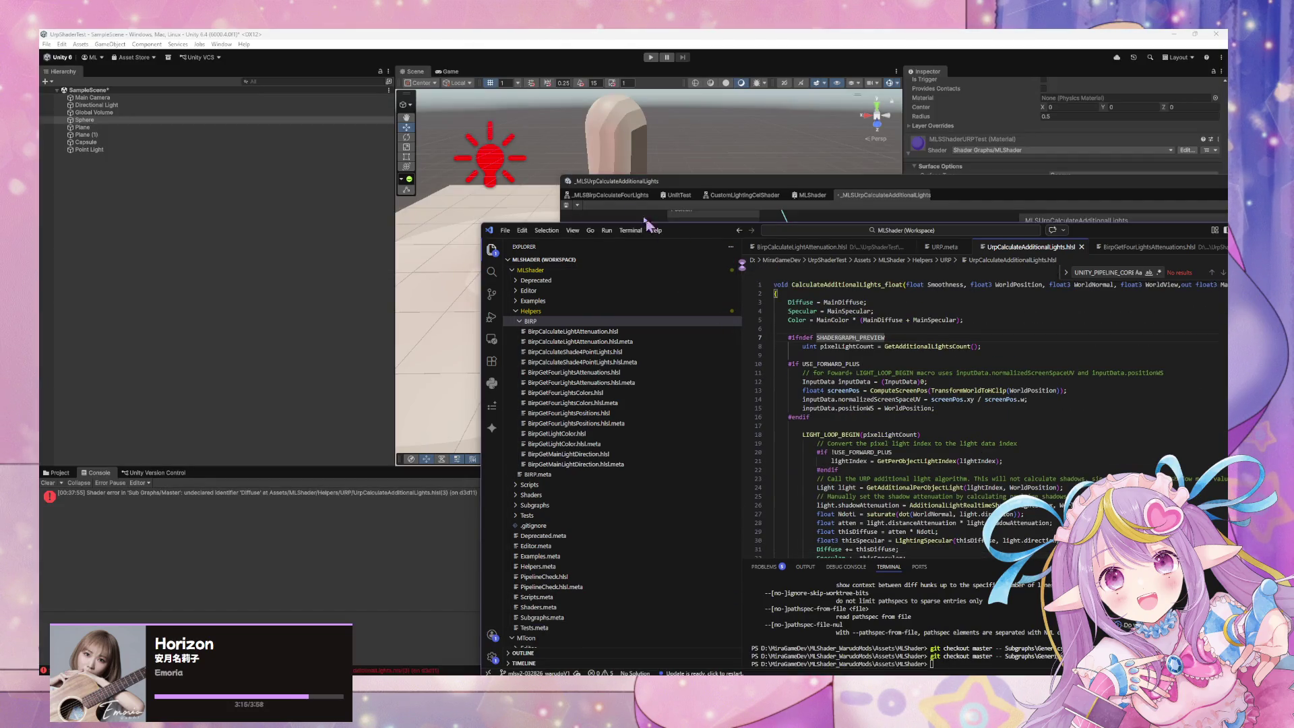
{"action": "left_click_drag", "start_coordinate": [690, 232], "coordinate": [443, 282]}
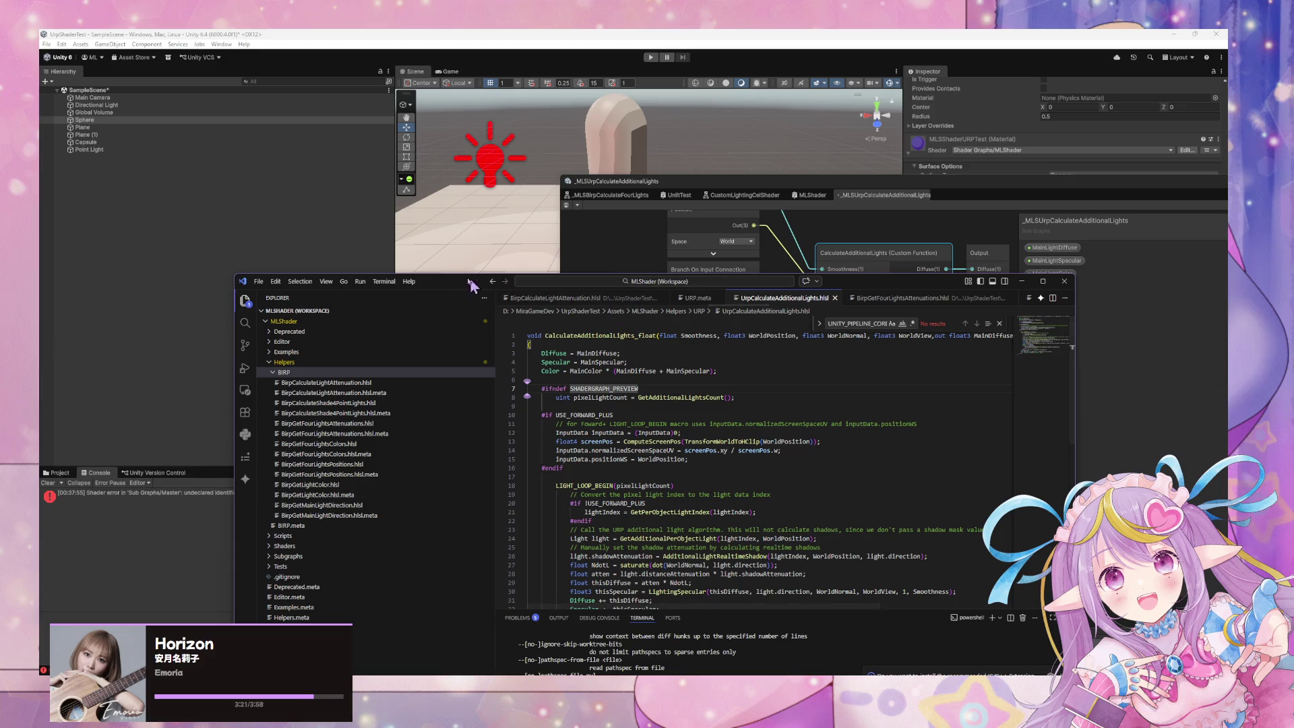
{"action": "mouse_move", "coordinate": [445, 282]}
{"action": "left_mouse_down"}
{"action": "mouse_move", "coordinate": [606, 472]}
{"action": "mouse_move", "coordinate": [368, 418]}
{"action": "mouse_move", "coordinate": [381, 424]}
{"action": "left_mouse_up"}
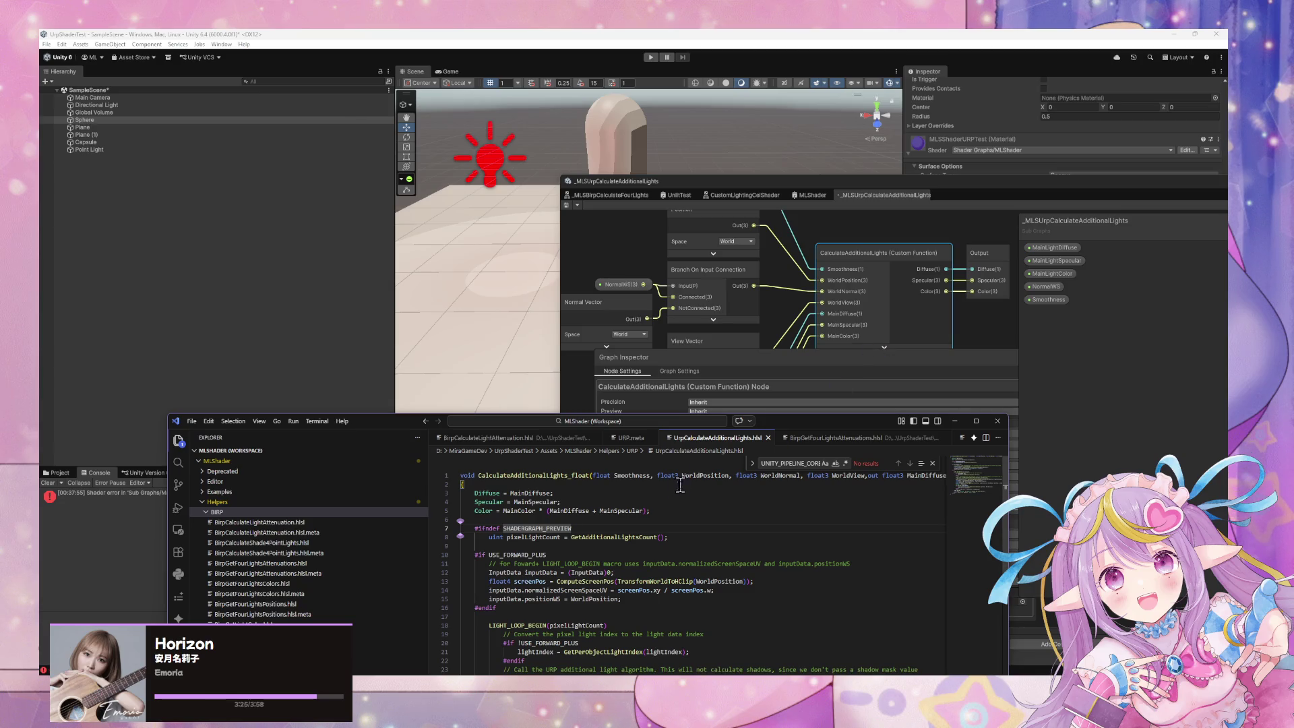
{"action": "scroll", "coordinate": [863, 477], "scroll_direction": "down", "scroll_amount": 1}
{"action": "scroll", "coordinate": [863, 477], "scroll_direction": "up", "scroll_amount": 1}
{"action": "mouse_move", "coordinate": [813, 421]}
{"action": "left_mouse_down"}
{"action": "mouse_move", "coordinate": [583, 322]}
{"action": "mouse_move", "coordinate": [519, 324]}
{"action": "left_mouse_up"}
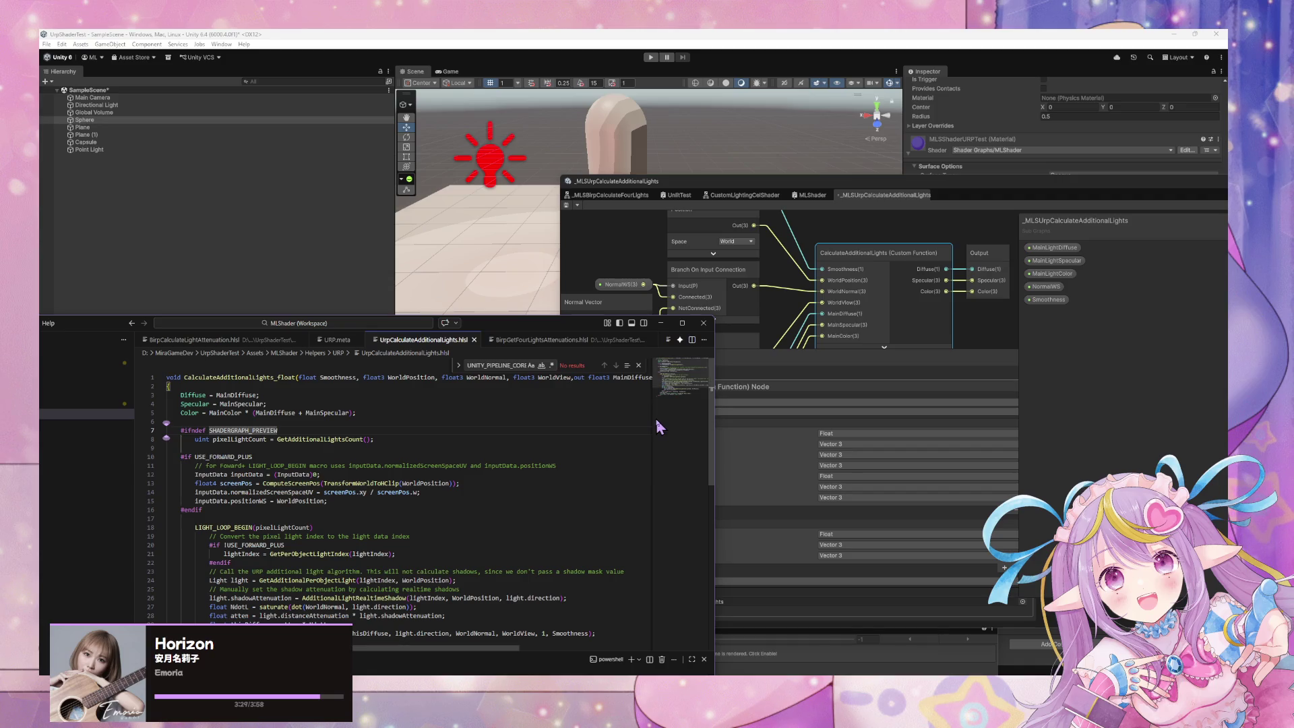
- Turn on word wrap to inspect the full CalculateAdditionalLights_float signature and its out parameters
{"action": "key", "text": "ctrl+shift+p"}
{"action": "type", "text": "world"}
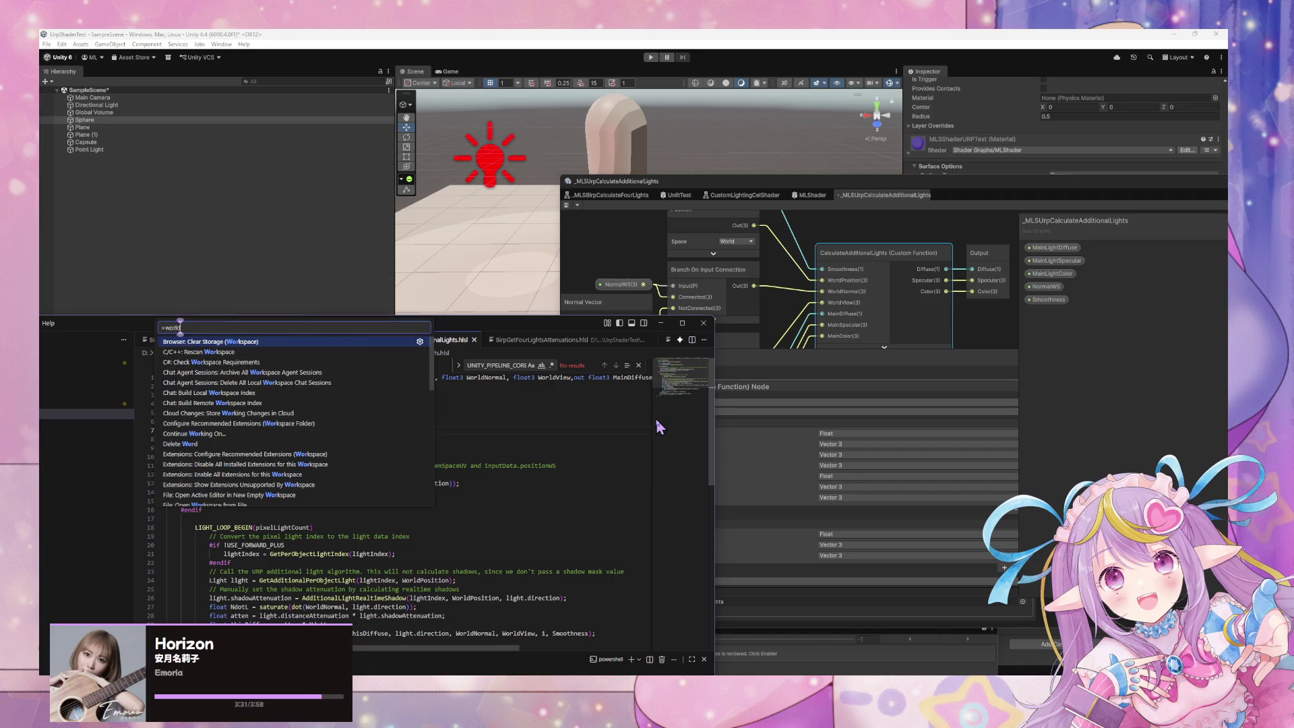
{"action": "key", "text": "BackSpace"}
{"action": "key", "text": "BackSpace"}
{"action": "type", "text": "dwrap"}
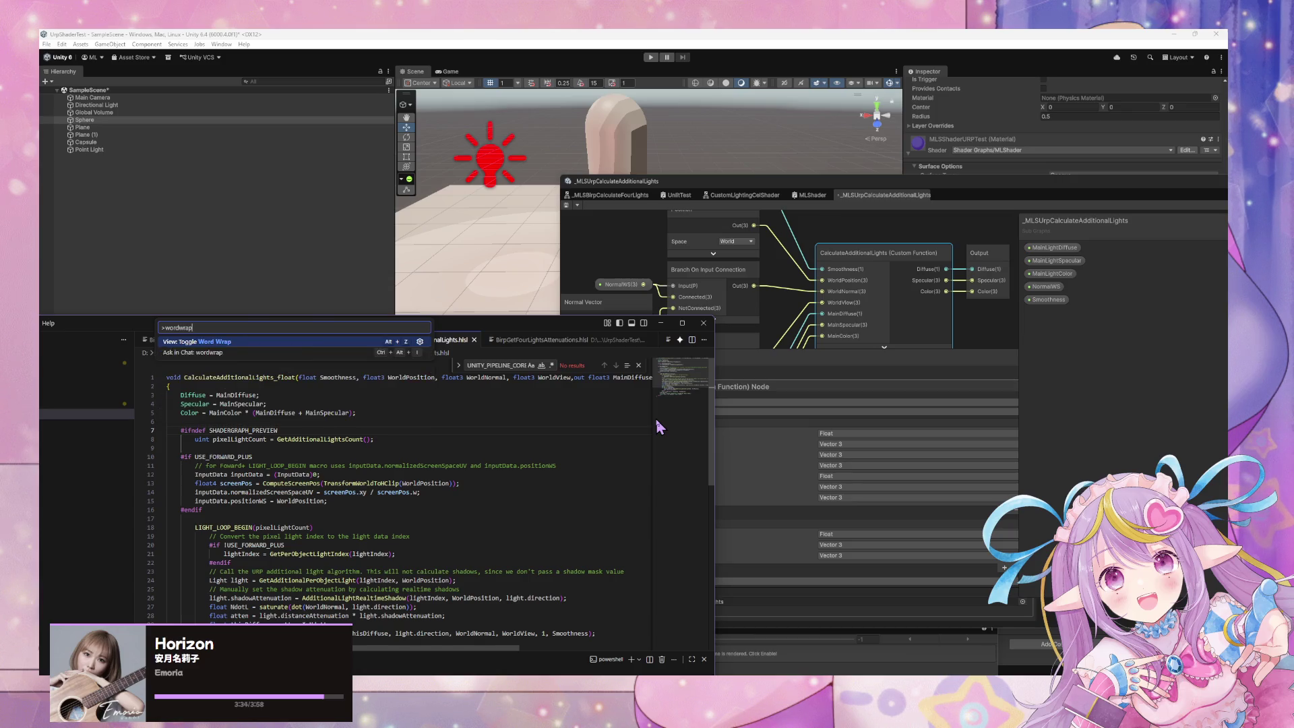
{"action": "key", "text": "Return"}
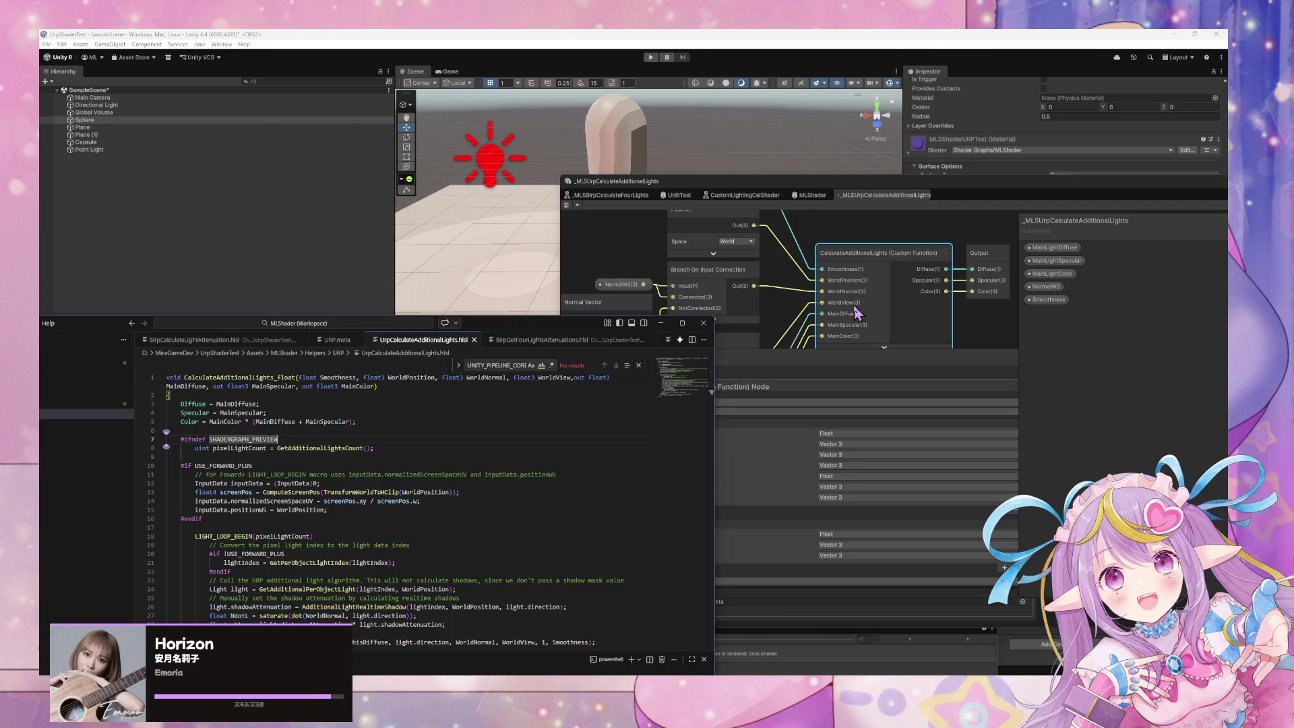
{"action": "left_click", "coordinate": [574, 378]}
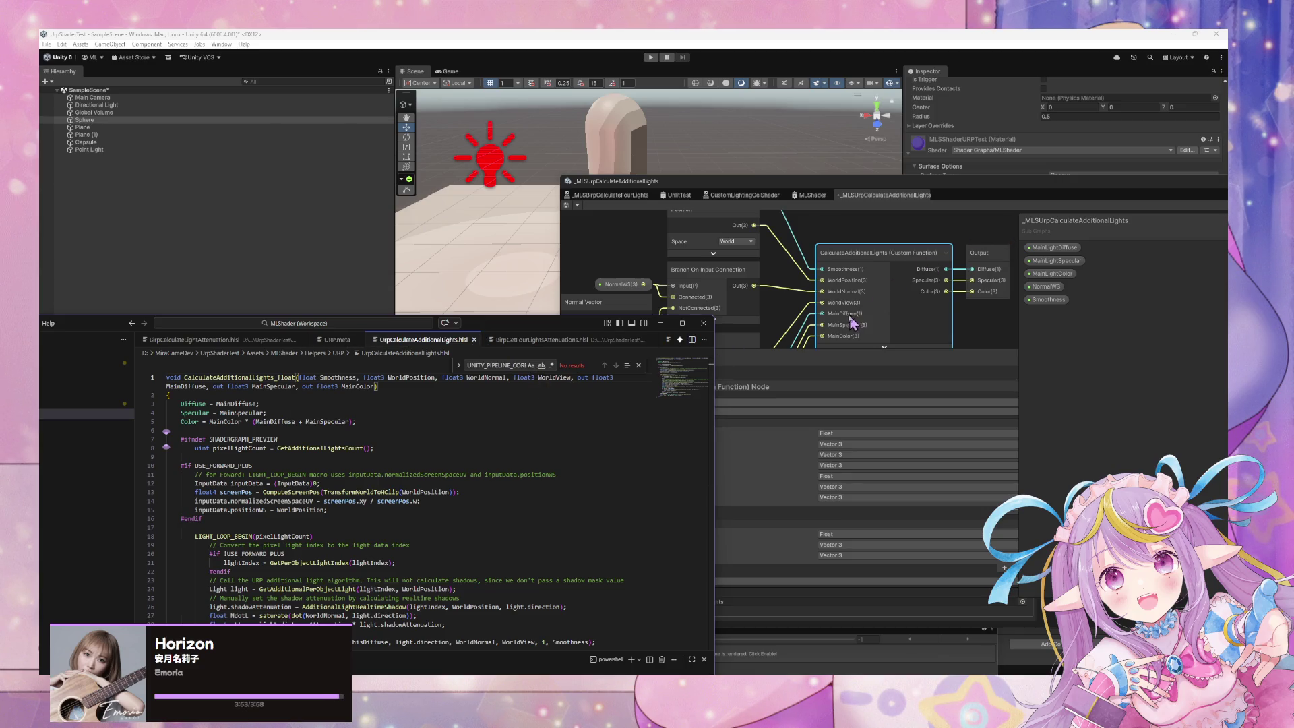
{"action": "mouse_move", "coordinate": [563, 330]}
{"action": "left_mouse_down"}
{"action": "mouse_move", "coordinate": [351, 325]}
{"action": "mouse_move", "coordinate": [772, 304]}
{"action": "mouse_move", "coordinate": [472, 300]}
{"action": "mouse_move", "coordinate": [536, 310]}
{"action": "mouse_move", "coordinate": [730, 295]}
{"action": "left_mouse_up"}
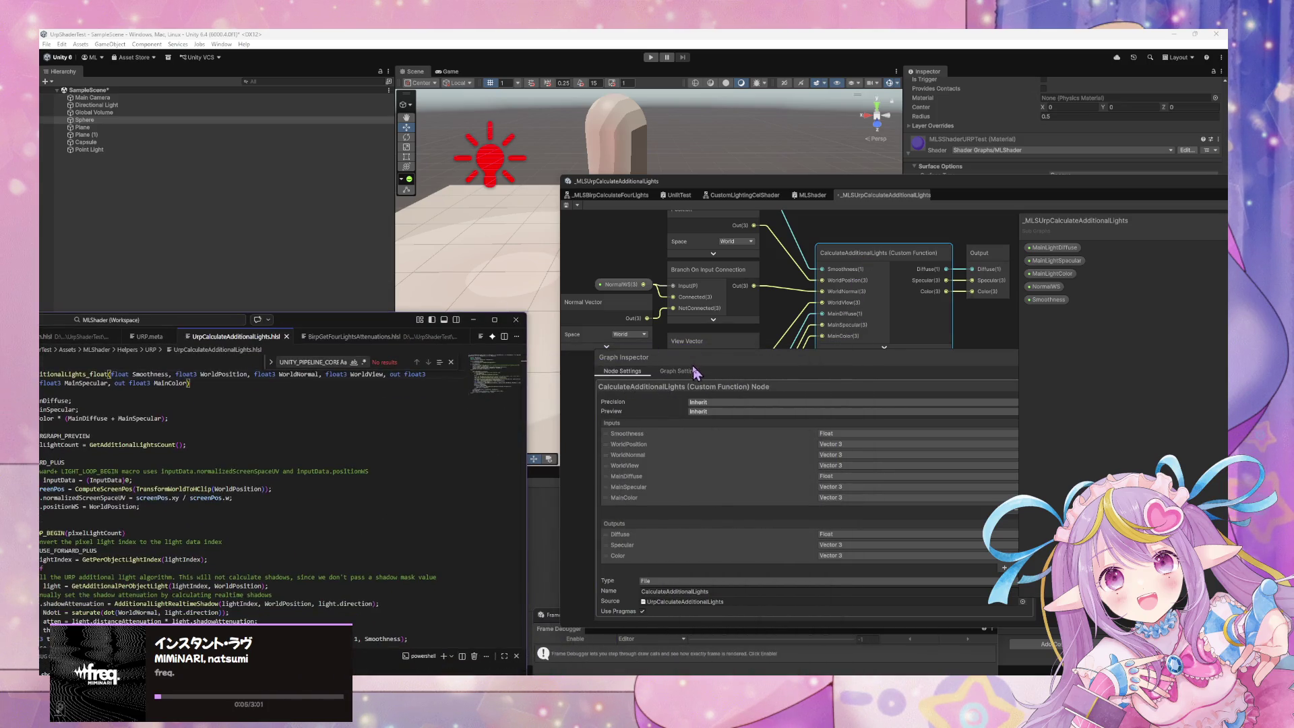
- Nudge the Output node slightly and save the graph to recompile the shader
{"action": "left_click", "coordinate": [876, 270]}
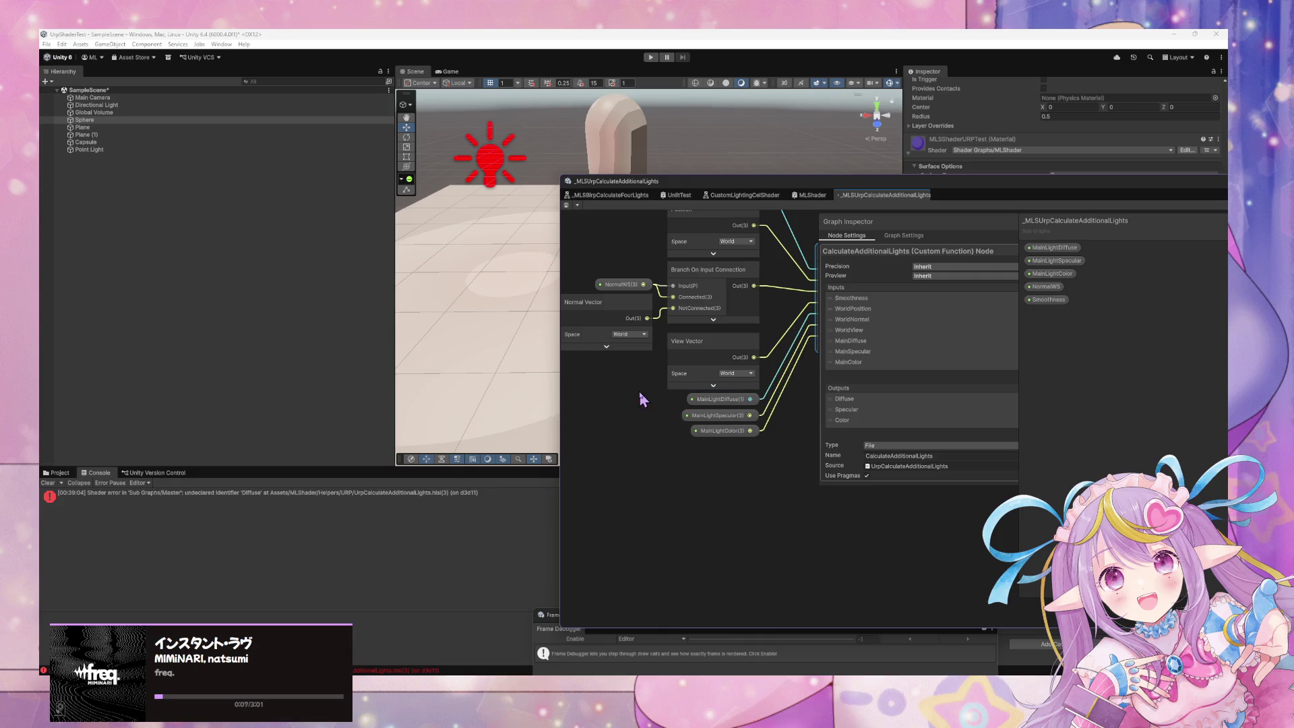
{"action": "key", "text": "f"}
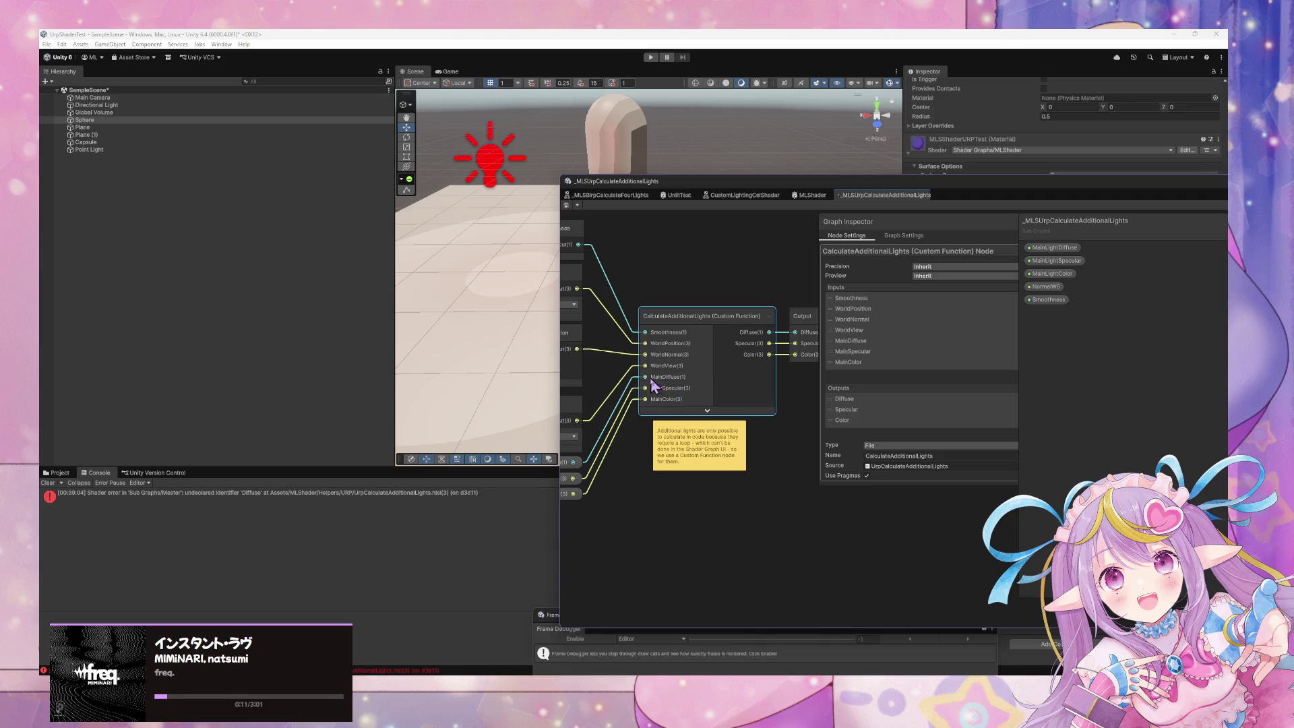
{"action": "left_click_drag", "start_coordinate": [664, 445], "coordinate": [749, 417]}
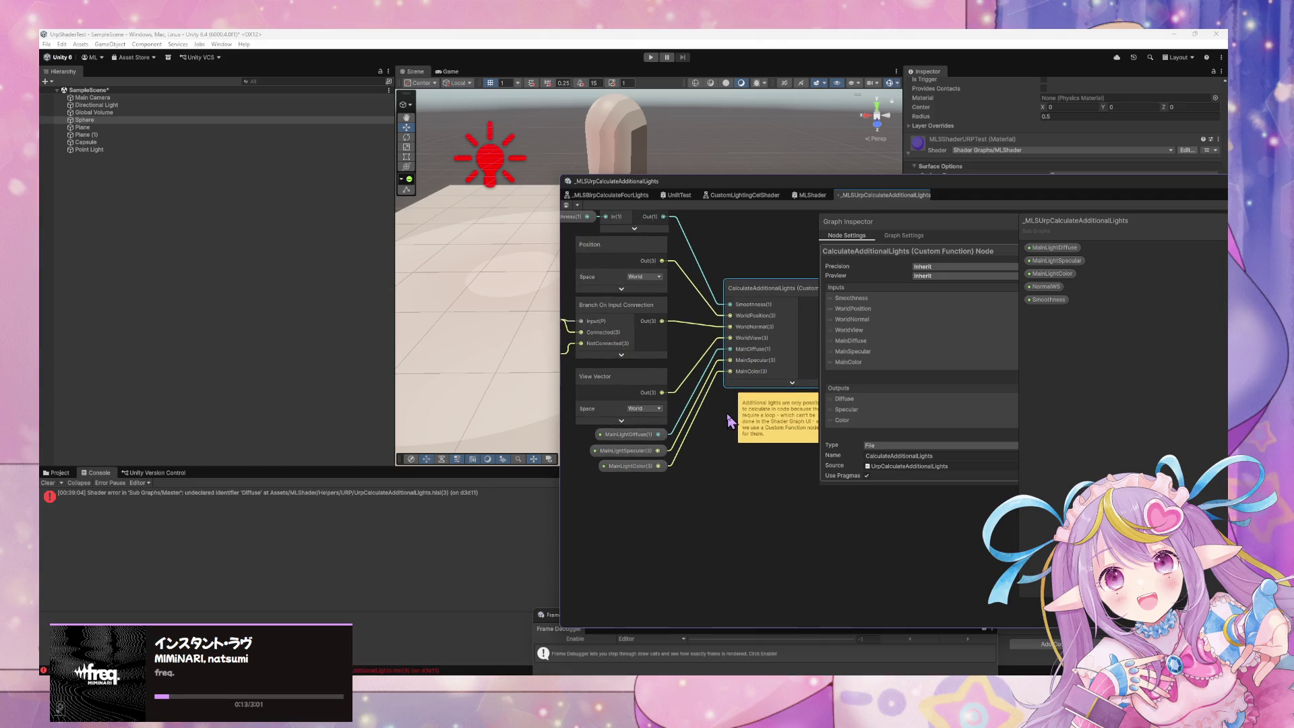
{"action": "left_click", "coordinate": [666, 437]}
{"action": "left_click", "coordinate": [677, 444]}
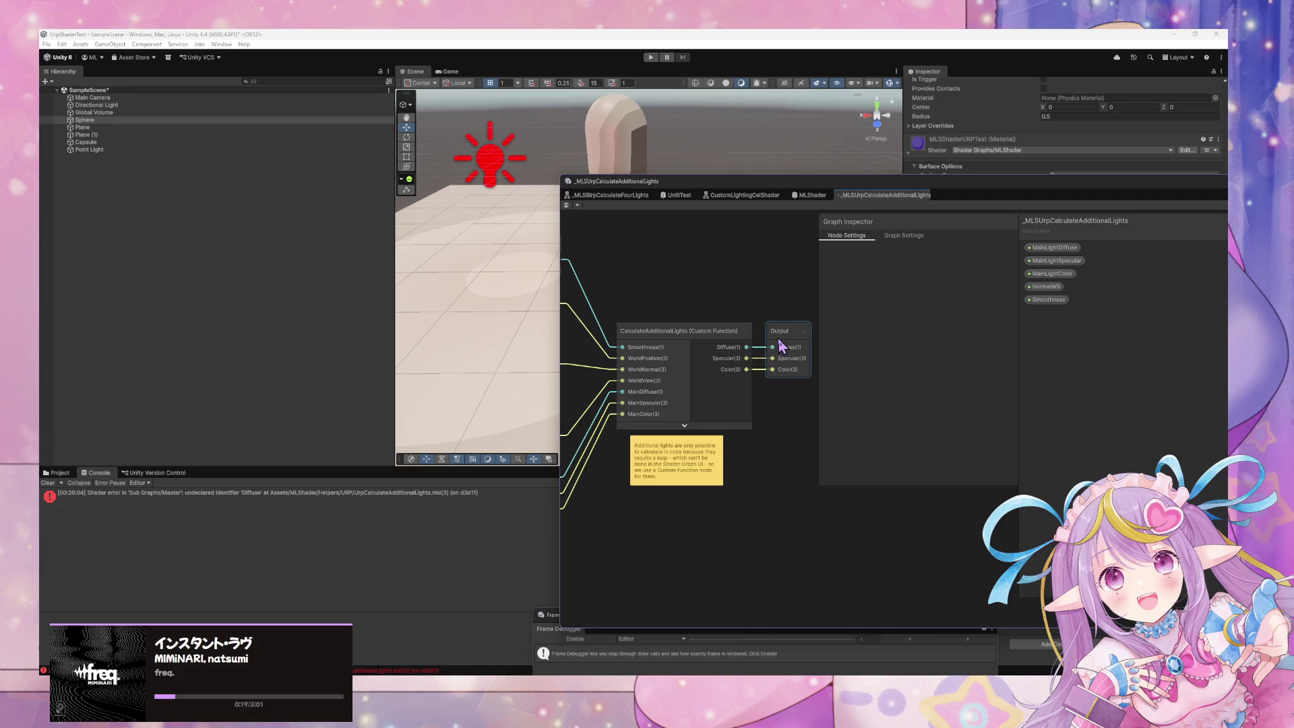
{"action": "left_click_drag", "start_coordinate": [766, 365], "coordinate": [773, 364]}
{"action": "left_click", "coordinate": [782, 455]}
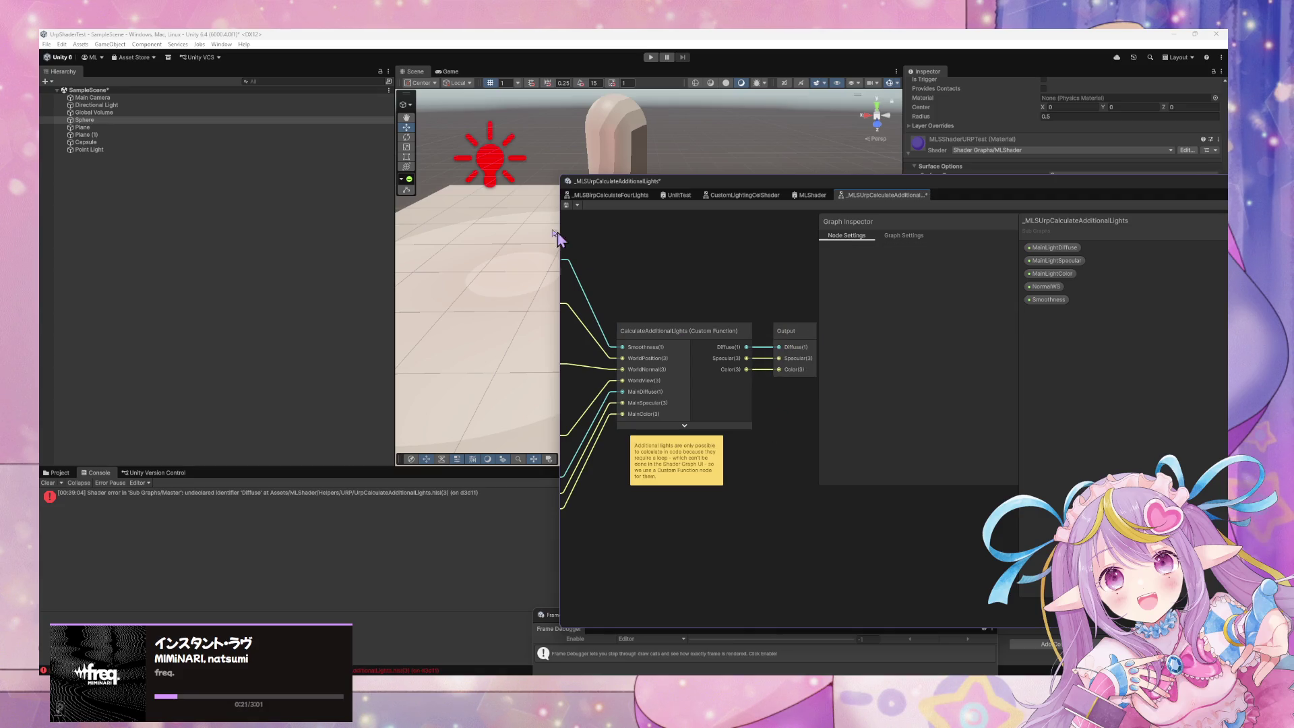
{"action": "left_click", "coordinate": [566, 205]}
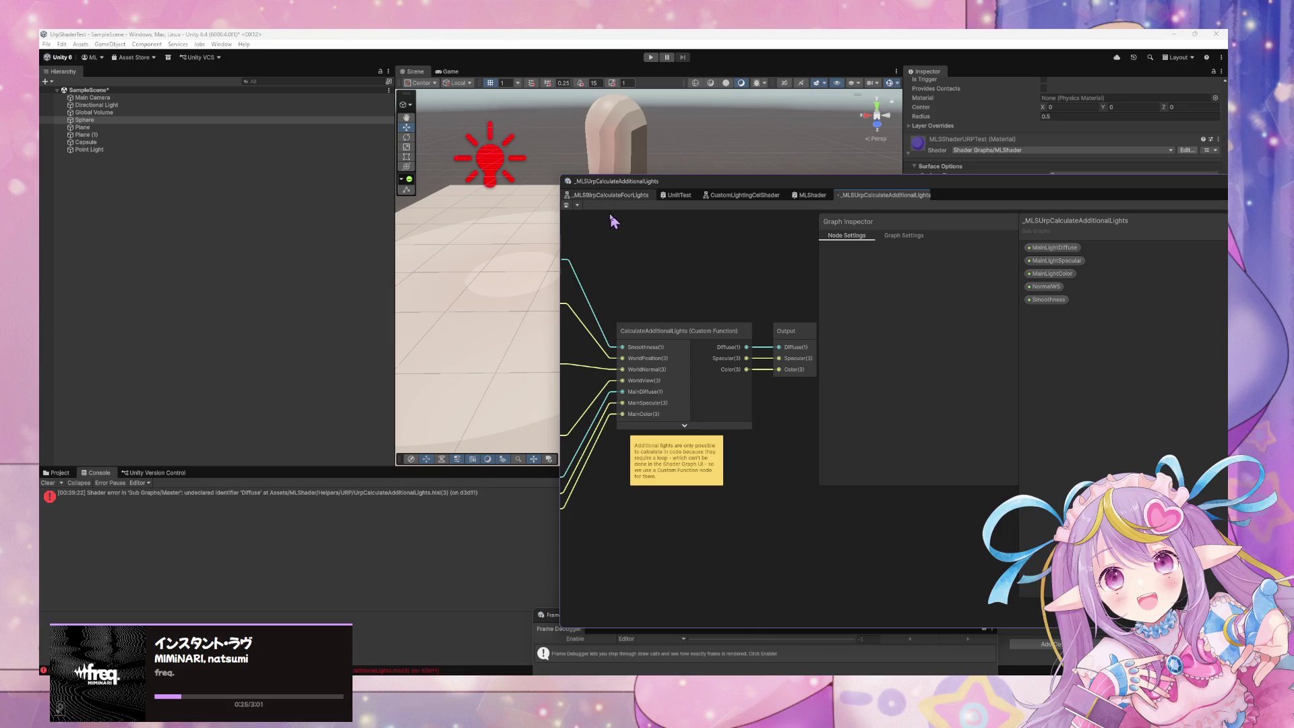
- Glance at the _MLSBirpCalculateFourLights graph, then return to _MLSUrpCalculateAdditionalLights
{"action": "left_click", "coordinate": [610, 195]}
{"action": "left_click_drag", "start_coordinate": [978, 368], "coordinate": [940, 375]}
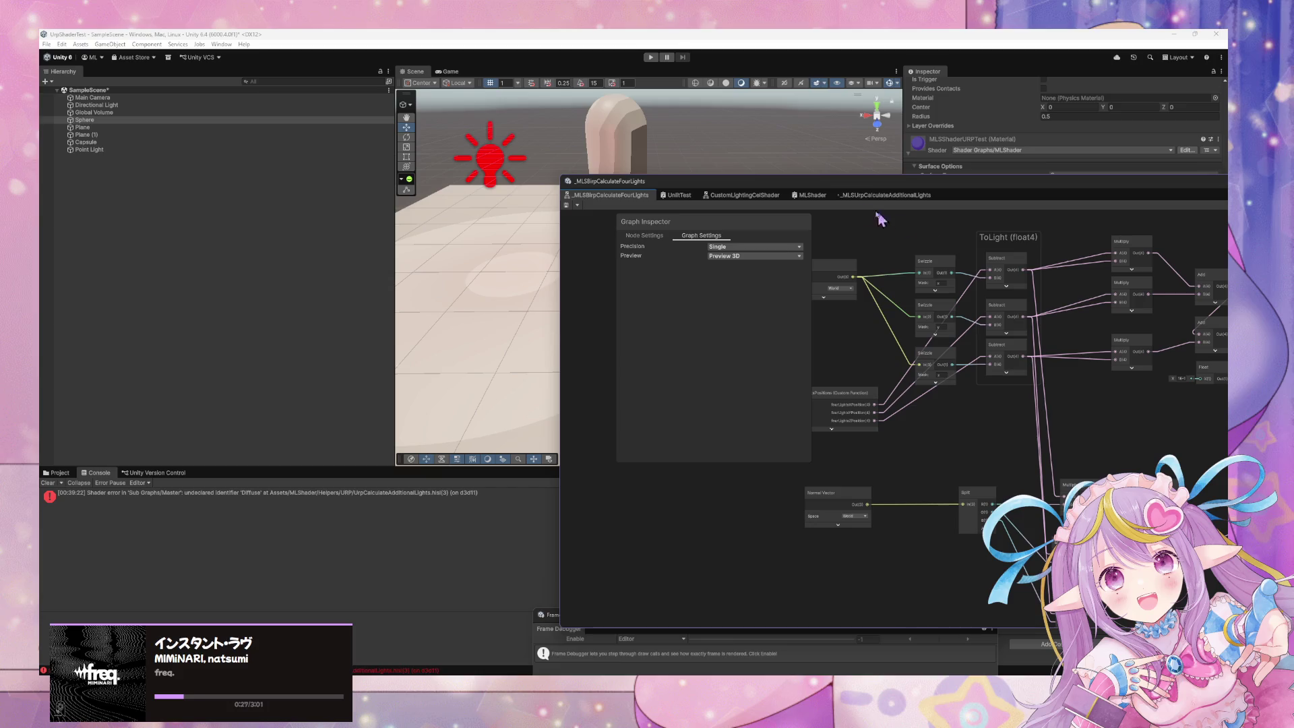
{"action": "left_click", "coordinate": [884, 196]}
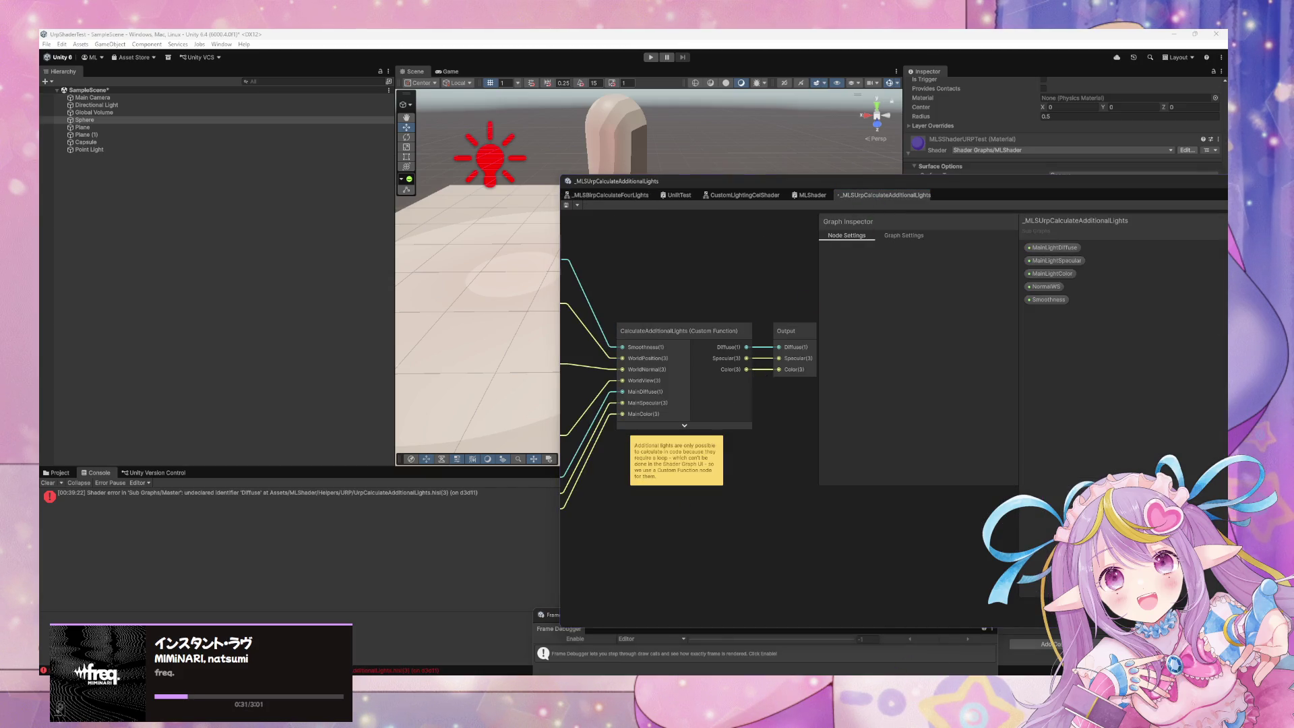
{"action": "mouse_move", "coordinate": [914, 620]}
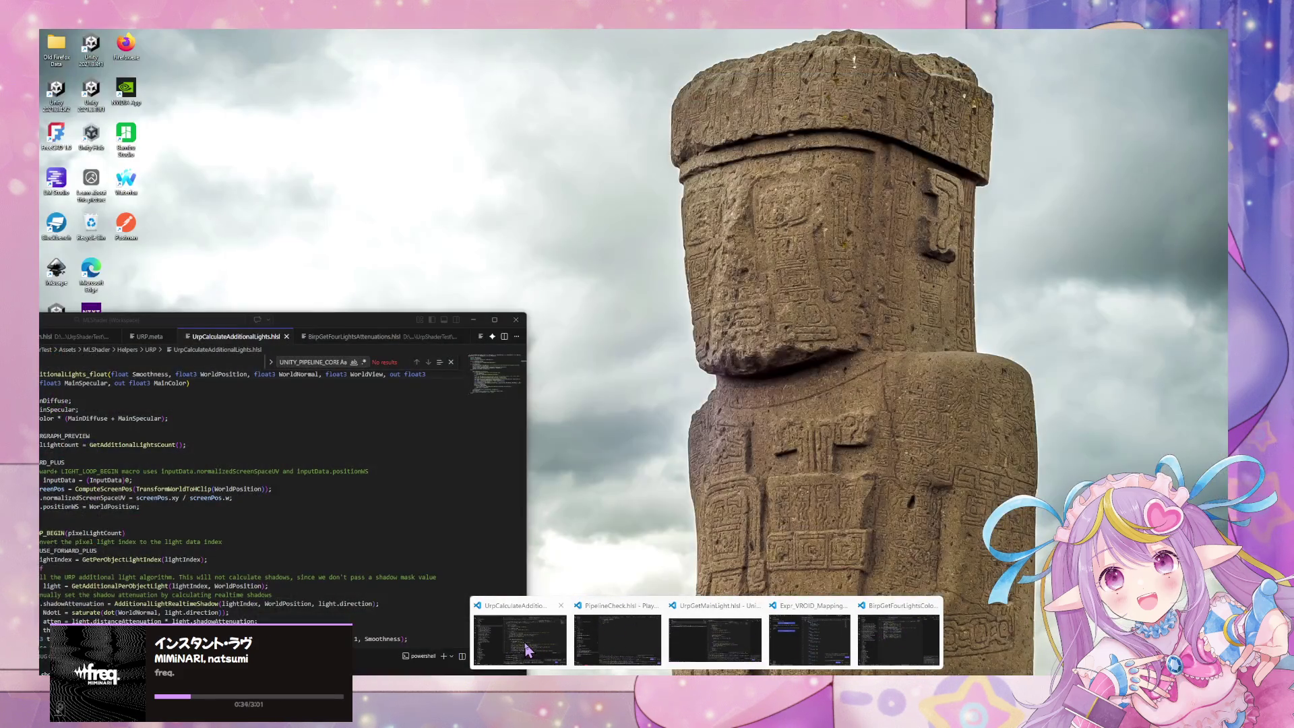
- Bring UrpCalculateAdditionalLights.hlsl forward and scroll through its light loop
{"action": "left_click", "coordinate": [524, 641]}
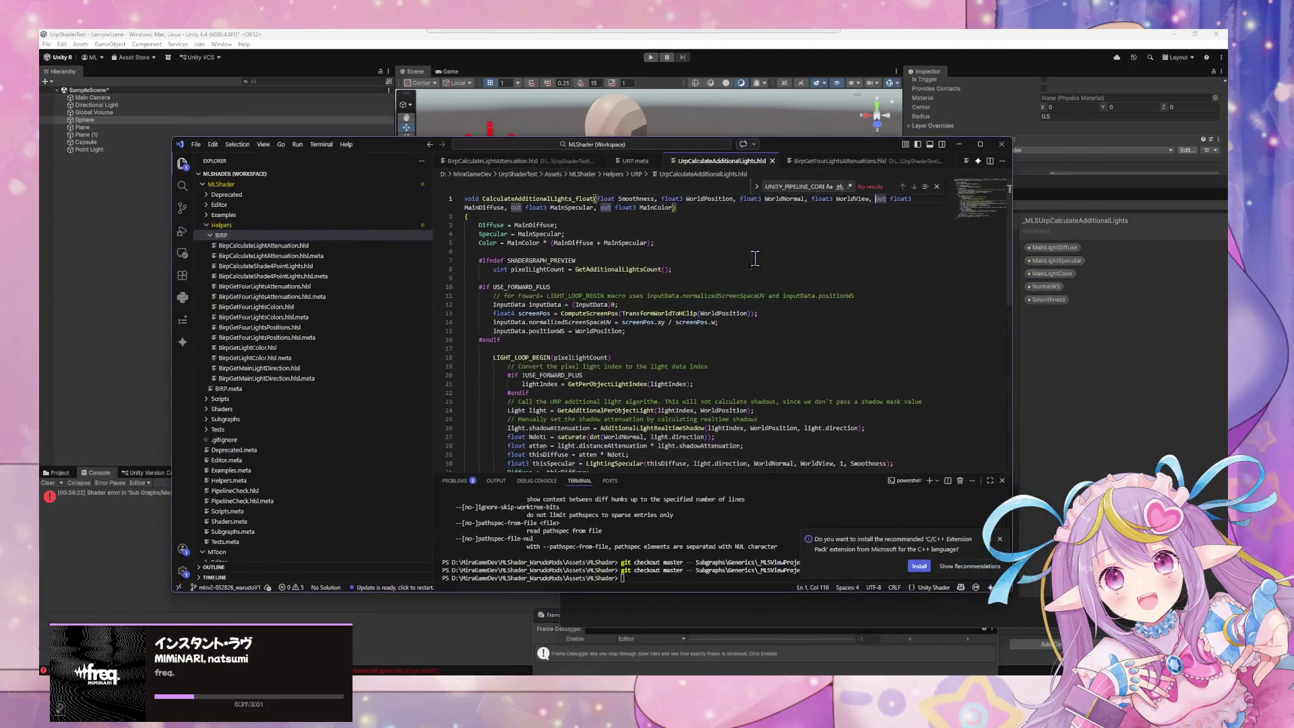
{"action": "scroll", "coordinate": [706, 316], "scroll_direction": "up", "scroll_amount": 3}
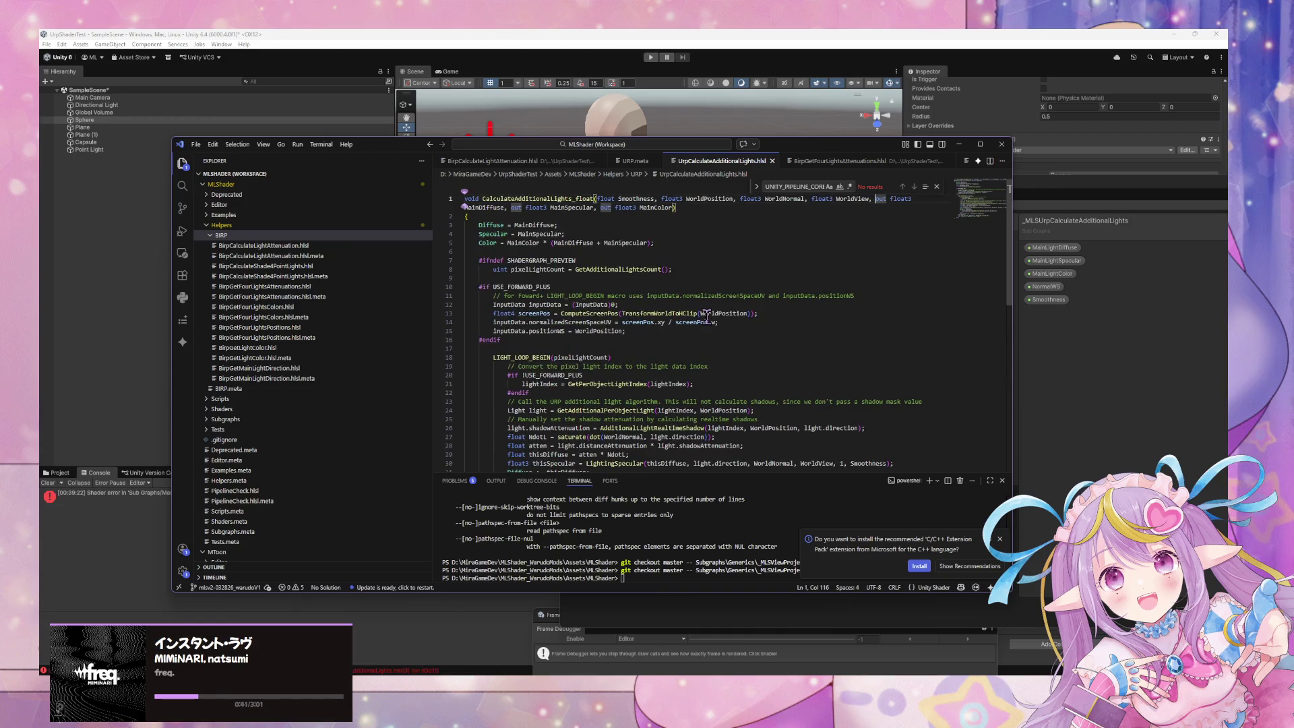
{"action": "scroll", "coordinate": [706, 314], "scroll_direction": "down", "scroll_amount": 1}
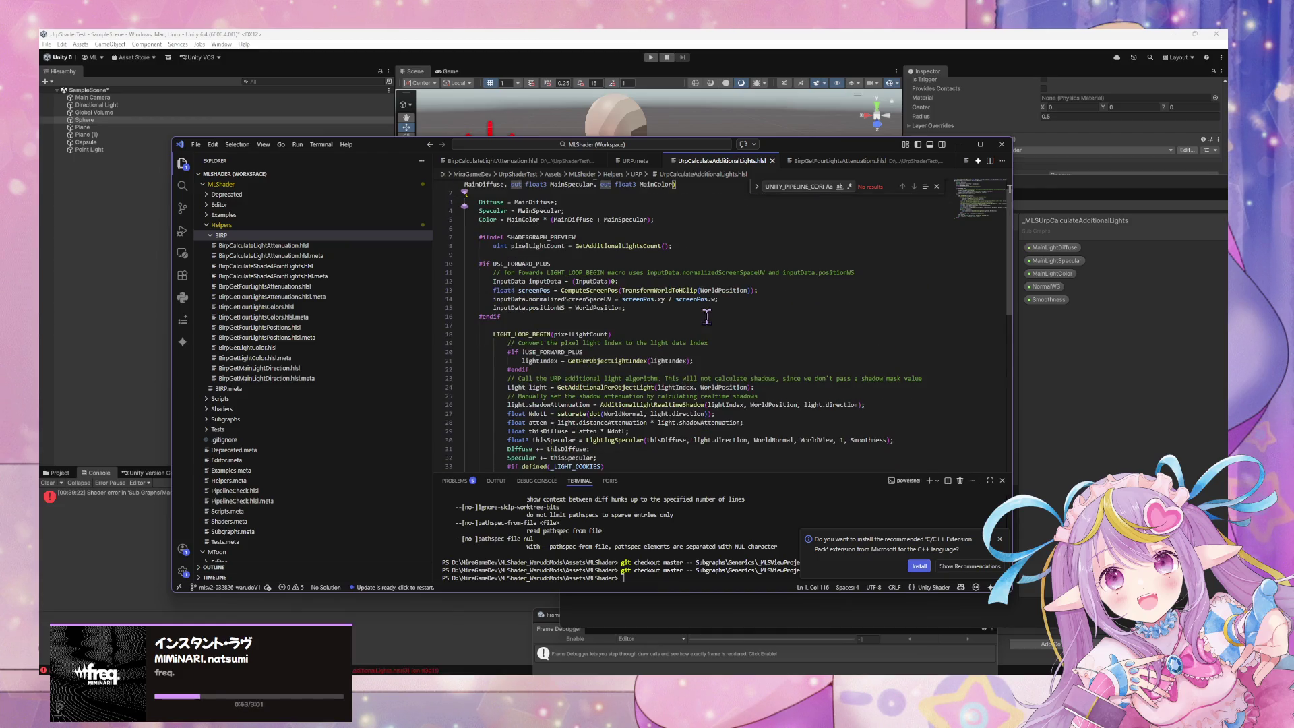
{"action": "scroll", "coordinate": [706, 316], "scroll_direction": "down", "scroll_amount": 3}
{"action": "scroll", "coordinate": [705, 316], "scroll_direction": "down", "scroll_amount": 3}
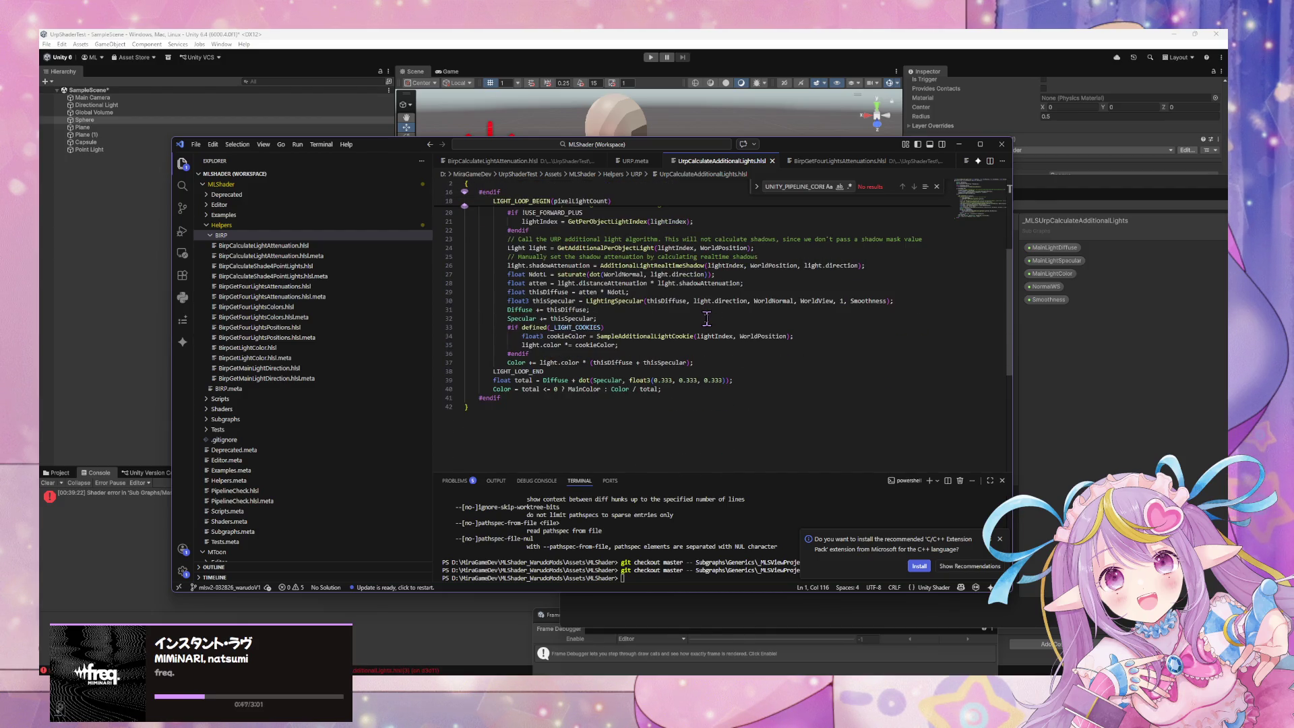
{"action": "scroll", "coordinate": [707, 318], "scroll_direction": "up", "scroll_amount": 2}
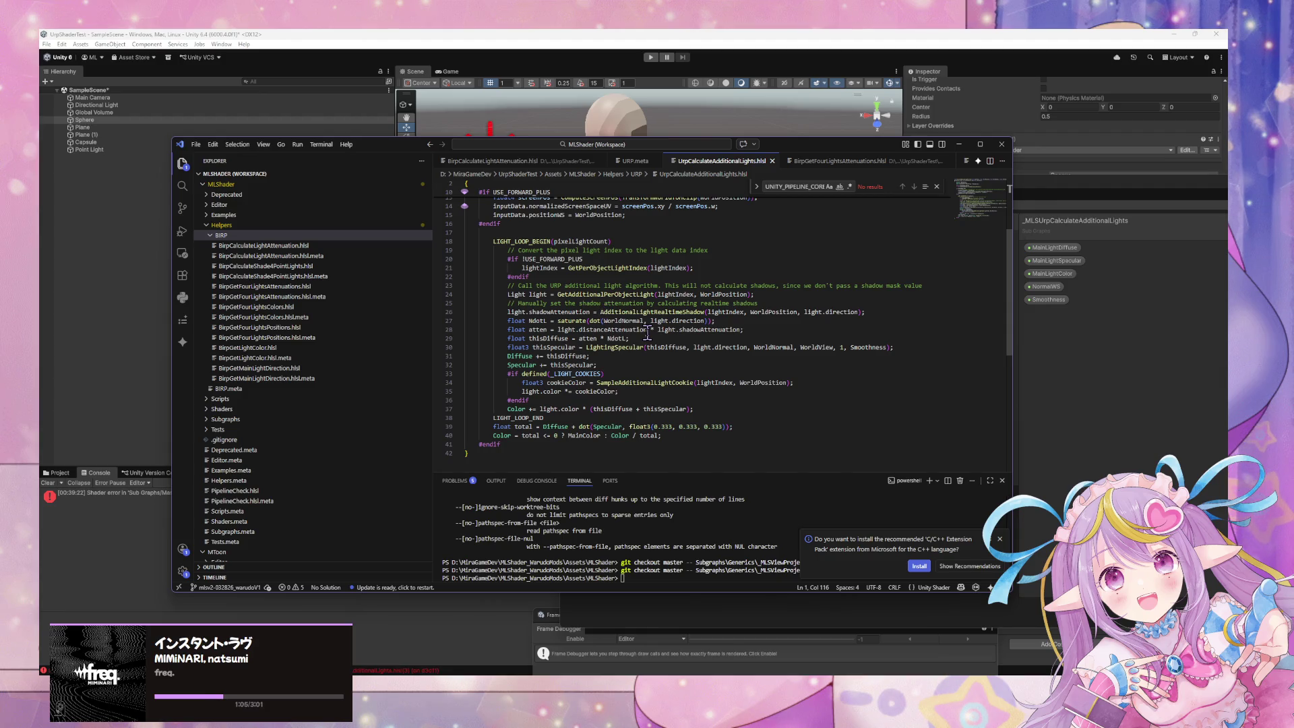
- Select the line 26 shadowAttenuation assignment, then drag the editor down-right to reveal Shader Graph
{"action": "left_click_drag", "start_coordinate": [522, 311], "coordinate": [868, 311]}
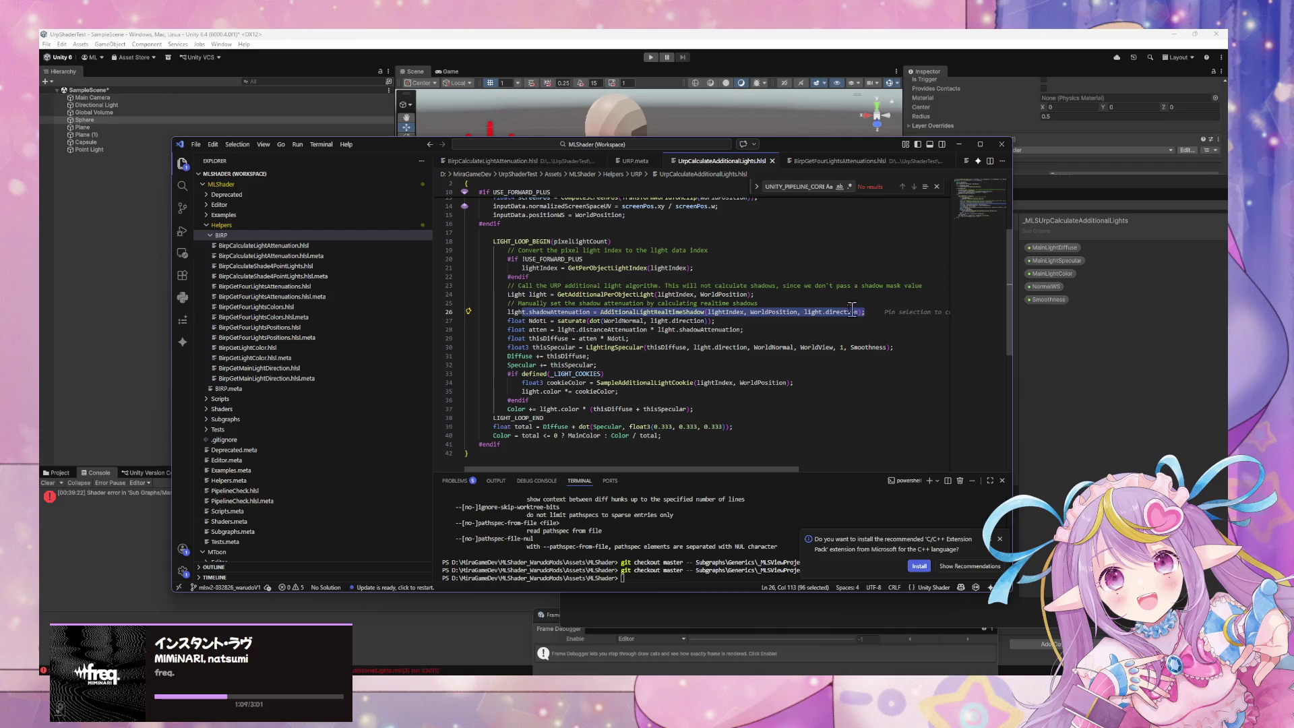
{"action": "scroll", "coordinate": [638, 283], "scroll_direction": "up", "scroll_amount": 5}
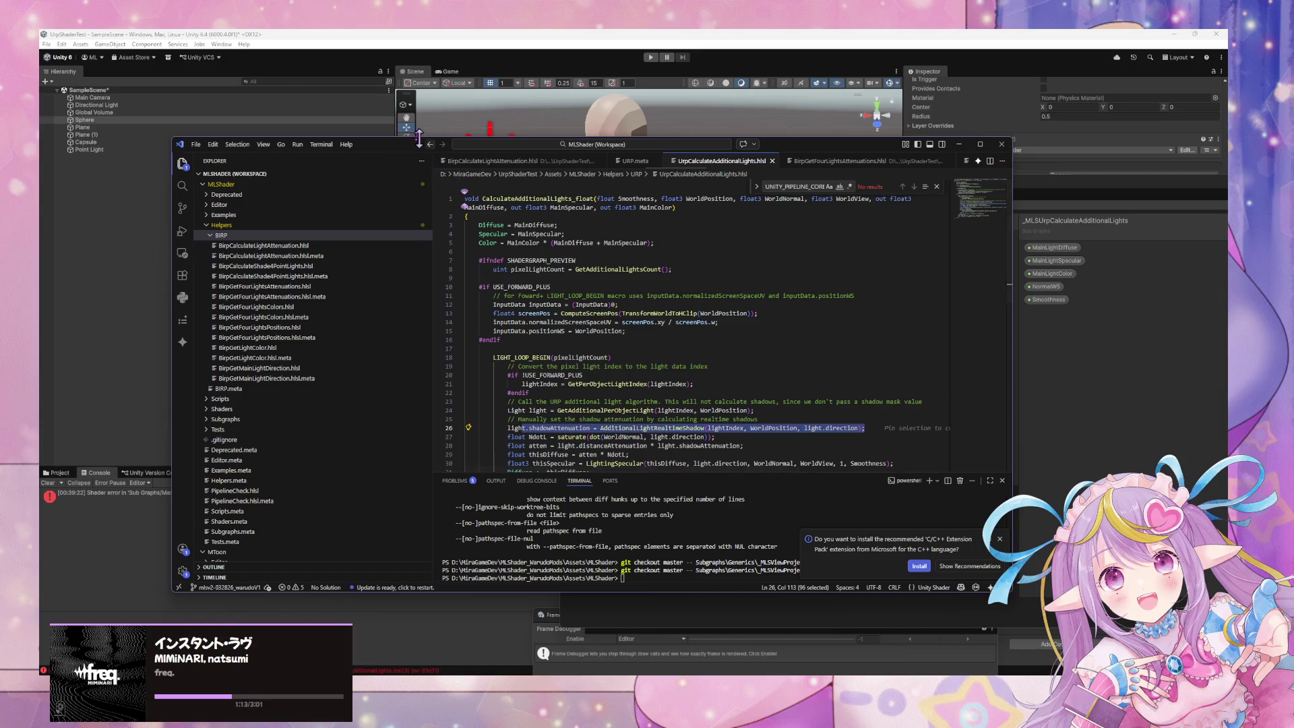
{"action": "mouse_move", "coordinate": [383, 154]}
{"action": "left_mouse_down"}
{"action": "mouse_move", "coordinate": [523, 236]}
{"action": "mouse_move", "coordinate": [379, 180]}
{"action": "left_mouse_up"}
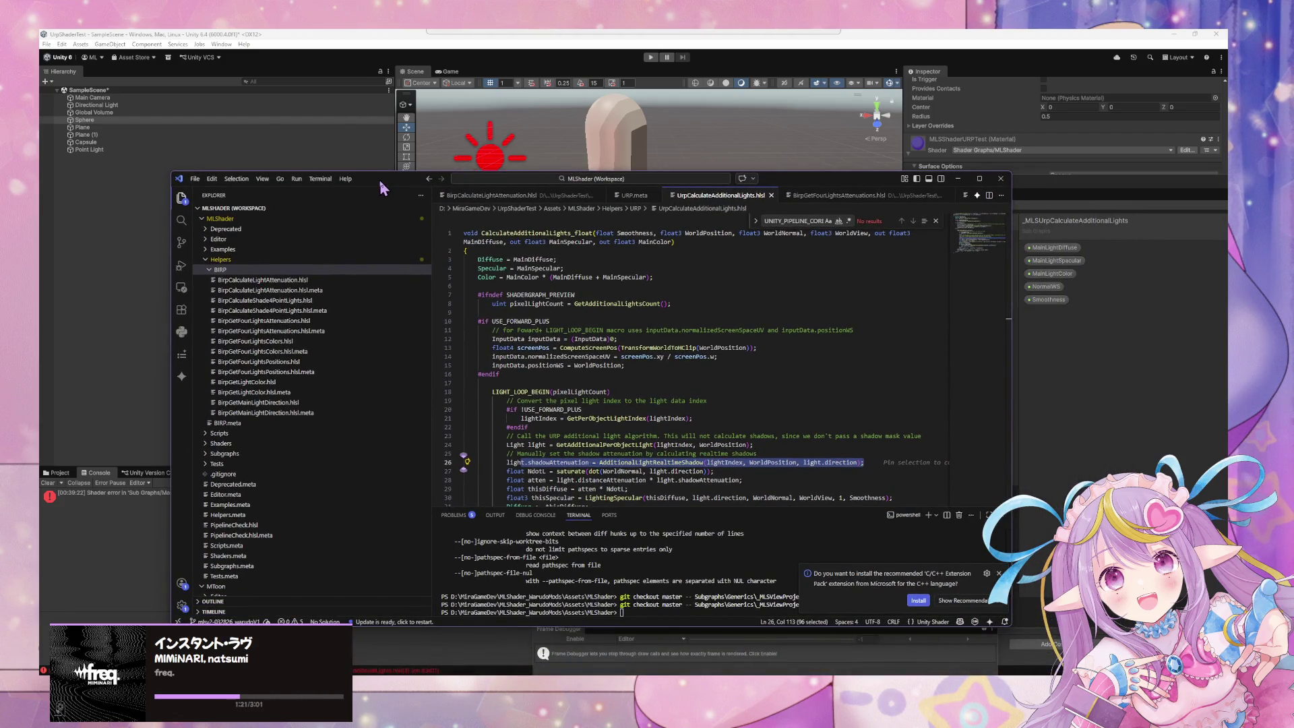
{"action": "mouse_move", "coordinate": [379, 180]}
{"action": "left_mouse_down"}
{"action": "mouse_move", "coordinate": [599, 448]}
{"action": "mouse_move", "coordinate": [478, 350]}
{"action": "left_mouse_up"}
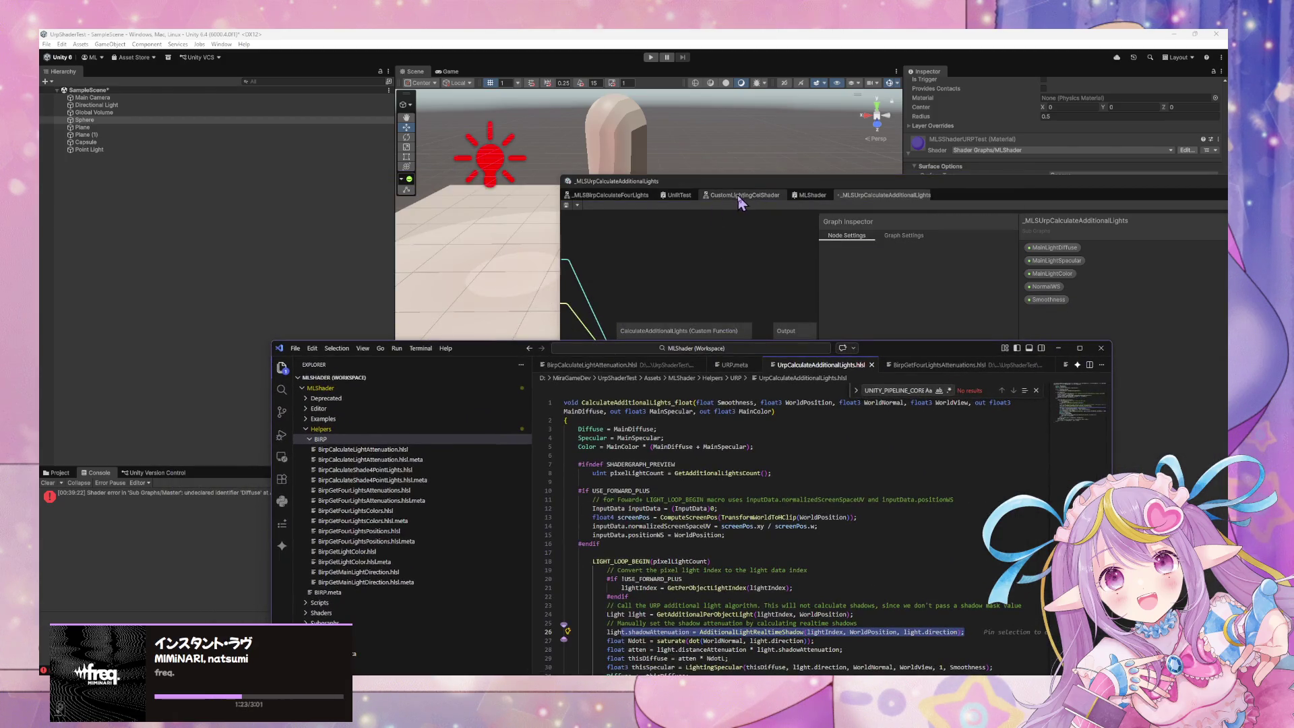
- Open _MLSBirpCalculateFourLights and pan across its Maximum, lengthSq, ndotl and diff nodes
{"action": "left_click", "coordinate": [612, 196]}
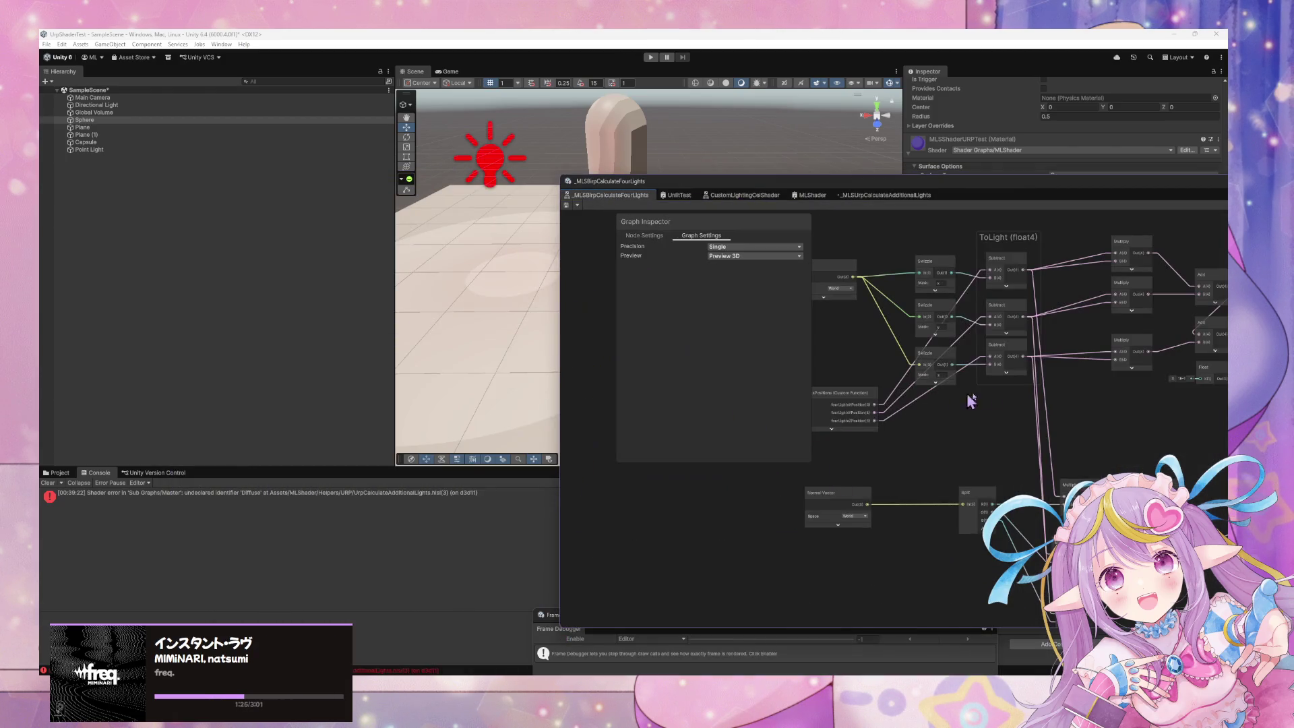
{"action": "left_click_drag", "start_coordinate": [959, 403], "coordinate": [986, 486]}
{"action": "mouse_move", "coordinate": [930, 436]}
{"action": "left_mouse_down"}
{"action": "mouse_move", "coordinate": [953, 448]}
{"action": "mouse_move", "coordinate": [875, 460]}
{"action": "mouse_move", "coordinate": [858, 548]}
{"action": "mouse_move", "coordinate": [815, 528]}
{"action": "left_mouse_up"}
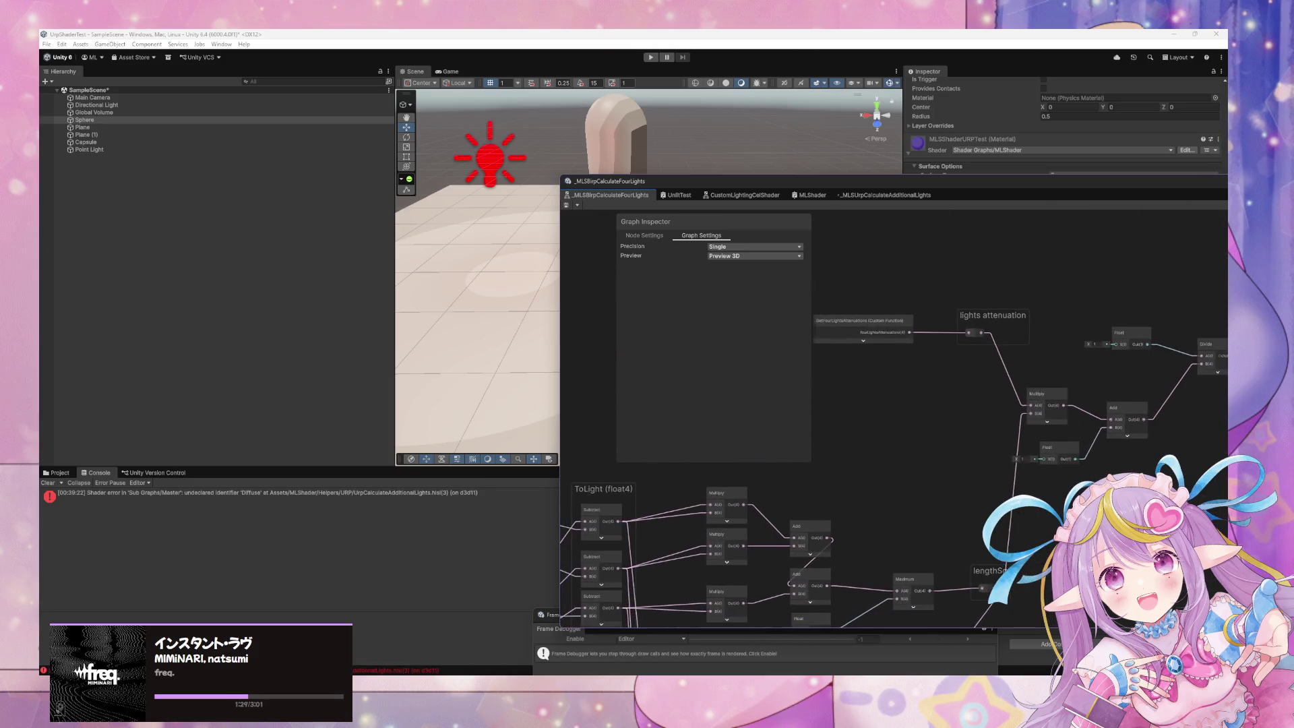
{"action": "mouse_move", "coordinate": [1011, 508]}
{"action": "left_mouse_down"}
{"action": "mouse_move", "coordinate": [1011, 427]}
{"action": "mouse_move", "coordinate": [904, 405]}
{"action": "mouse_move", "coordinate": [779, 432]}
{"action": "mouse_move", "coordinate": [829, 418]}
{"action": "mouse_move", "coordinate": [892, 331]}
{"action": "mouse_move", "coordinate": [977, 491]}
{"action": "mouse_move", "coordinate": [1053, 530]}
{"action": "mouse_move", "coordinate": [913, 479]}
{"action": "mouse_move", "coordinate": [922, 413]}
{"action": "mouse_move", "coordinate": [849, 463]}
{"action": "left_mouse_up"}
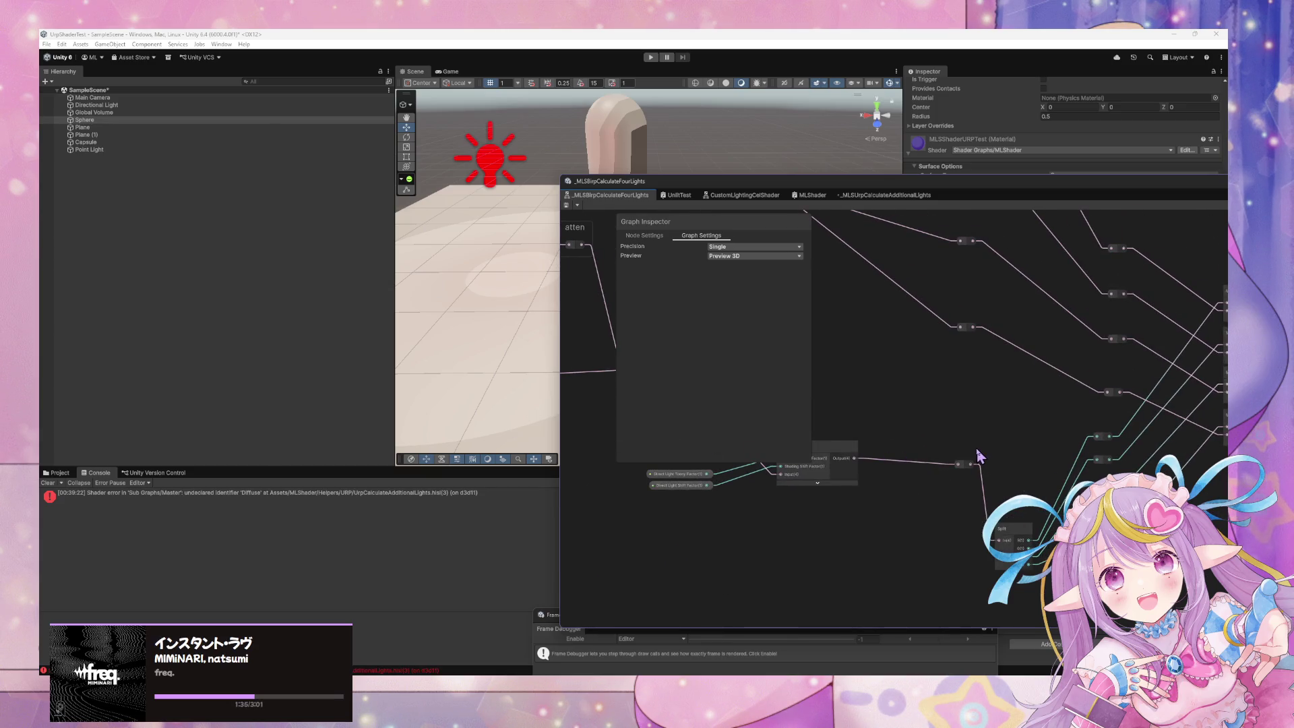
{"action": "mouse_move", "coordinate": [1011, 450]}
{"action": "left_mouse_down"}
{"action": "mouse_move", "coordinate": [903, 526]}
{"action": "mouse_move", "coordinate": [962, 569]}
{"action": "mouse_move", "coordinate": [876, 513]}
{"action": "mouse_move", "coordinate": [1115, 456]}
{"action": "left_mouse_up"}
- Shift the Shader Graph window left and move the code editor to the lower right
{"action": "mouse_move", "coordinate": [885, 194]}
{"action": "left_mouse_down"}
{"action": "mouse_move", "coordinate": [587, 209]}
{"action": "mouse_move", "coordinate": [647, 238]}
{"action": "left_mouse_up"}
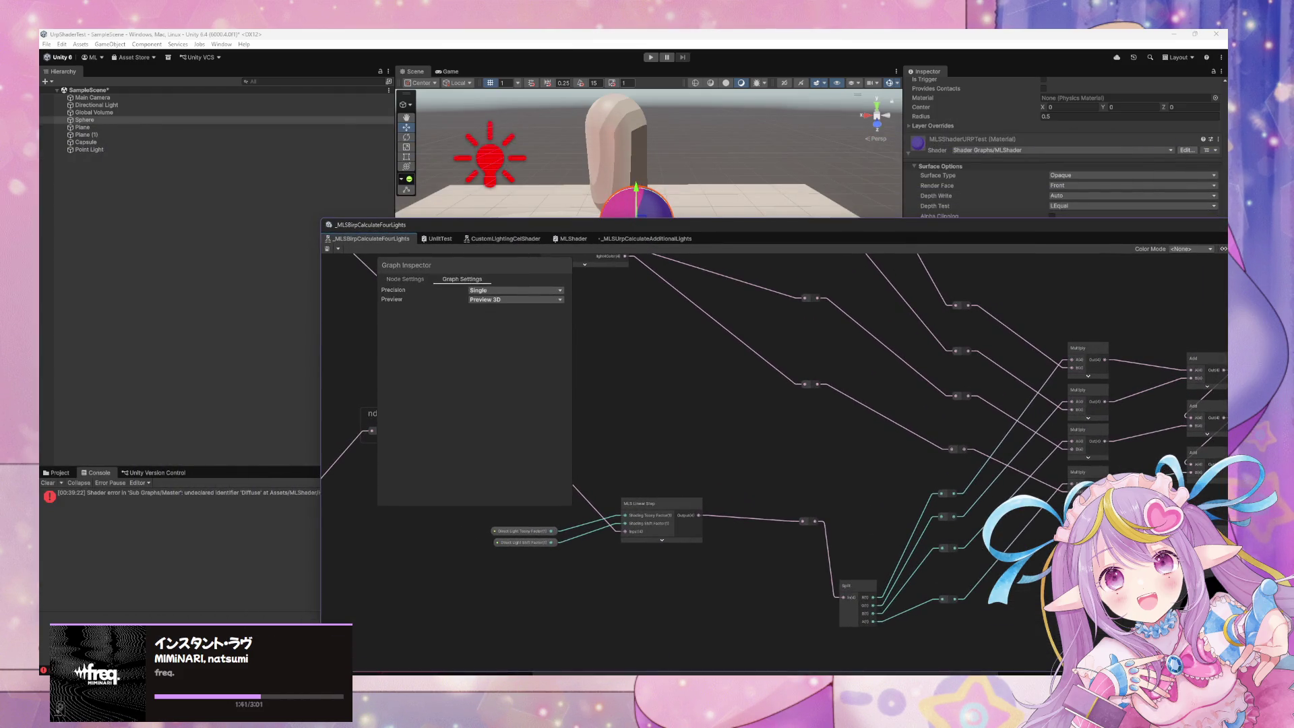
{"action": "mouse_move", "coordinate": [819, 666]}
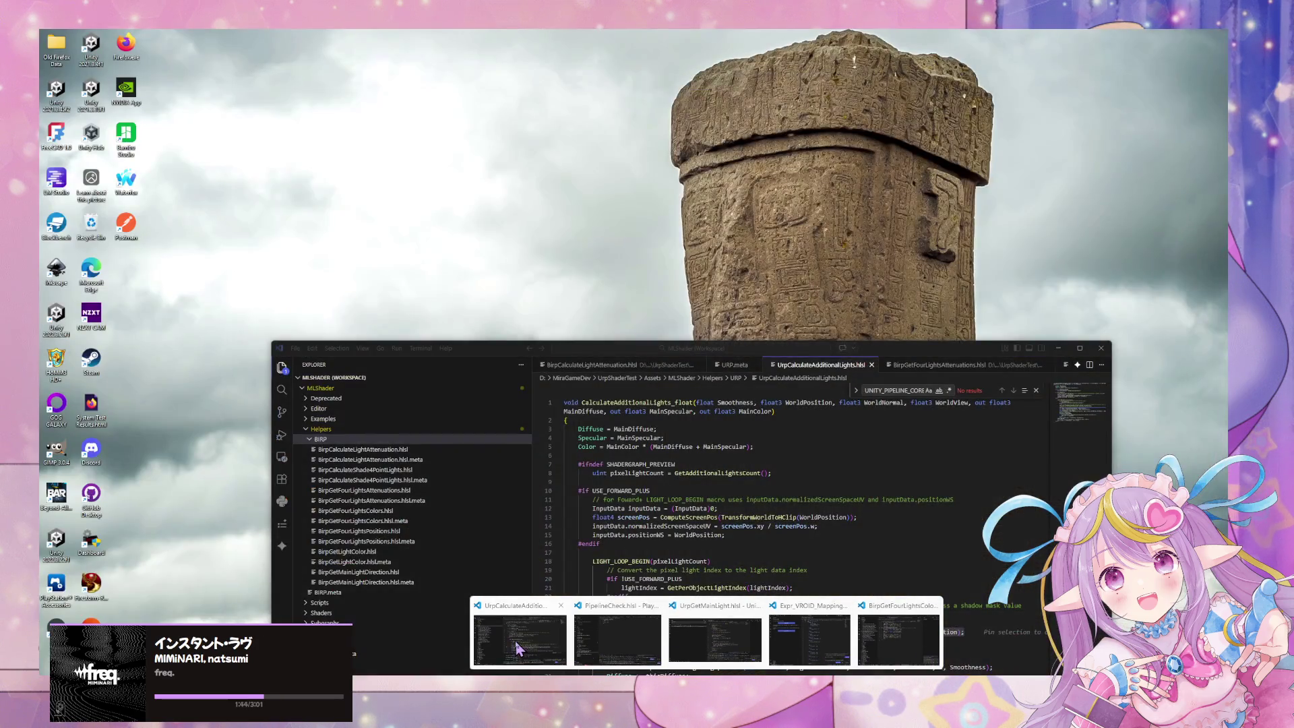
{"action": "left_click", "coordinate": [506, 644]}
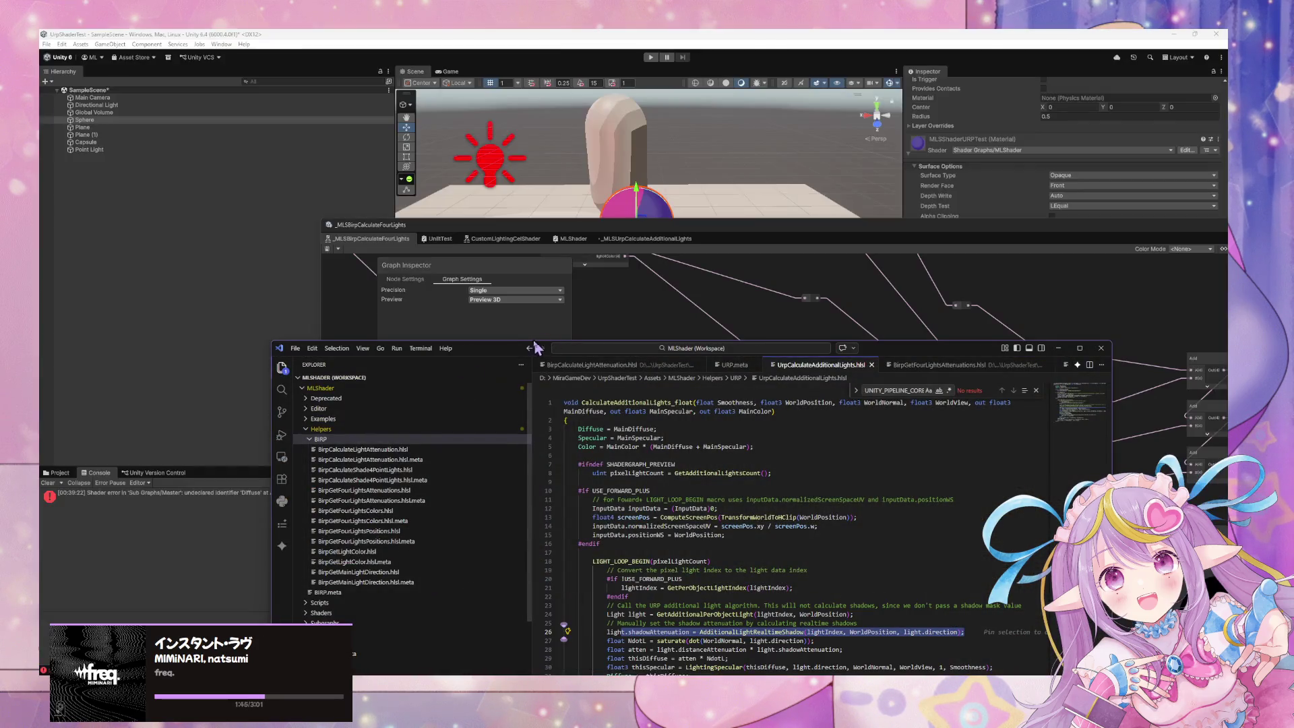
{"action": "mouse_move", "coordinate": [507, 350]}
{"action": "left_mouse_down"}
{"action": "mouse_move", "coordinate": [1082, 287]}
{"action": "mouse_move", "coordinate": [942, 602]}
{"action": "mouse_move", "coordinate": [881, 274]}
{"action": "left_mouse_up"}
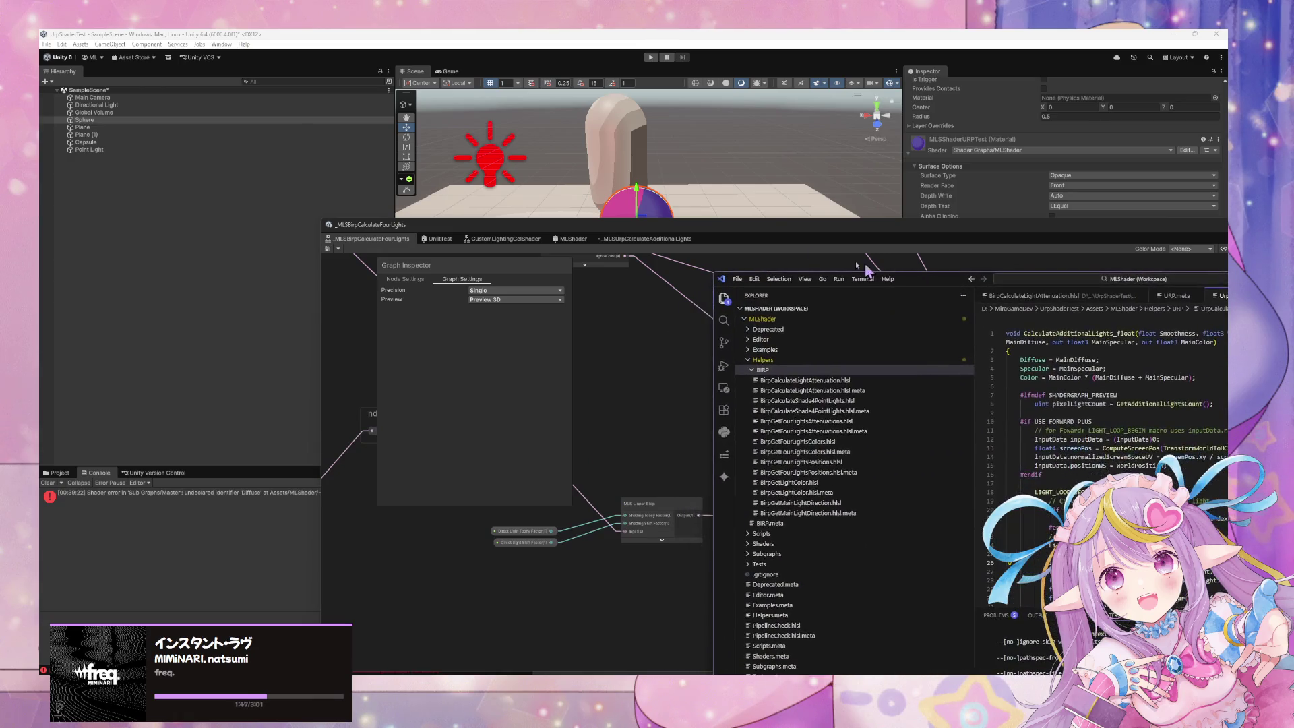
- Place Shader Graph at the upper left with the code editor tucked aside behind it
{"action": "left_click_drag", "start_coordinate": [786, 241], "coordinate": [358, 130]}
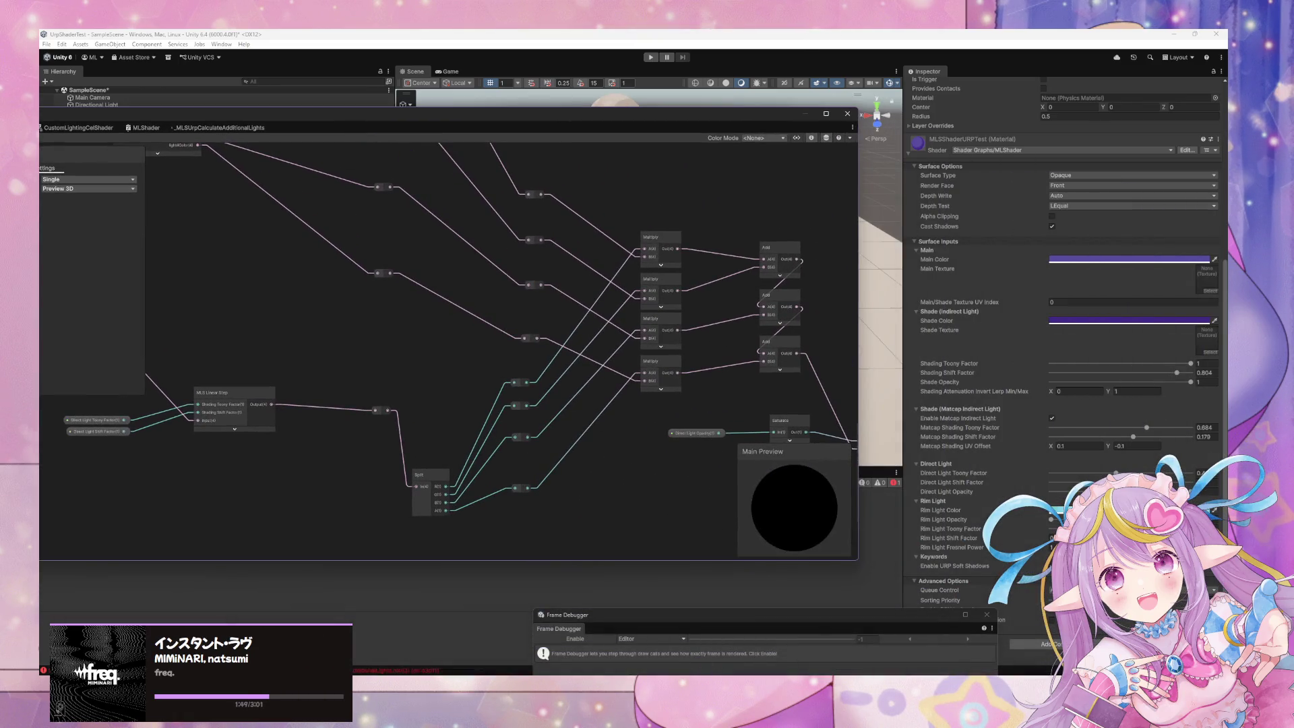
{"action": "mouse_move", "coordinate": [707, 672]}
{"action": "mouse_move", "coordinate": [594, 629]}
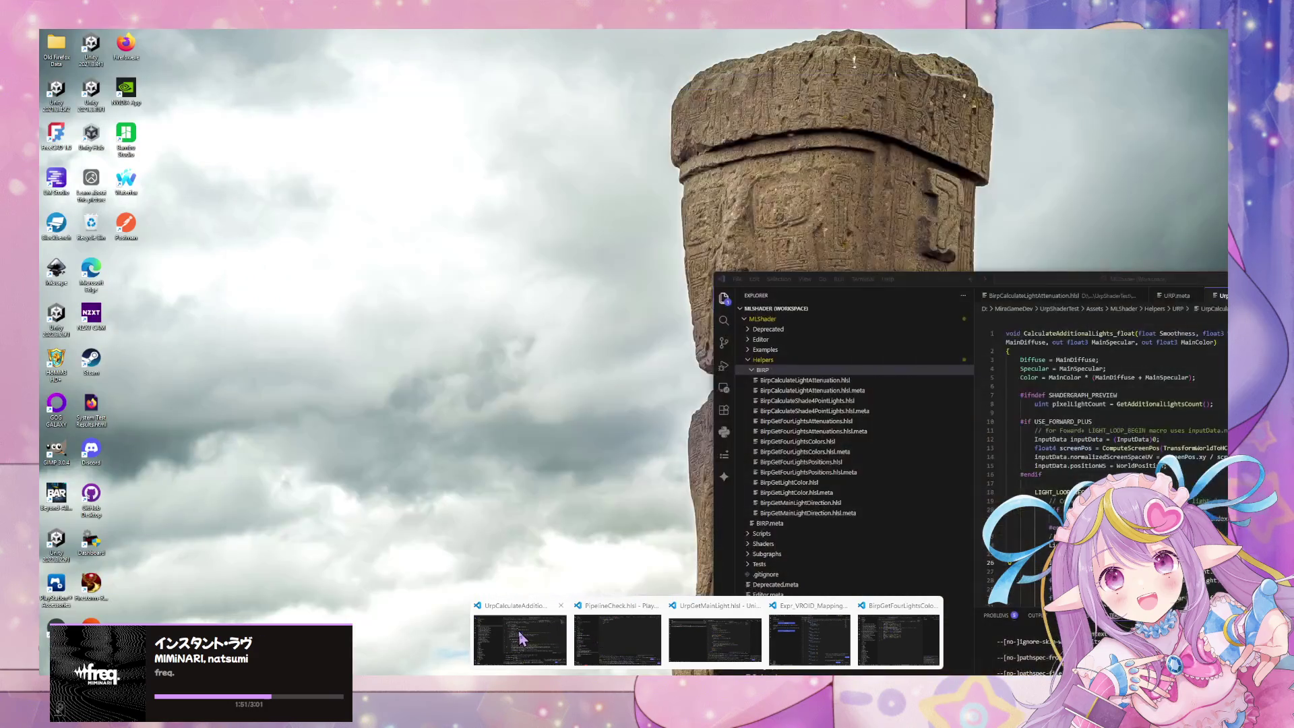
{"action": "left_click", "coordinate": [529, 627]}
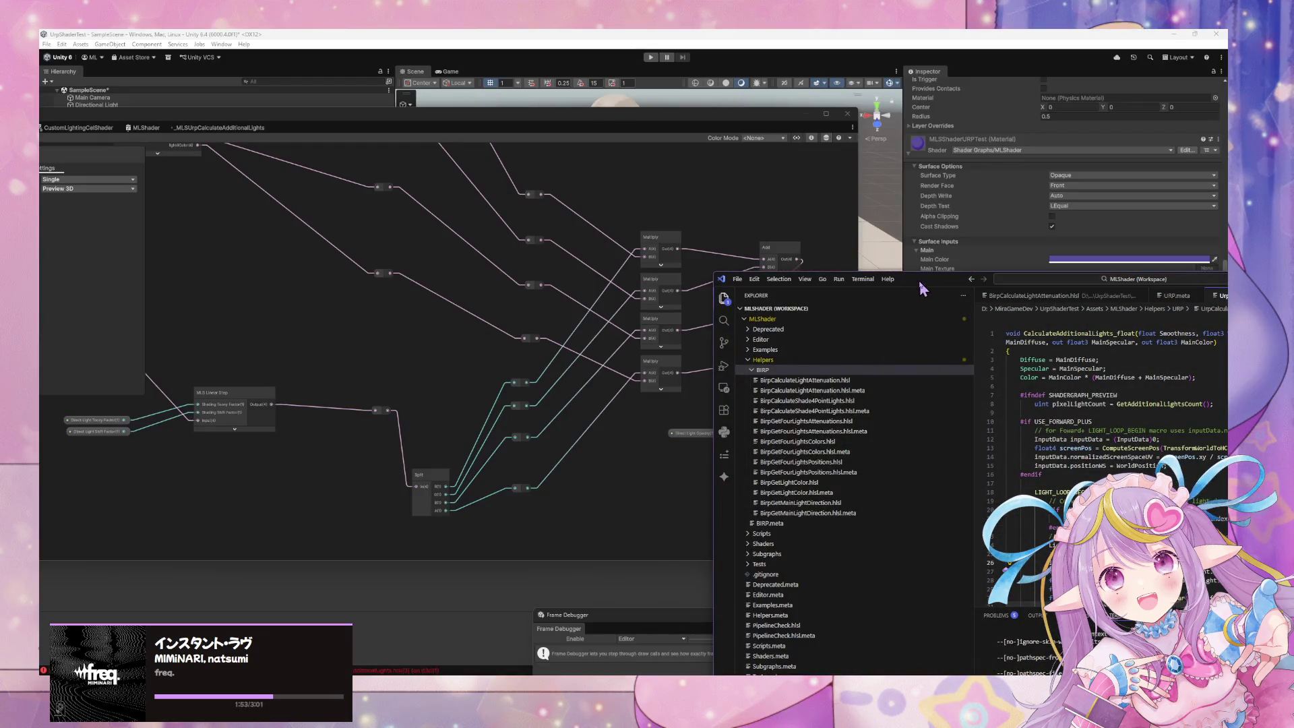
{"action": "left_click_drag", "start_coordinate": [903, 278], "coordinate": [683, 130]}
{"action": "scroll", "coordinate": [908, 284], "scroll_direction": "down", "scroll_amount": 2}
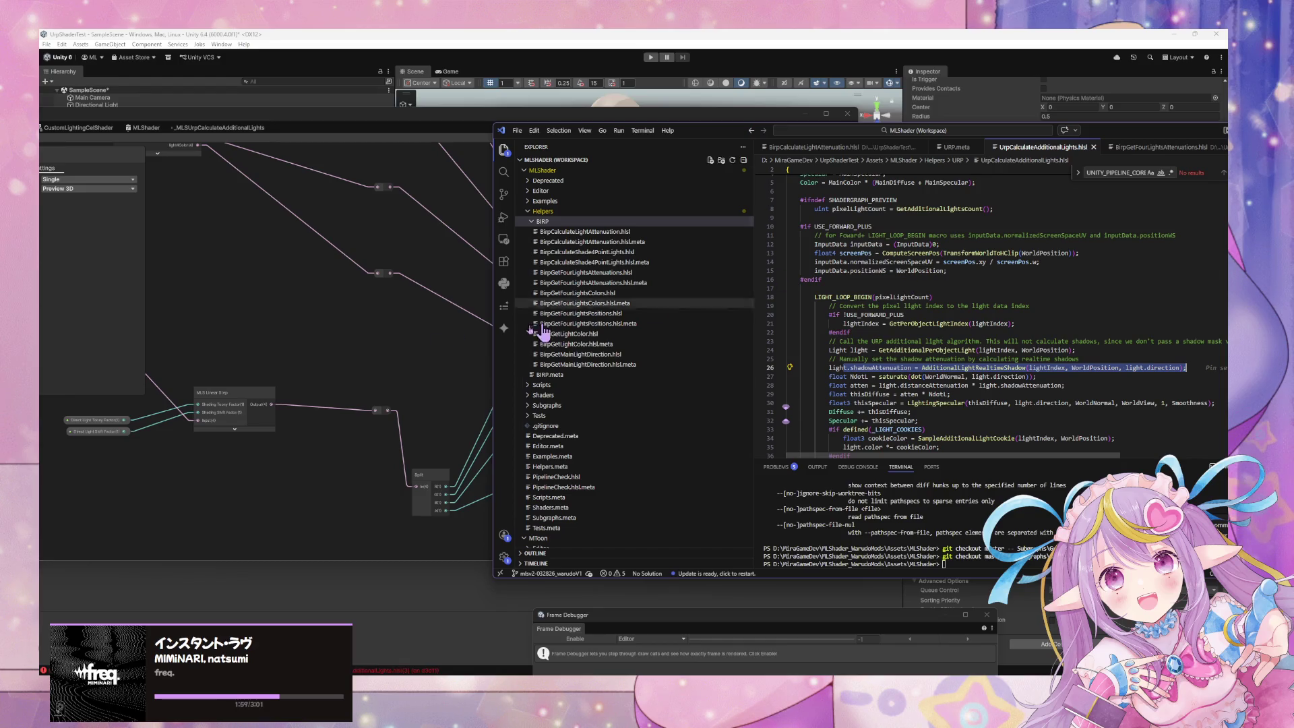
{"action": "left_click", "coordinate": [379, 135]}
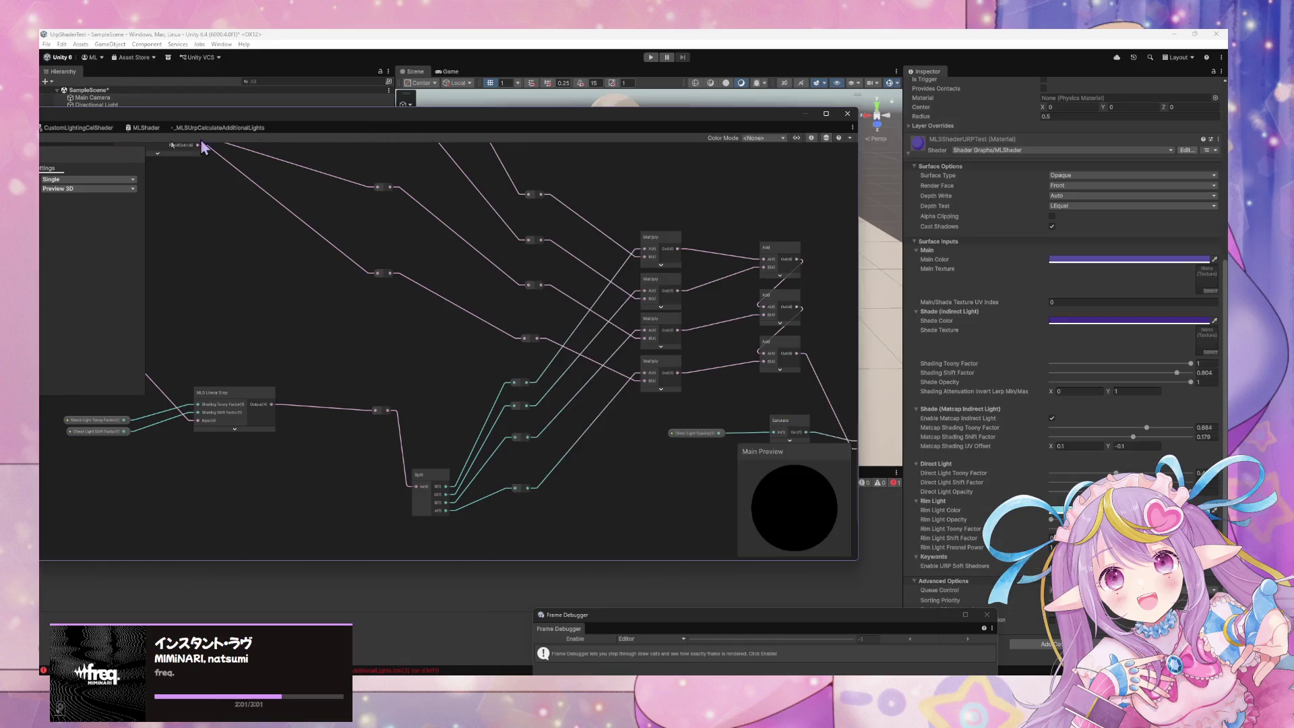
- Restore Shader Graph to a smaller window to reveal the sphere, then return to the additional-lights code
{"action": "double_click", "coordinate": [337, 122]}
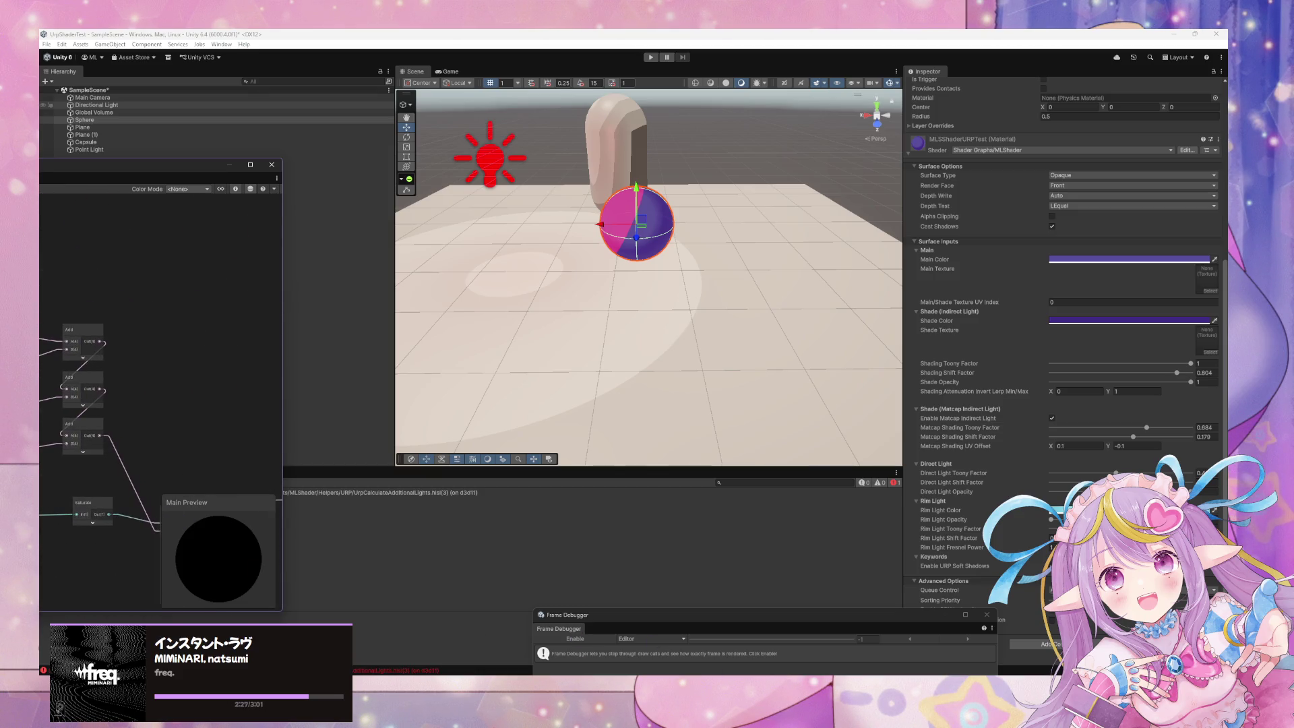
{"action": "mouse_move", "coordinate": [708, 701]}
{"action": "mouse_move", "coordinate": [760, 642]}
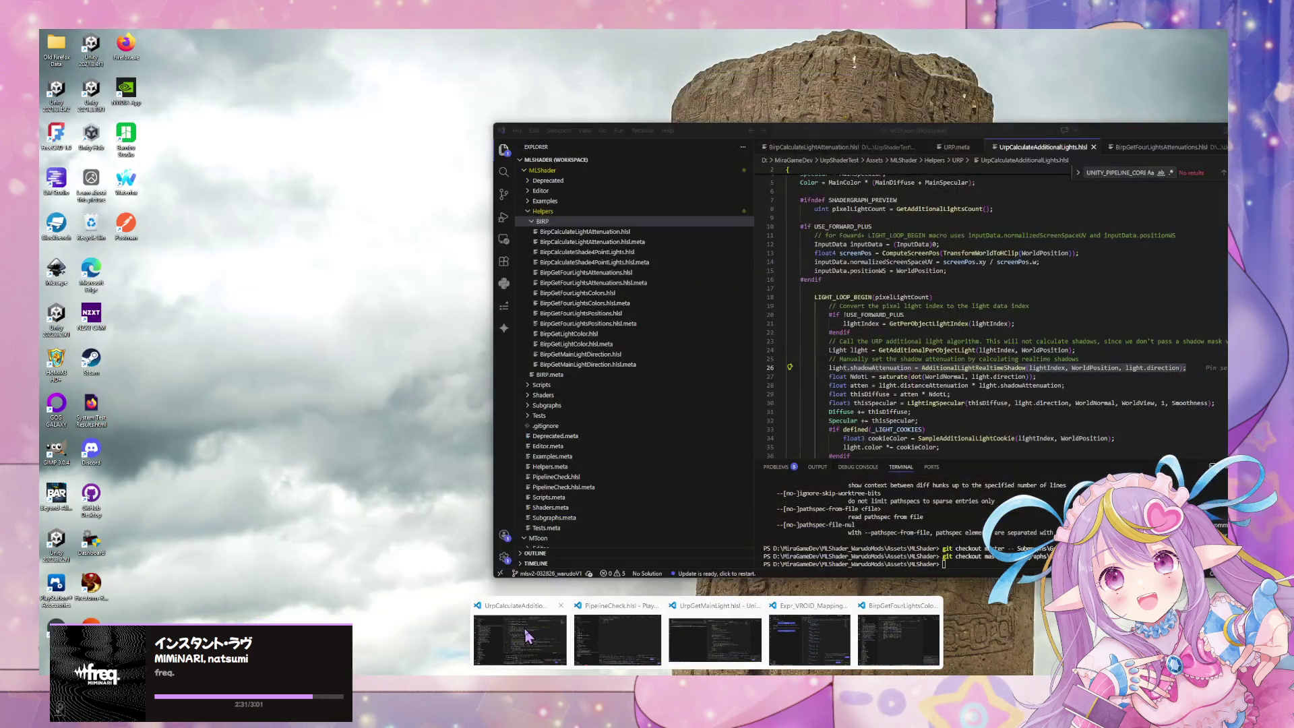
{"action": "left_click", "coordinate": [526, 636]}
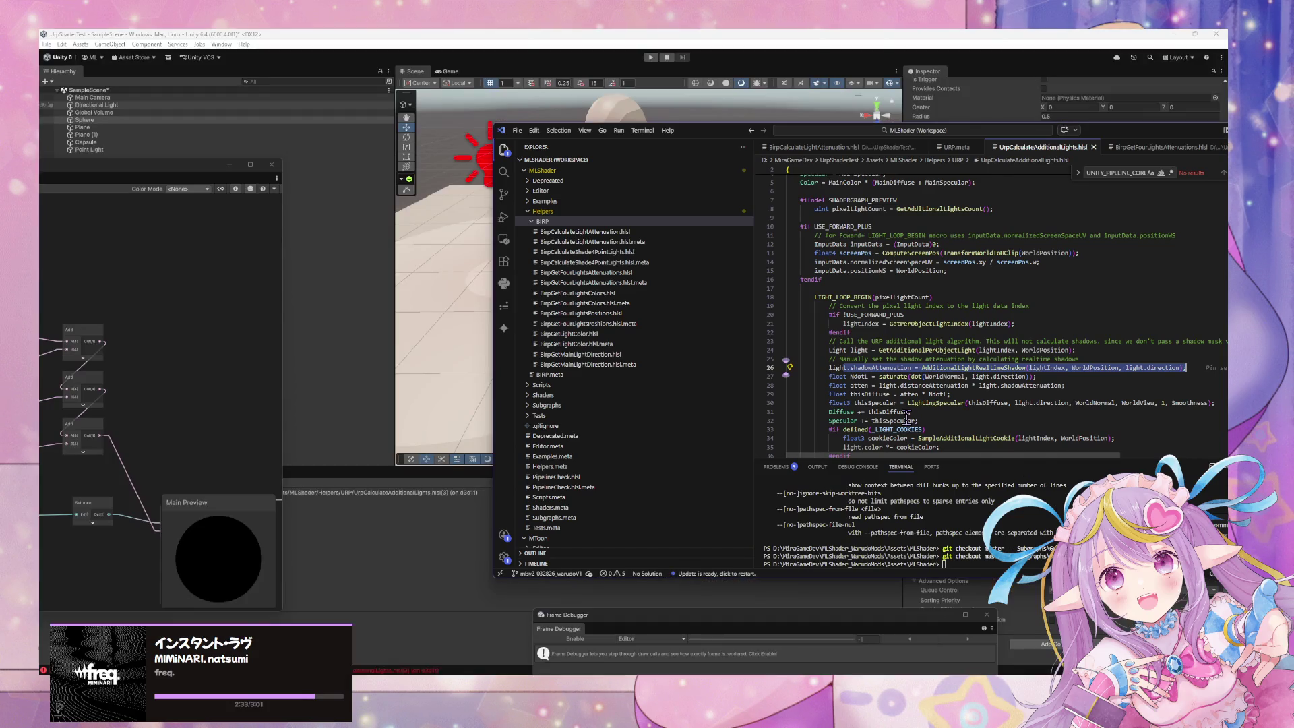
{"action": "scroll", "coordinate": [907, 419], "scroll_direction": "down", "scroll_amount": 1}
{"action": "left_click", "coordinate": [953, 425]}
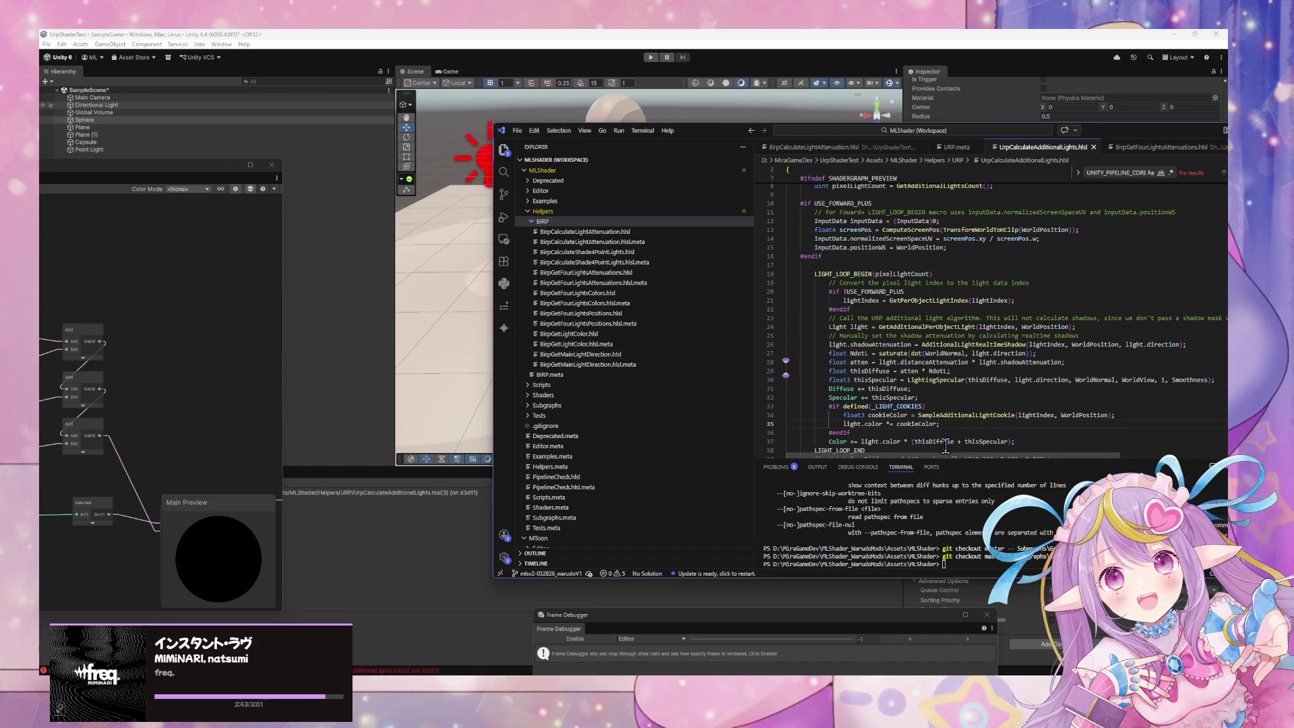
{"action": "scroll", "coordinate": [944, 452], "scroll_direction": "down", "scroll_amount": 2}
{"action": "scroll", "coordinate": [944, 446], "scroll_direction": "down", "scroll_amount": 1}
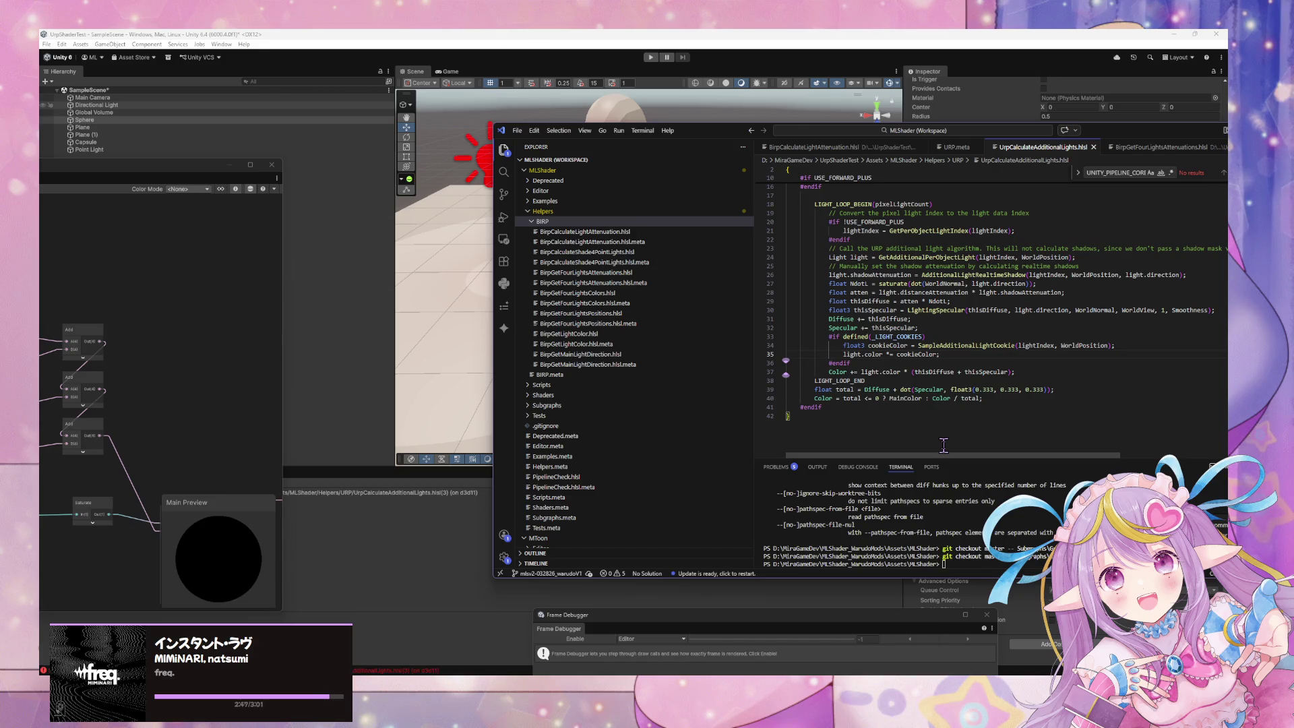
{"action": "scroll", "coordinate": [945, 442], "scroll_direction": "up", "scroll_amount": 5}
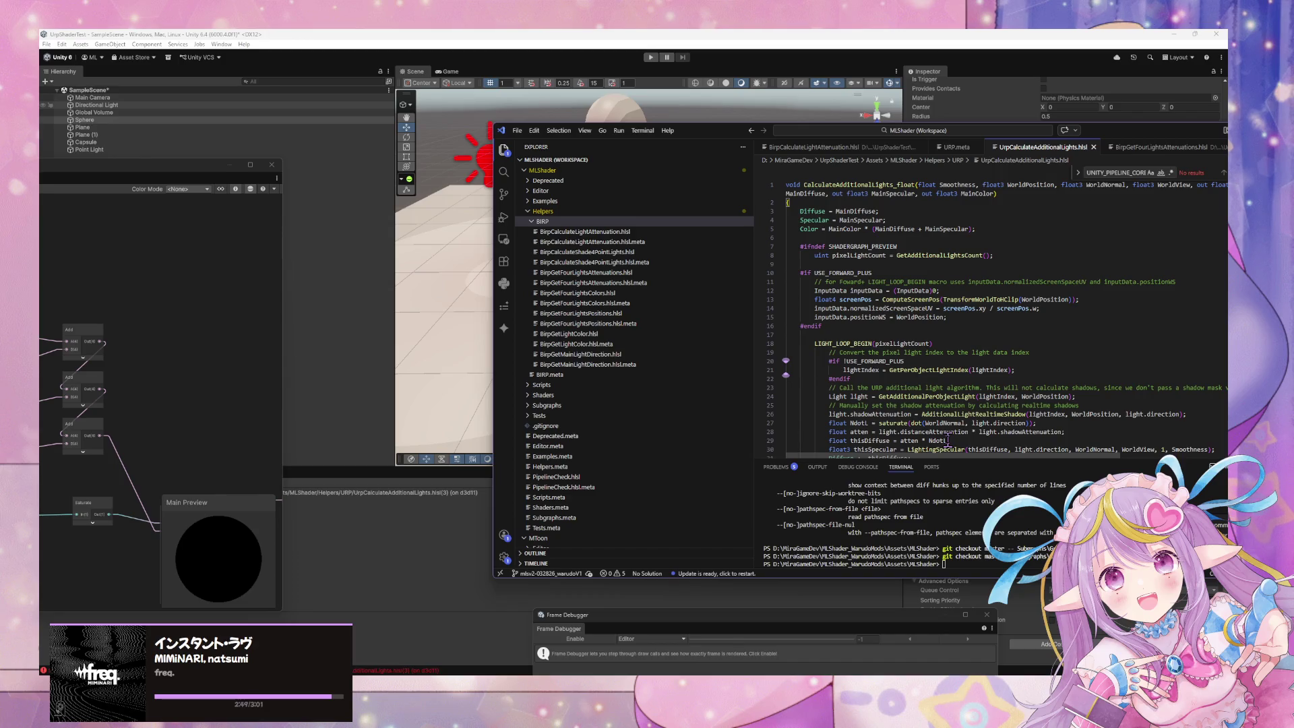
{"action": "scroll", "coordinate": [948, 441], "scroll_direction": "down", "scroll_amount": 3}
{"action": "scroll", "coordinate": [948, 441], "scroll_direction": "down", "scroll_amount": 2}
{"action": "scroll", "coordinate": [948, 442], "scroll_direction": "down", "scroll_amount": 1}
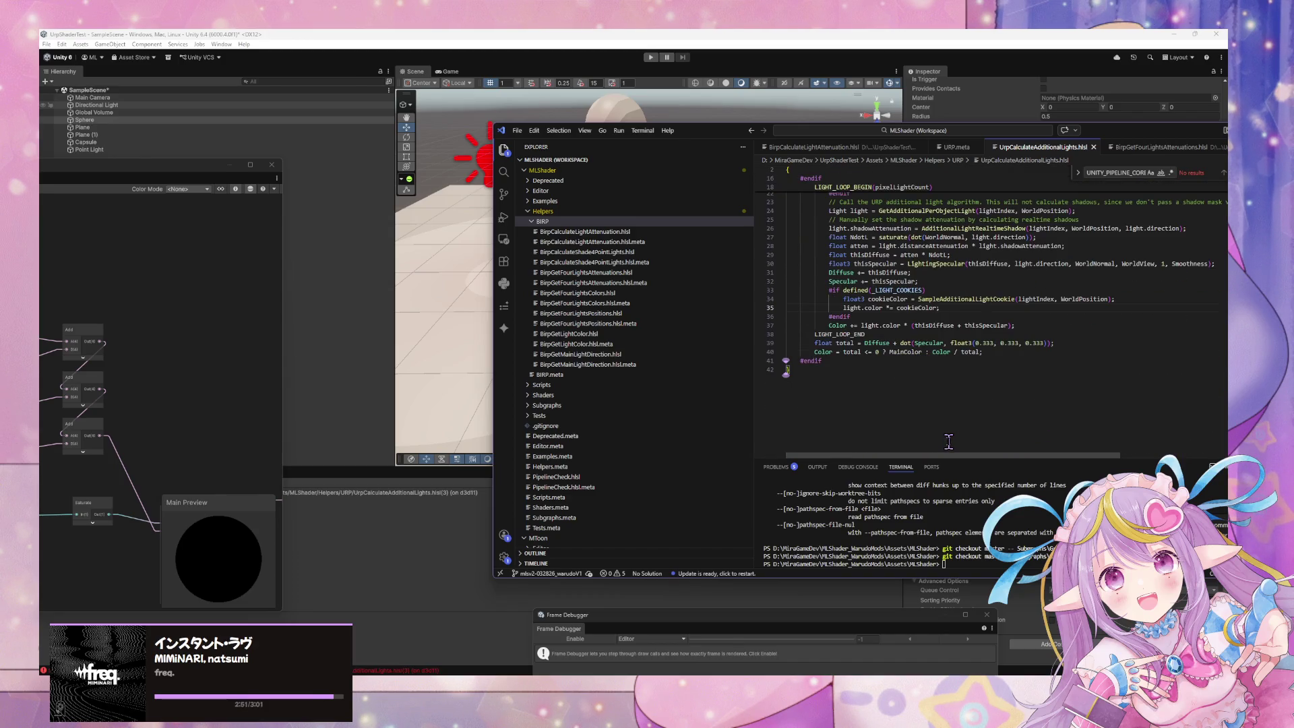
{"action": "scroll", "coordinate": [949, 442], "scroll_direction": "up", "scroll_amount": 7}
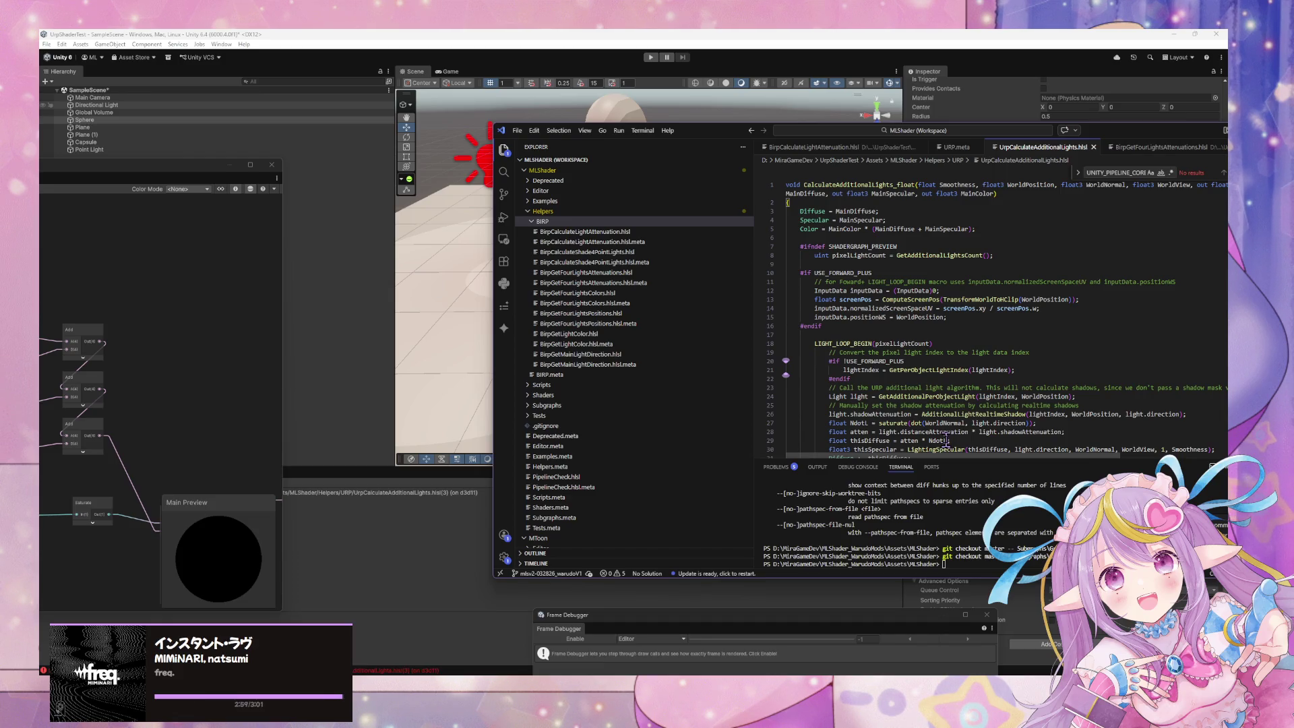
{"action": "scroll", "coordinate": [947, 441], "scroll_direction": "down", "scroll_amount": 5}
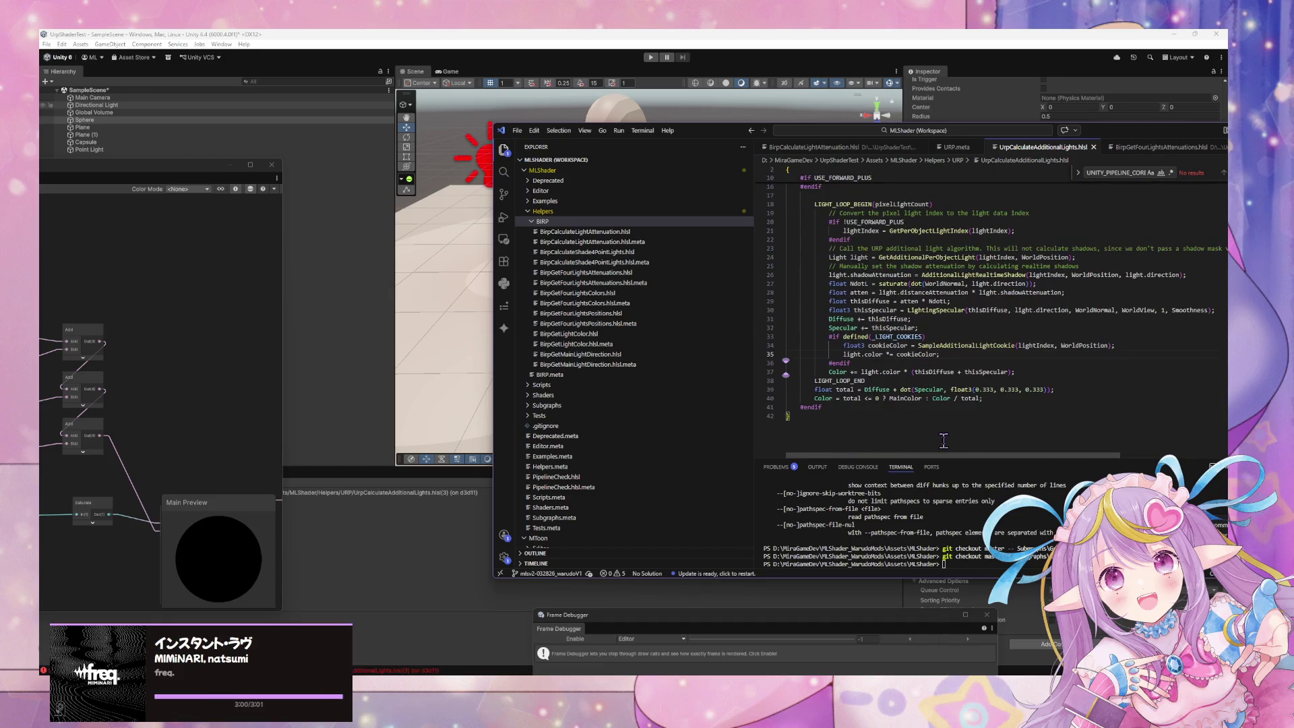
{"action": "scroll", "coordinate": [944, 442], "scroll_direction": "up", "scroll_amount": 5}
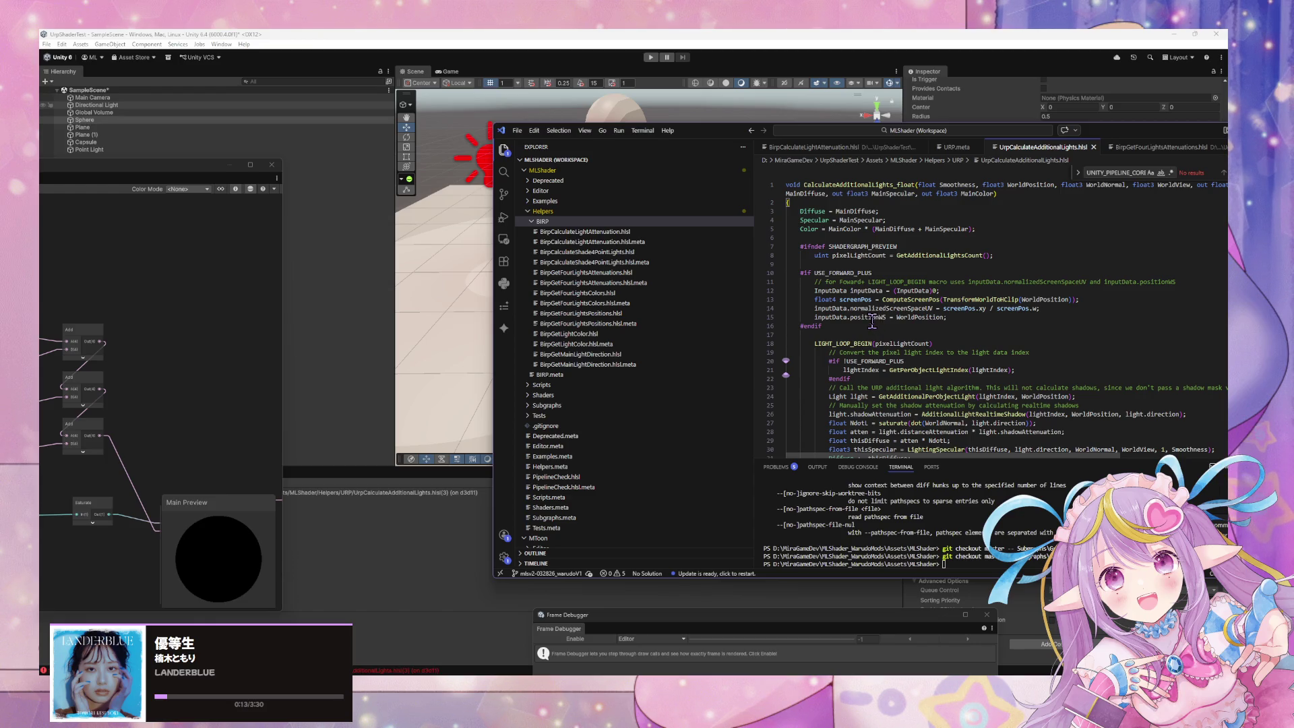
{"action": "scroll", "coordinate": [873, 322], "scroll_direction": "down", "scroll_amount": 3}
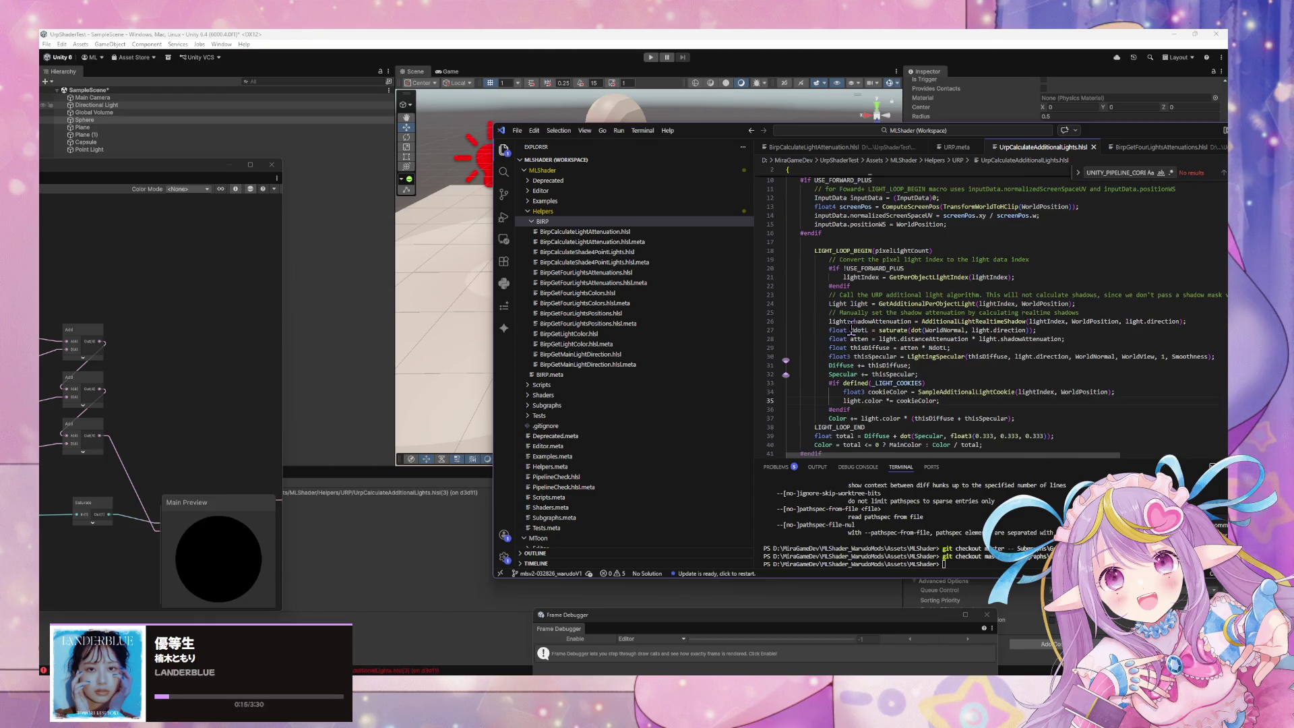
{"action": "scroll", "coordinate": [852, 329], "scroll_direction": "up", "scroll_amount": 1}
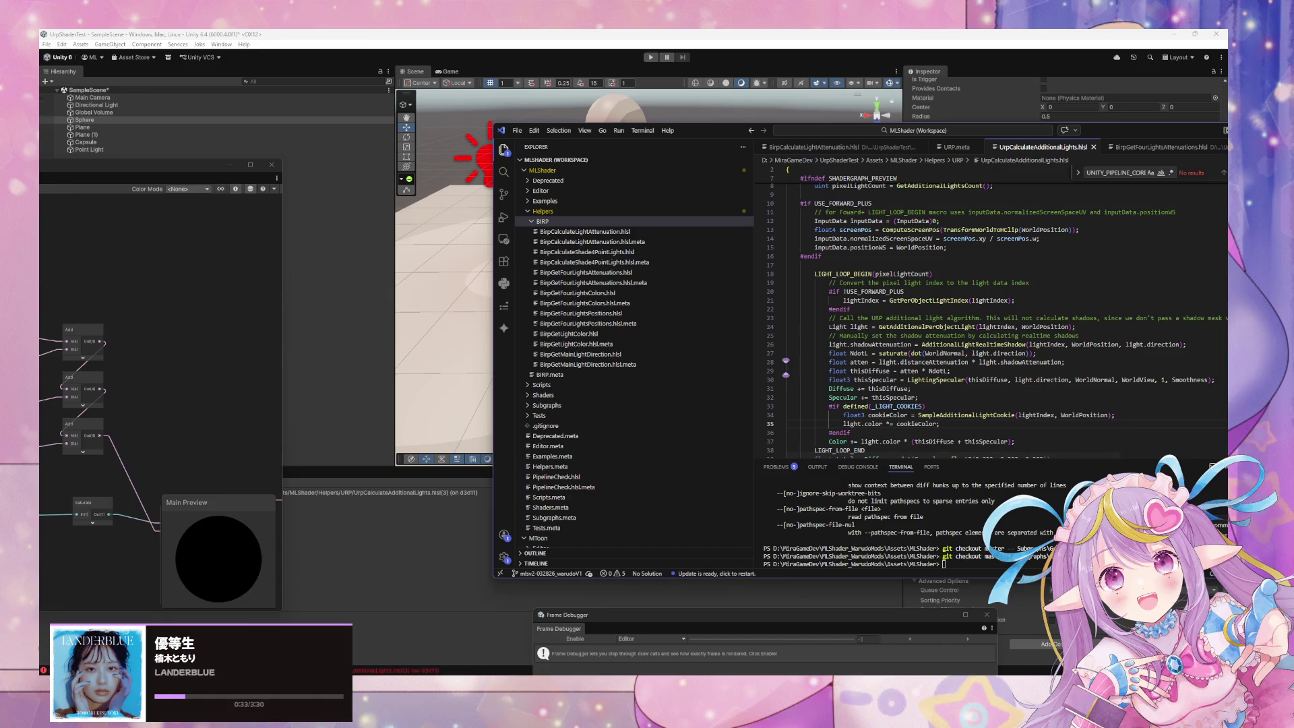
- Return to Unity and pan the MLShader graph onto the atten and ndotl node groups
{"action": "key", "text": "alt+Tab"}
{"action": "mouse_move", "coordinate": [148, 350]}
{"action": "left_mouse_down"}
{"action": "mouse_move", "coordinate": [158, 316]}
{"action": "mouse_move", "coordinate": [101, 245]}
{"action": "mouse_move", "coordinate": [108, 202]}
{"action": "mouse_move", "coordinate": [67, 162]}
{"action": "left_mouse_up"}
{"action": "left_click_drag", "start_coordinate": [135, 337], "coordinate": [141, 209]}
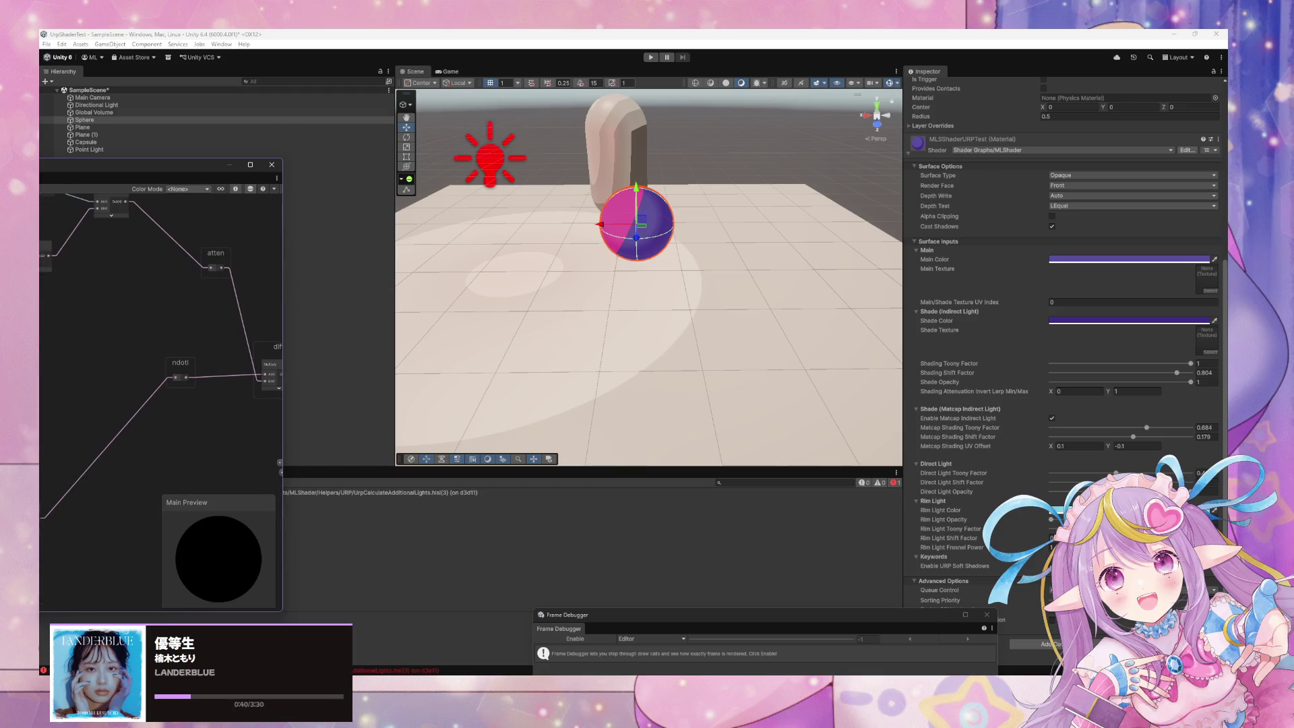
{"action": "left_click_drag", "start_coordinate": [135, 269], "coordinate": [84, 396]}
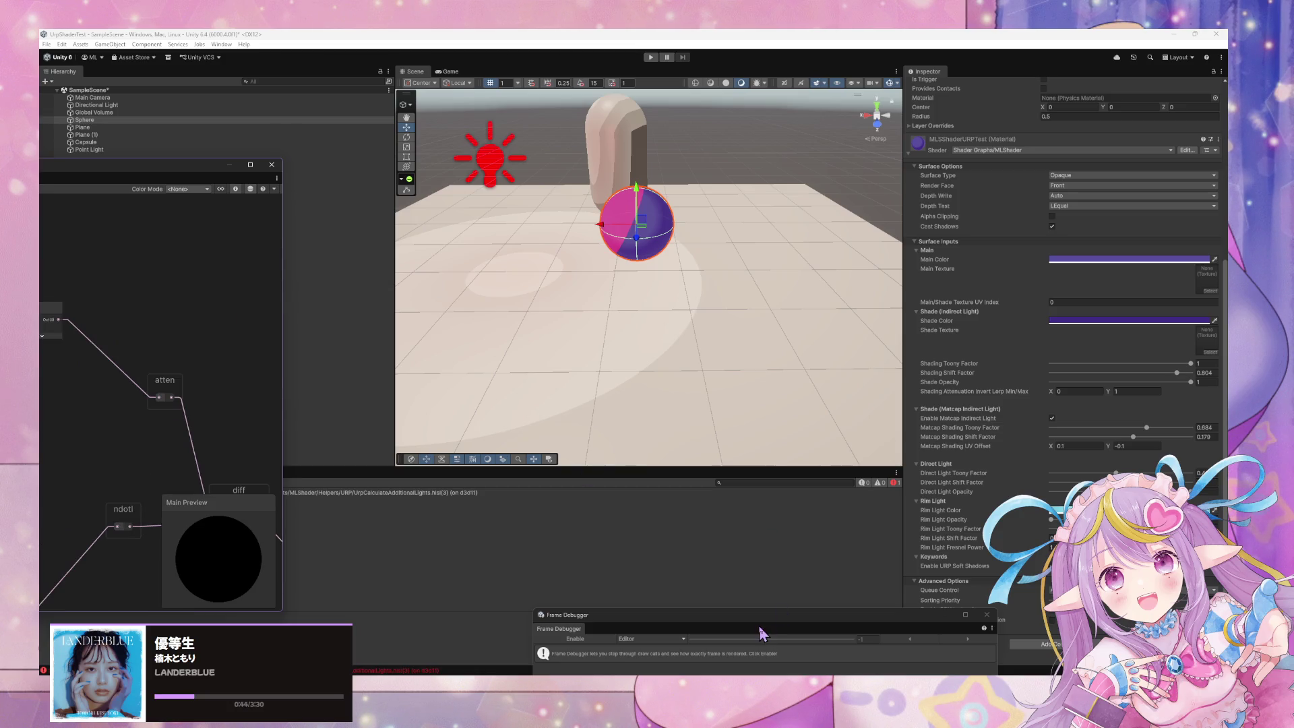
- Bring UrpCalculateAdditionalLights.hlsl back over Unity, scroll its code, and shift the window up-left
{"action": "mouse_move", "coordinate": [708, 674]}
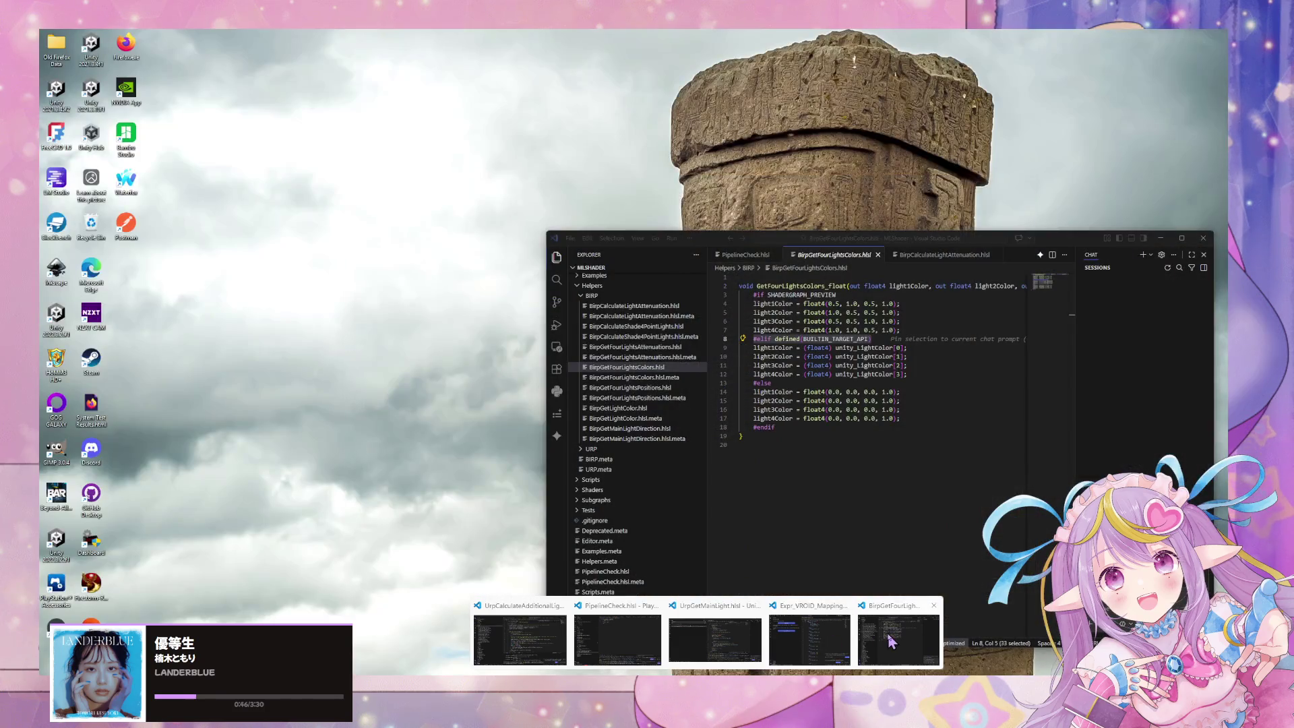
{"action": "mouse_move", "coordinate": [829, 646]}
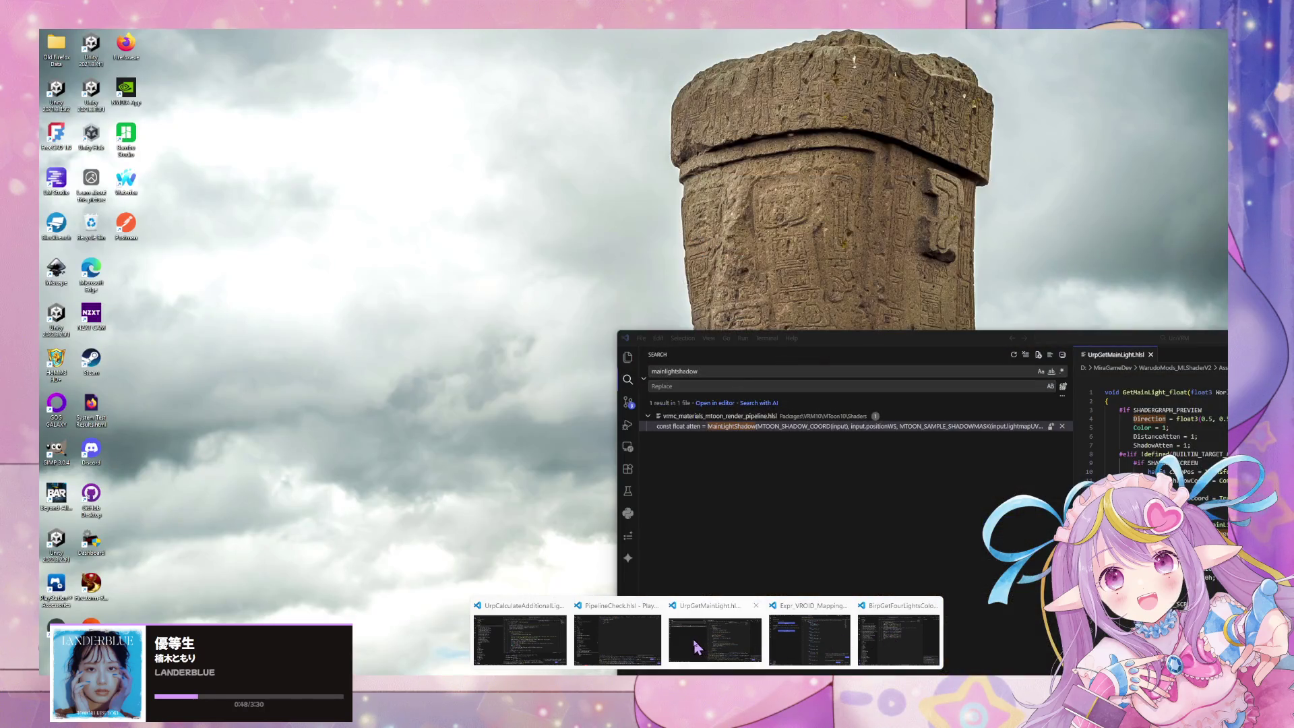
{"action": "mouse_move", "coordinate": [615, 641]}
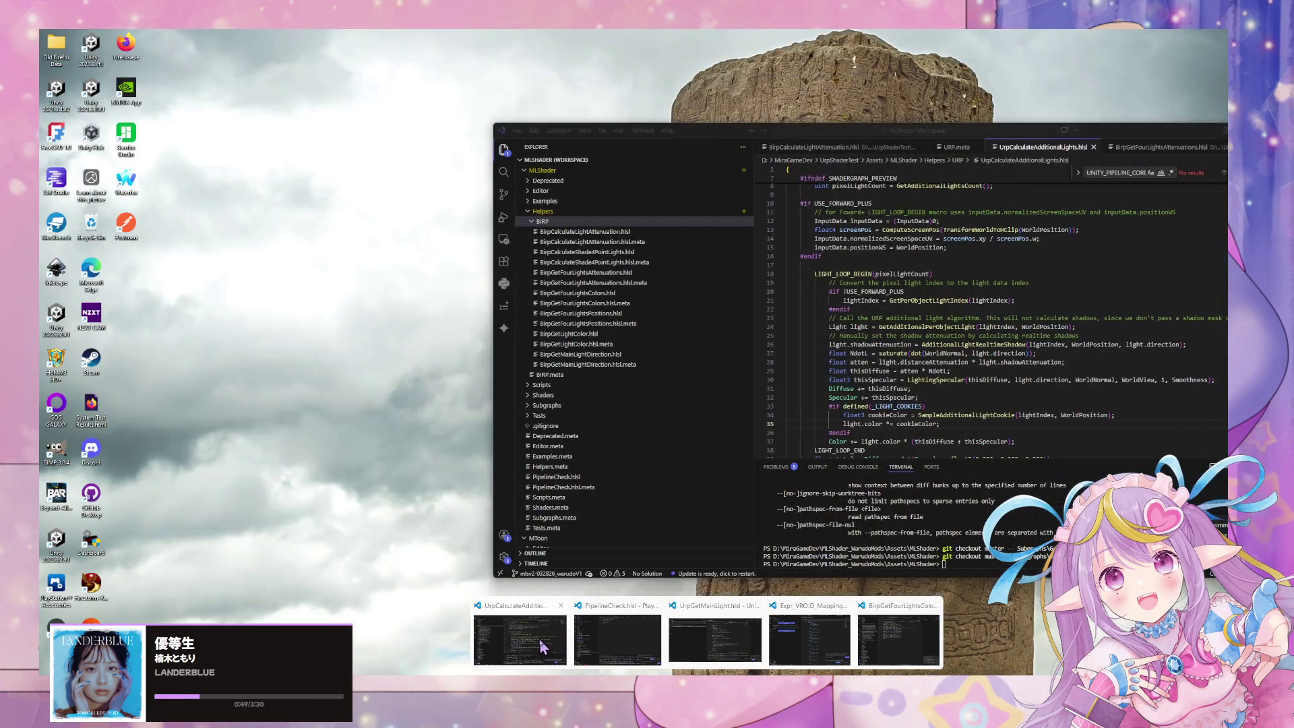
{"action": "left_click", "coordinate": [519, 640]}
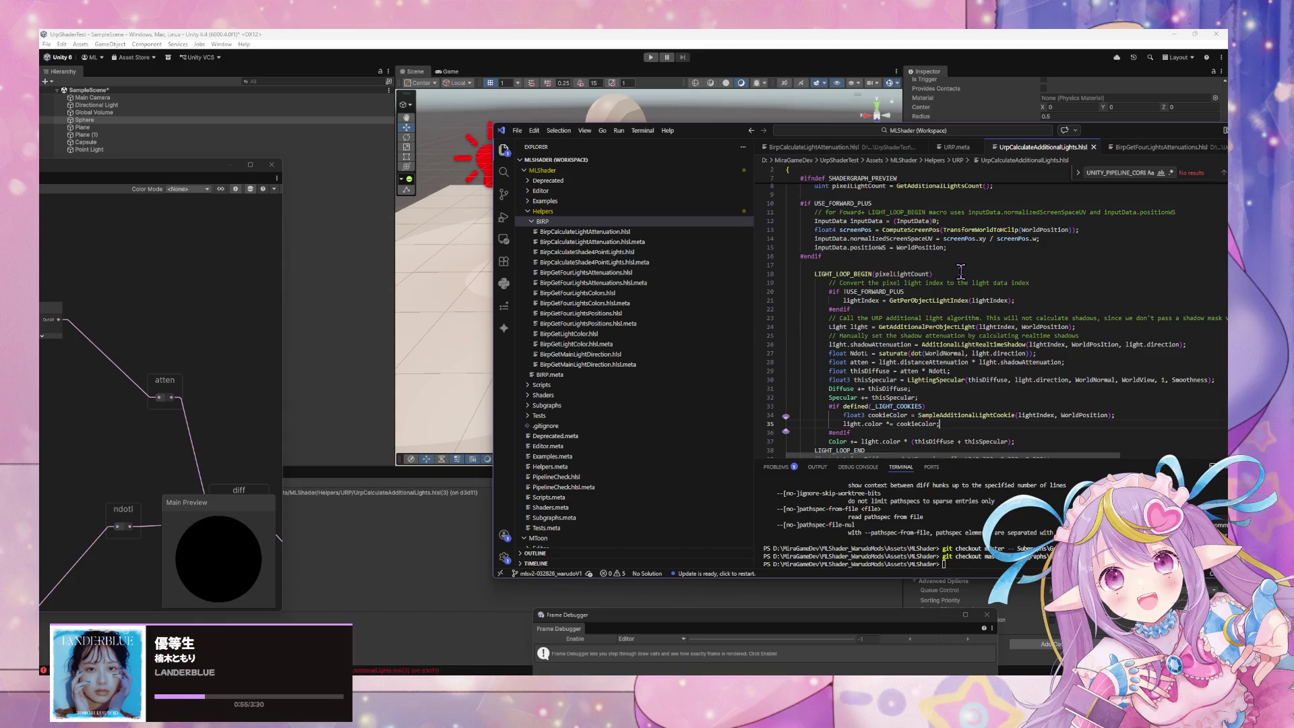
{"action": "scroll", "coordinate": [960, 271], "scroll_direction": "up", "scroll_amount": 2}
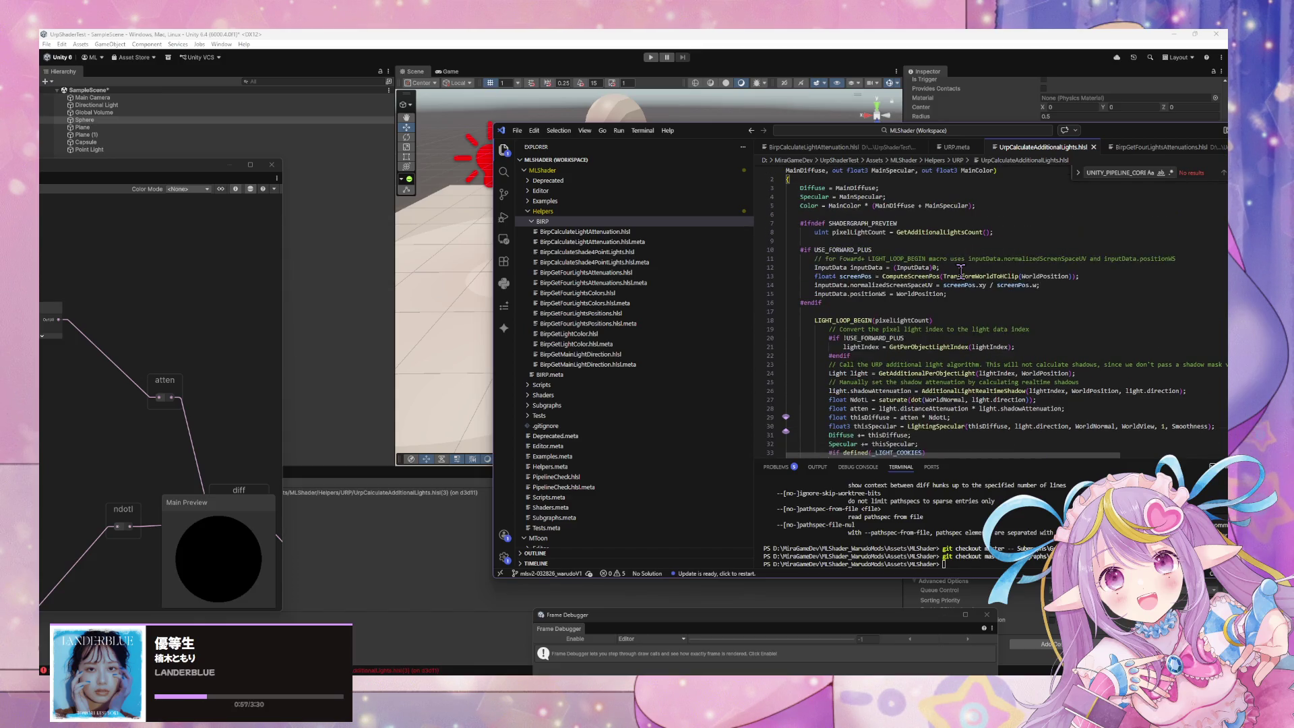
{"action": "scroll", "coordinate": [960, 271], "scroll_direction": "down", "scroll_amount": 1}
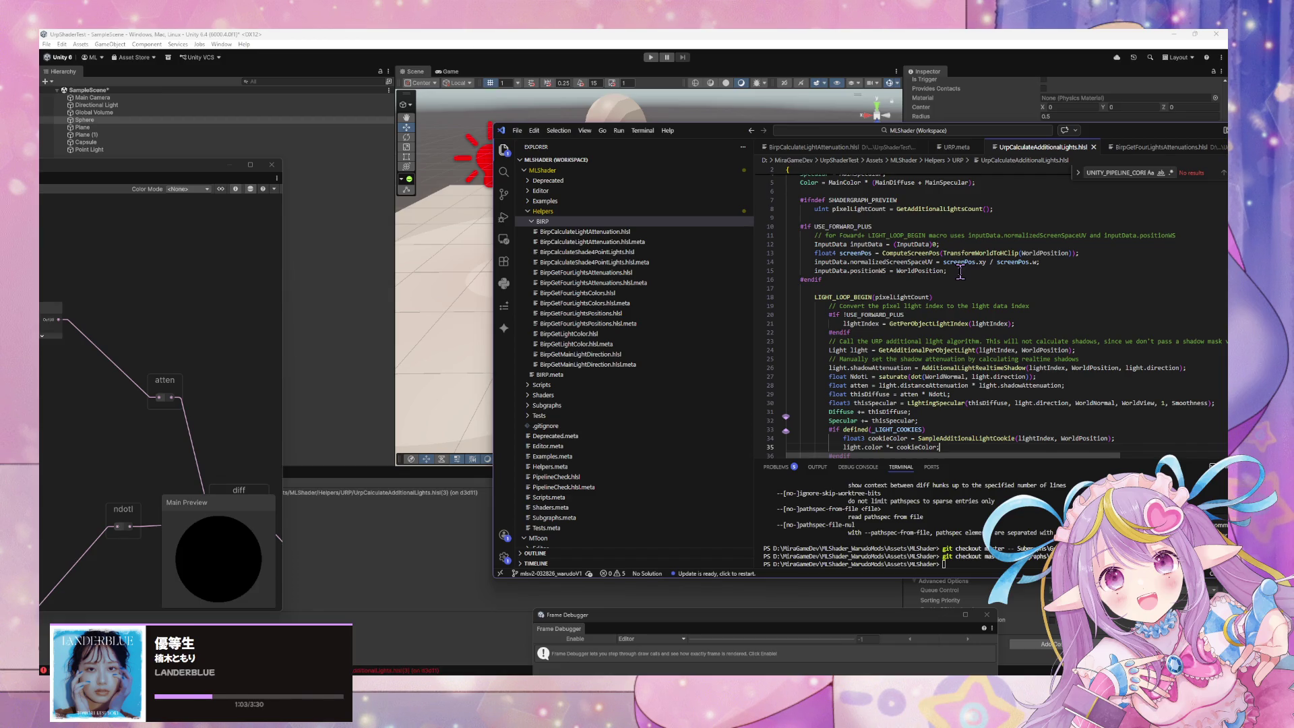
{"action": "left_click_drag", "start_coordinate": [720, 132], "coordinate": [545, 94]}
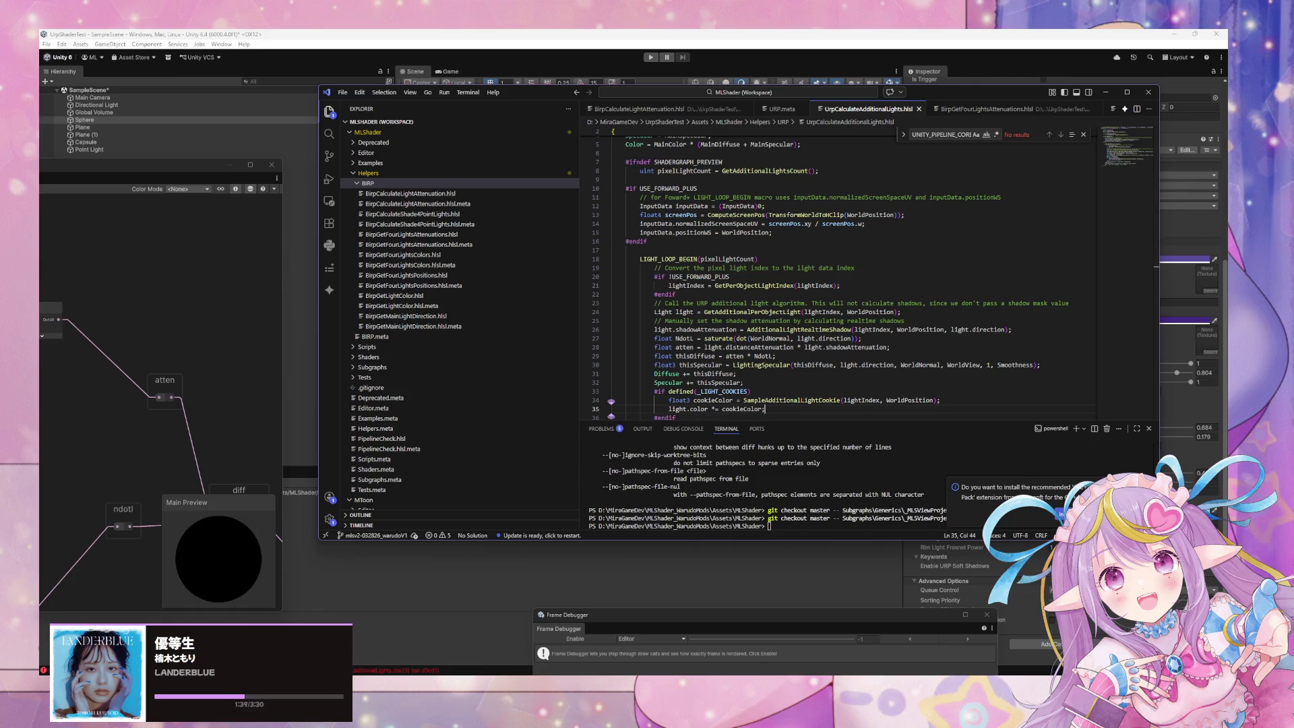
- Switch to the second VS Code window and open BirpCalculateLightAttenuation.hlsl
{"action": "left_click", "coordinate": [315, 260]}
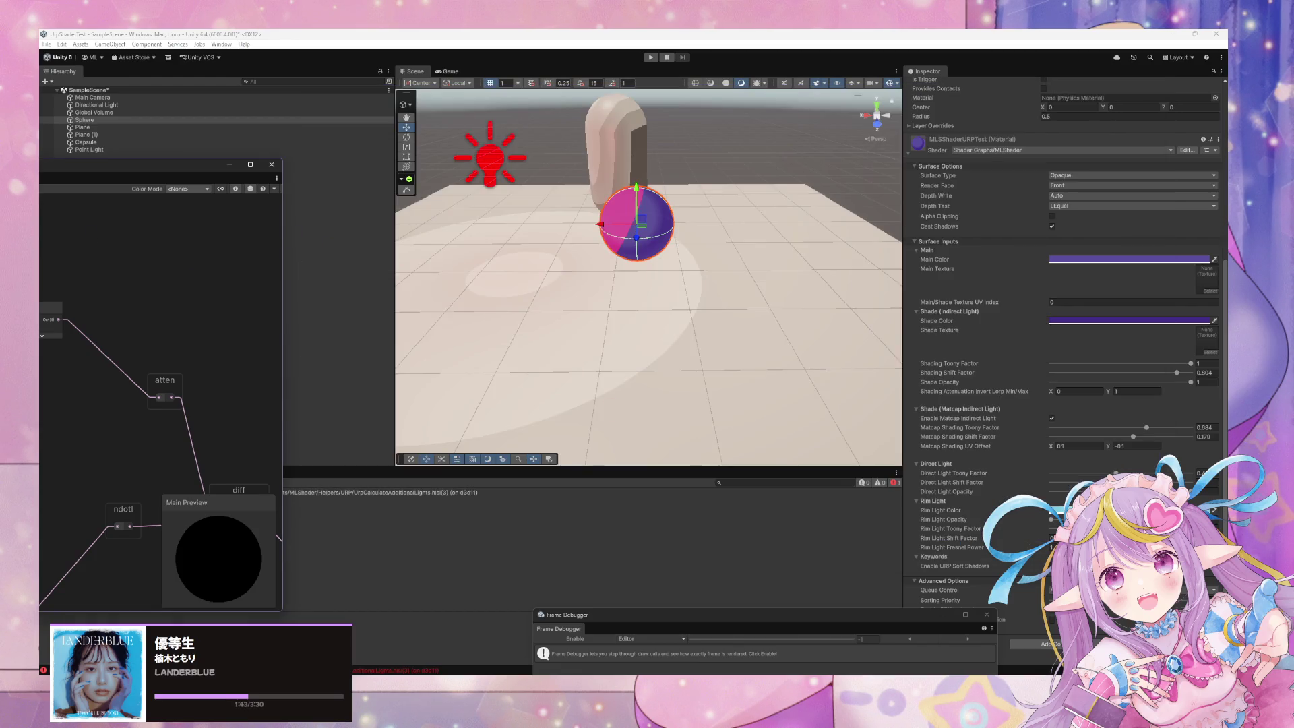
{"action": "key", "text": "alt+Tab"}
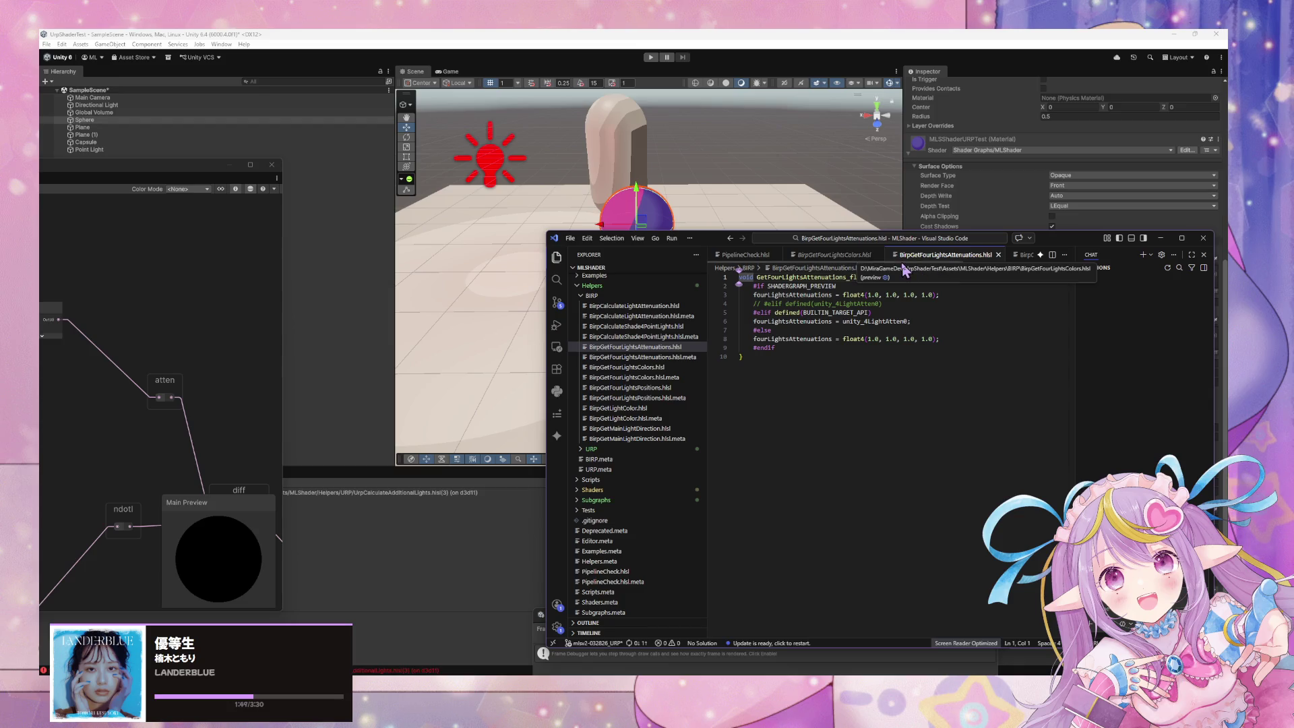
{"action": "scroll", "coordinate": [849, 257], "scroll_direction": "right", "scroll_amount": 2}
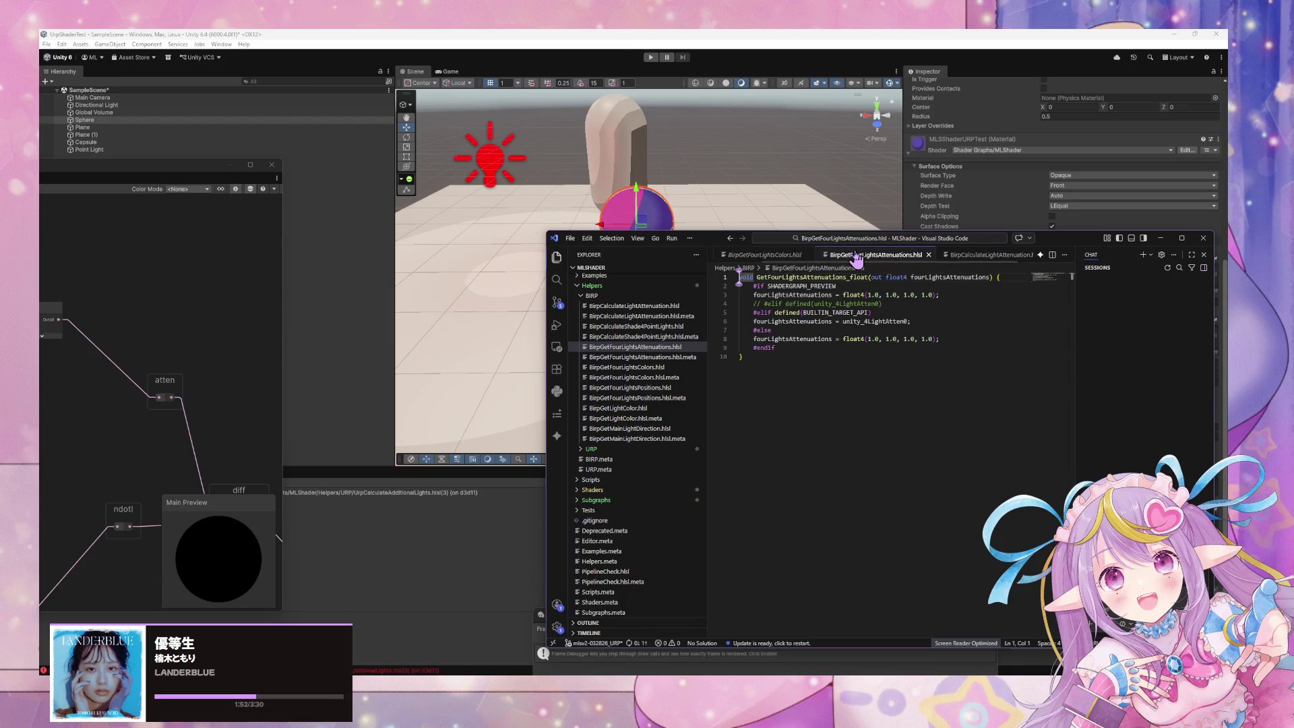
{"action": "left_click", "coordinate": [941, 259]}
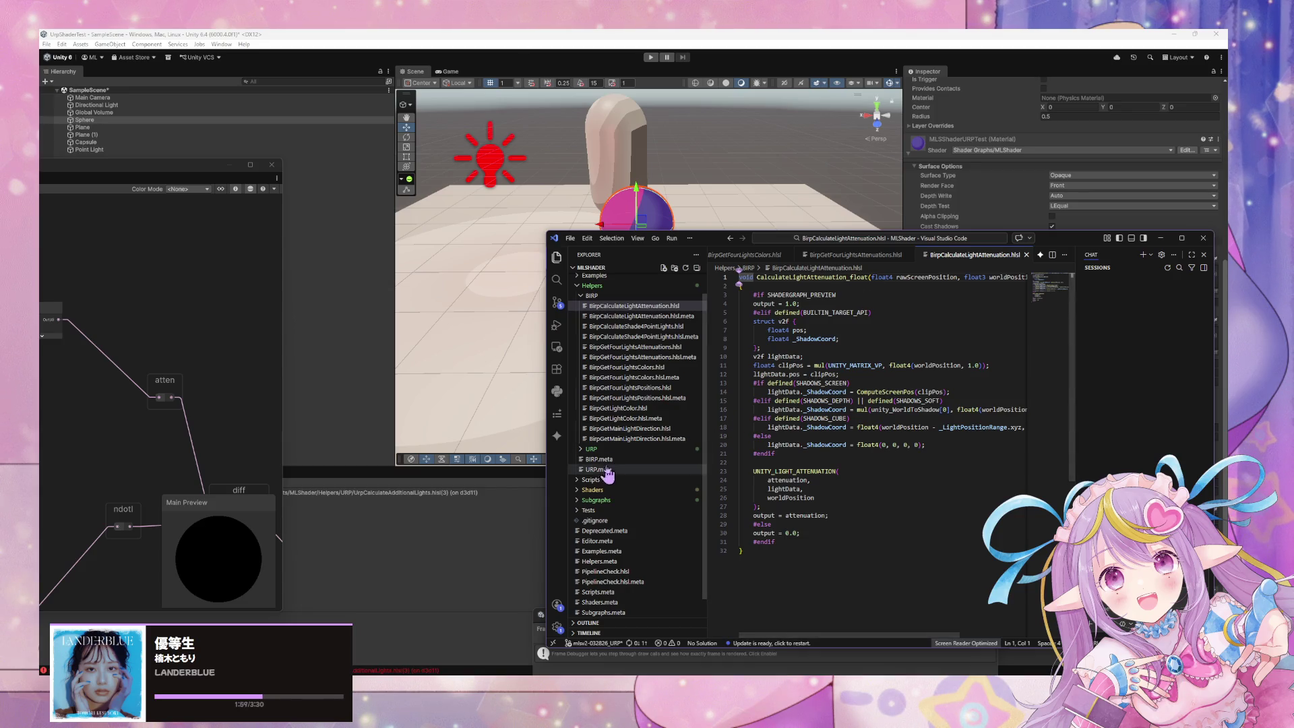
- Expand the URP helpers folder and open UrpCalculateAdditionalLights.hlsl for searching
{"action": "left_click", "coordinate": [593, 449]}
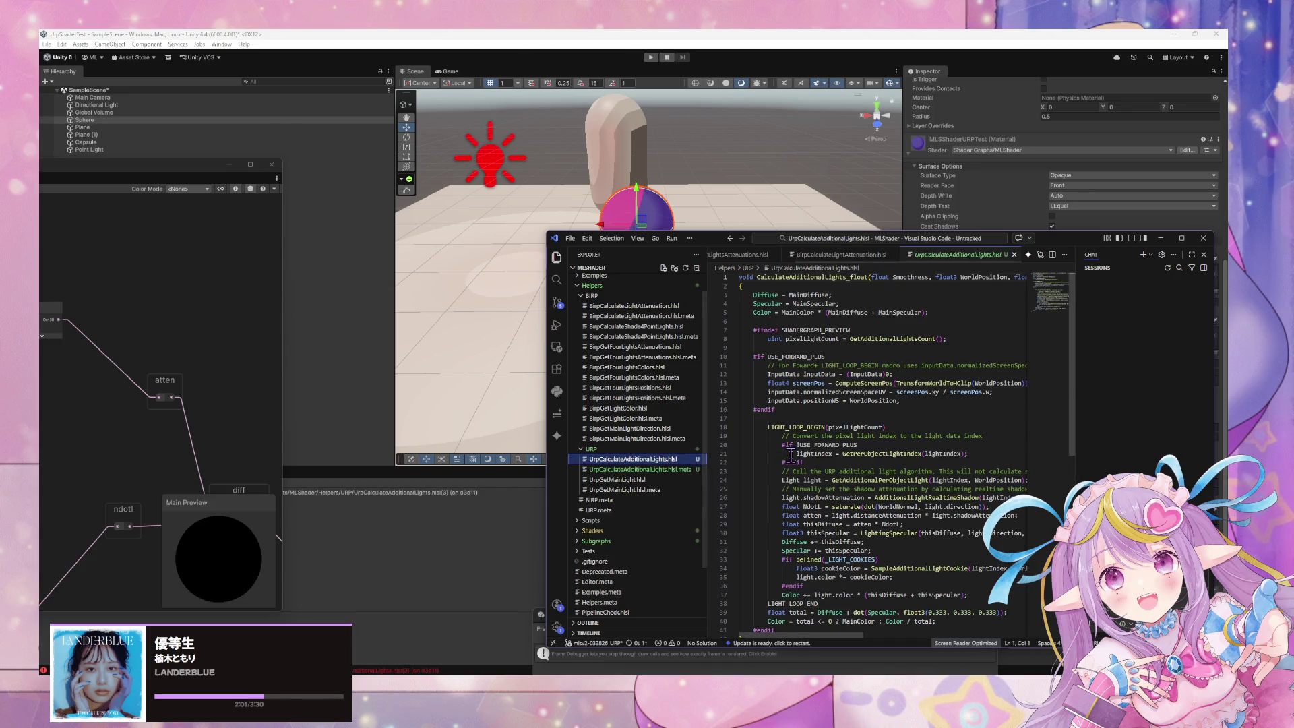
{"action": "scroll", "coordinate": [791, 456], "scroll_direction": "down", "scroll_amount": 2}
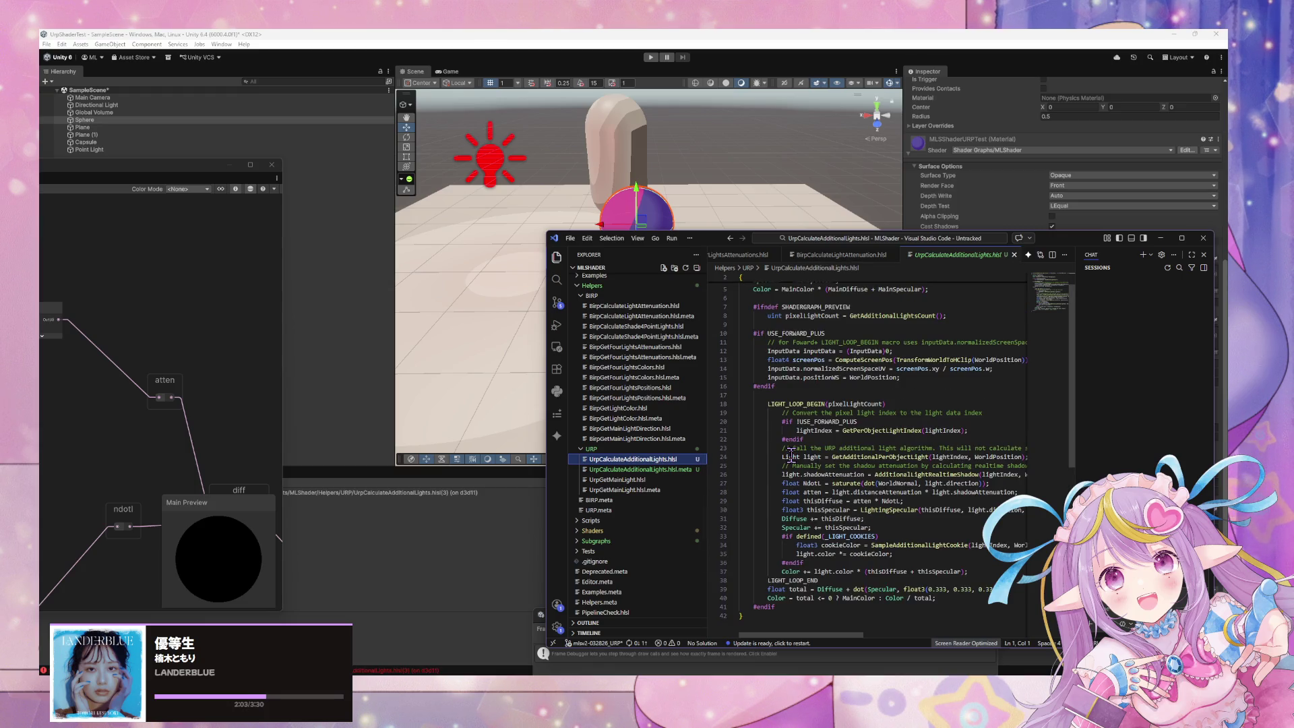
{"action": "scroll", "coordinate": [791, 456], "scroll_direction": "up", "scroll_amount": 1}
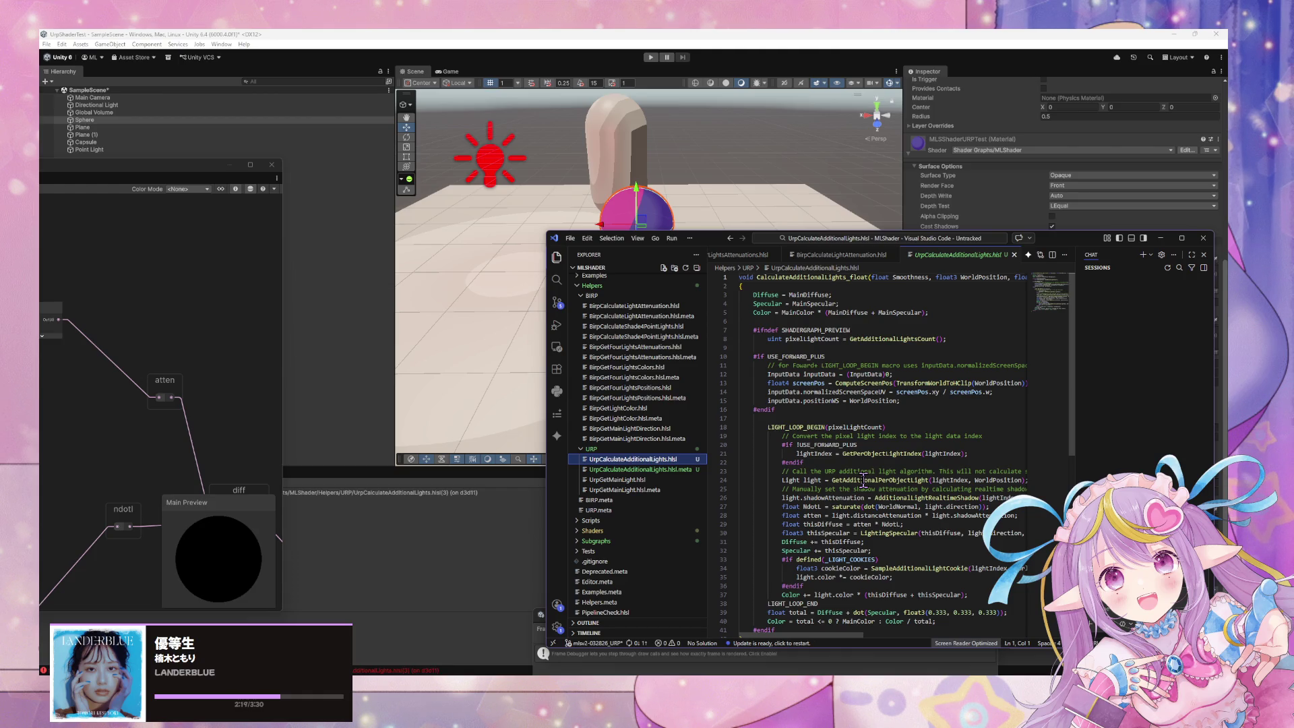
{"action": "key", "text": "ctrl+f"}
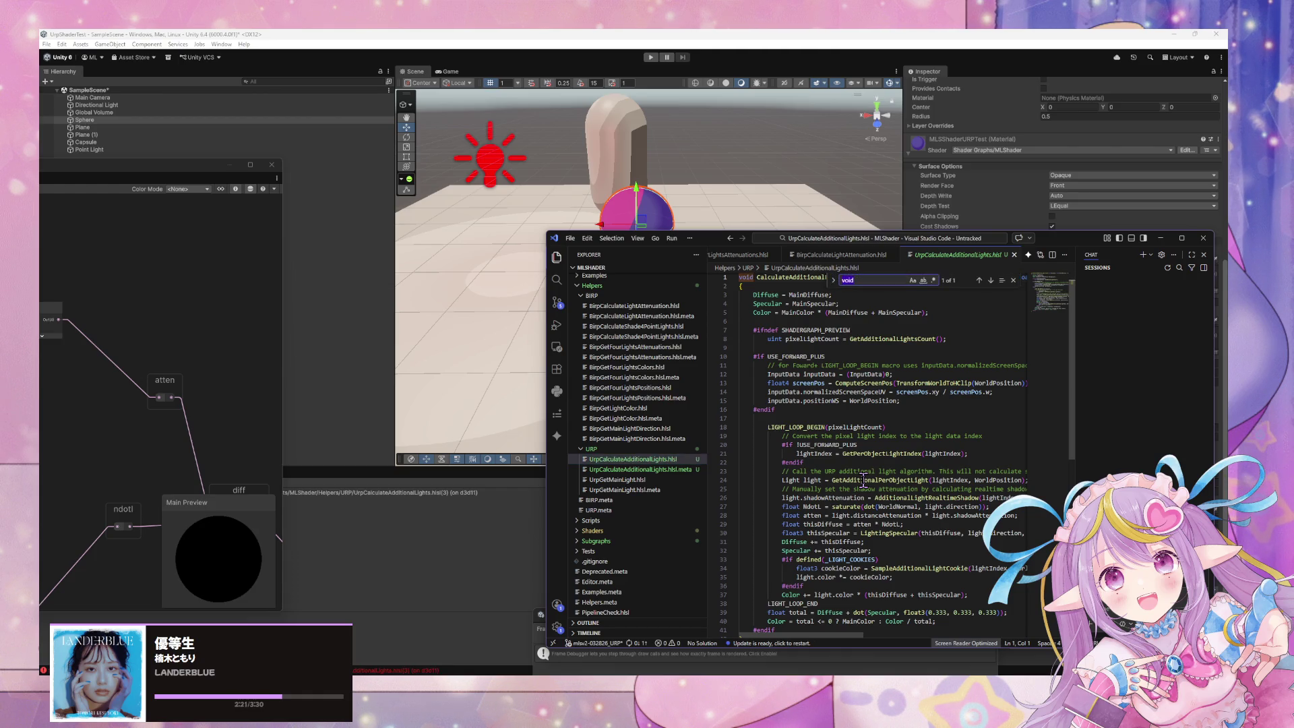
- Search the file for 'Diffuse' and jump to its match in the light loop
{"action": "type", "text": "dufys"}
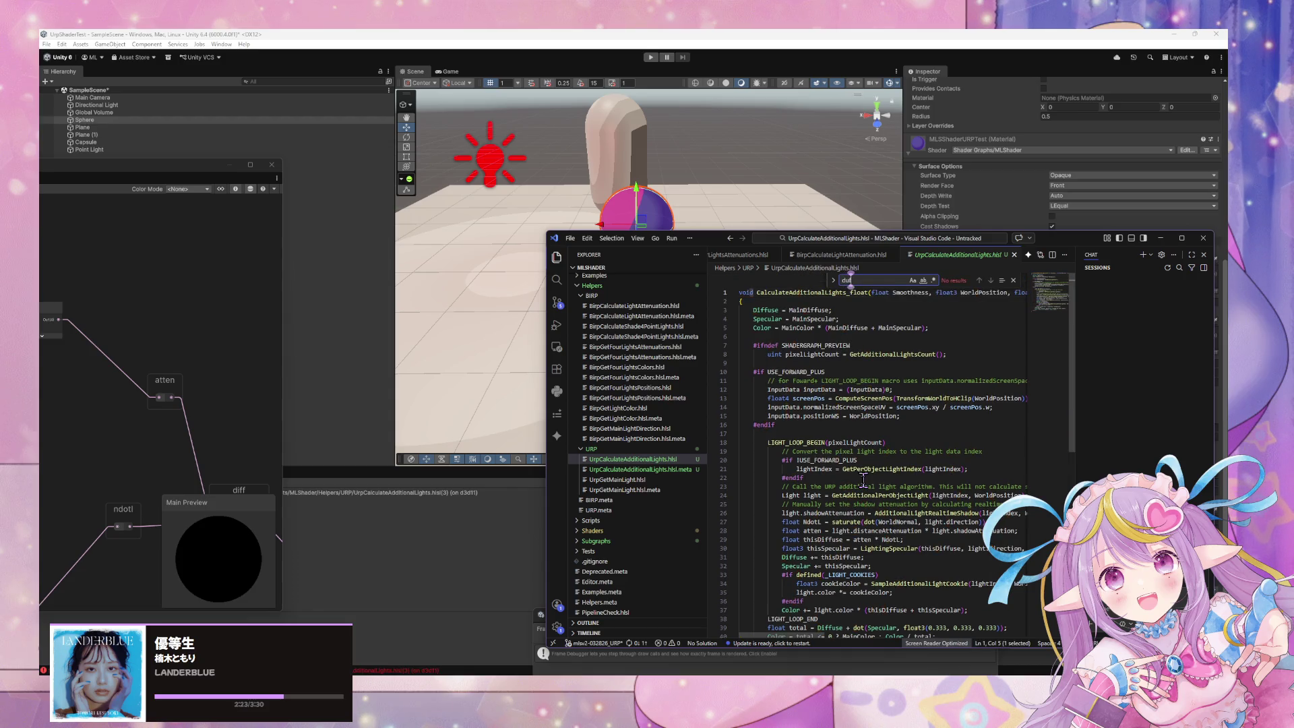
{"action": "key", "text": "BackSpace"}
{"action": "key", "text": "BackSpace"}
{"action": "key", "text": "BackSpace"}
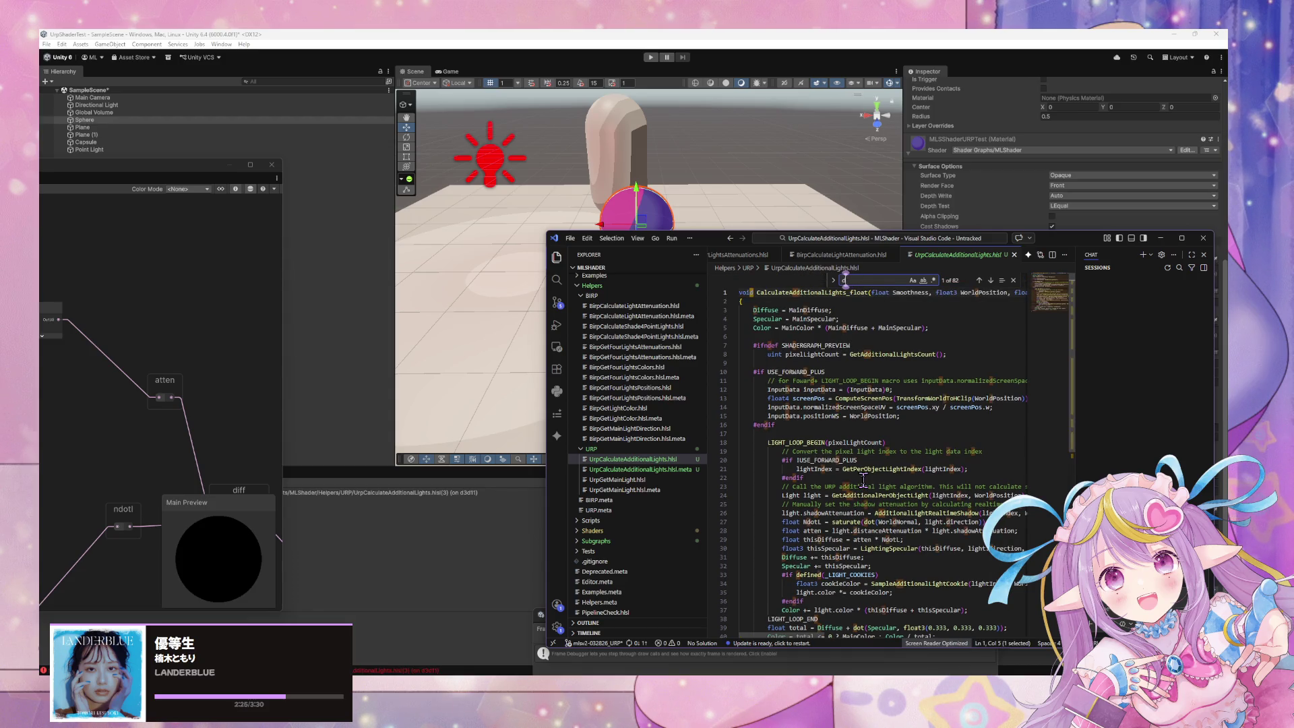
{"action": "type", "text": "iffuse"}
{"action": "key", "text": "Return"}
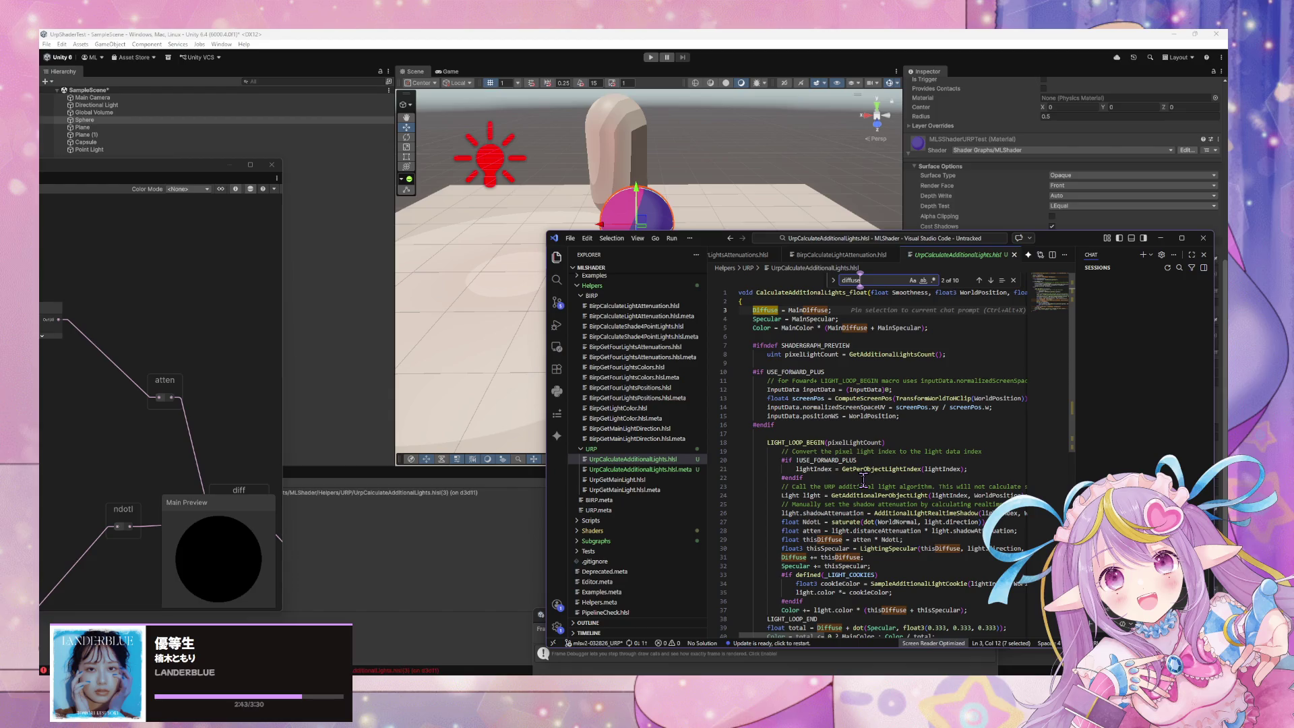
{"action": "scroll", "coordinate": [817, 502], "scroll_direction": "down", "scroll_amount": 3}
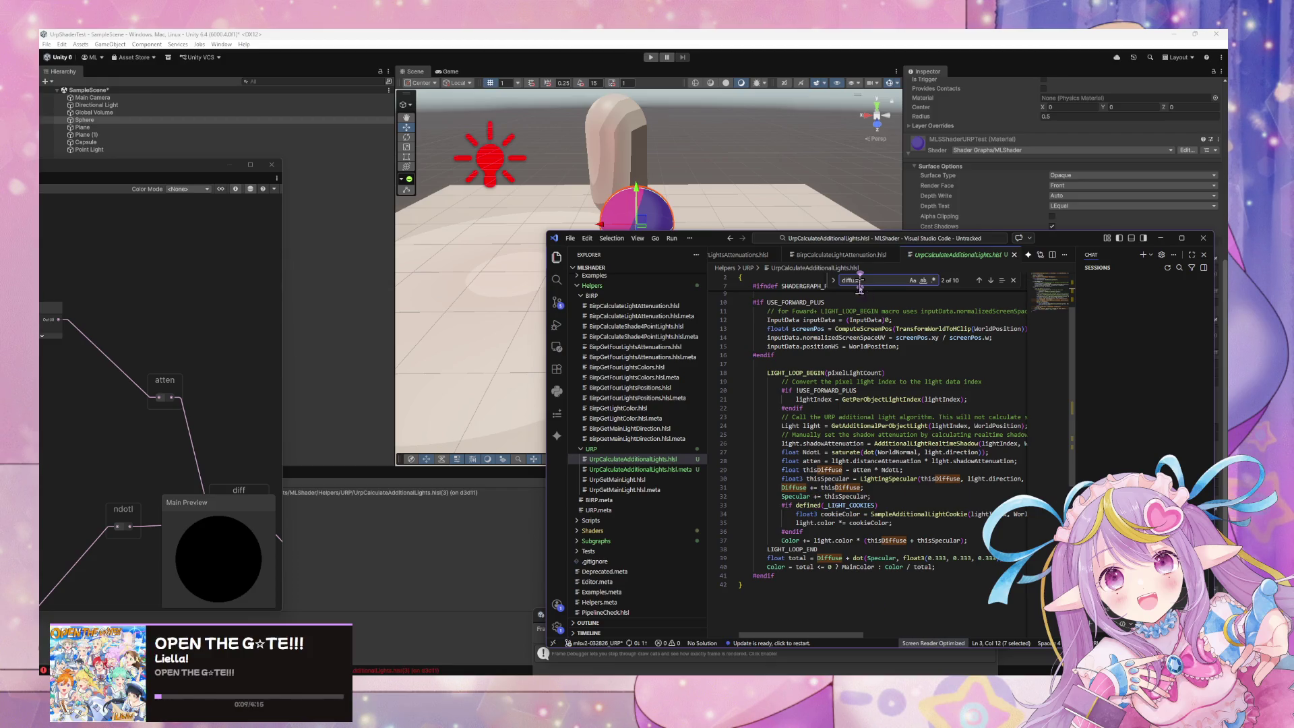
- Review the loop's distanceAttenuation, thisSpecular and Color terms, then return to Unity
{"action": "mouse_move", "coordinate": [1046, 240]}
{"action": "left_mouse_down"}
{"action": "mouse_move", "coordinate": [664, 484]}
{"action": "mouse_move", "coordinate": [1115, 266]}
{"action": "mouse_move", "coordinate": [1036, 187]}
{"action": "left_mouse_up"}
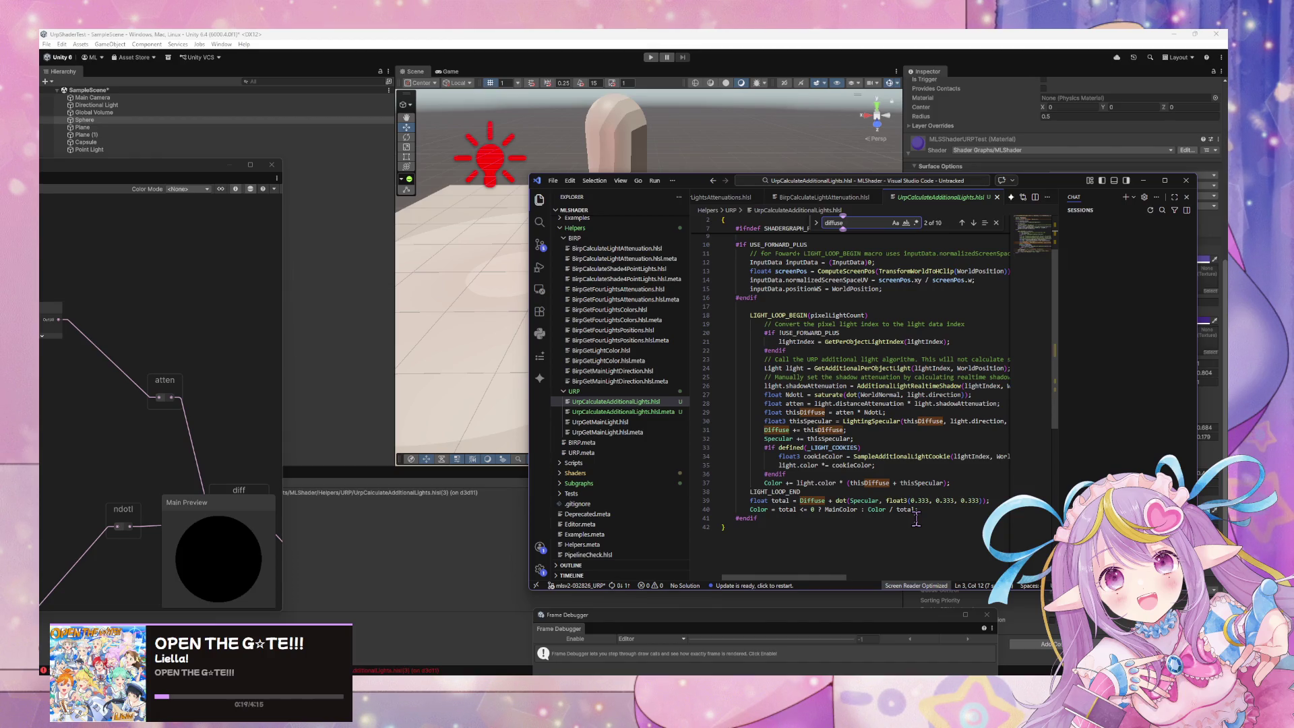
{"action": "left_click_drag", "start_coordinate": [815, 403], "coordinate": [937, 420]}
{"action": "left_click", "coordinate": [937, 421]}
{"action": "left_click", "coordinate": [805, 438]}
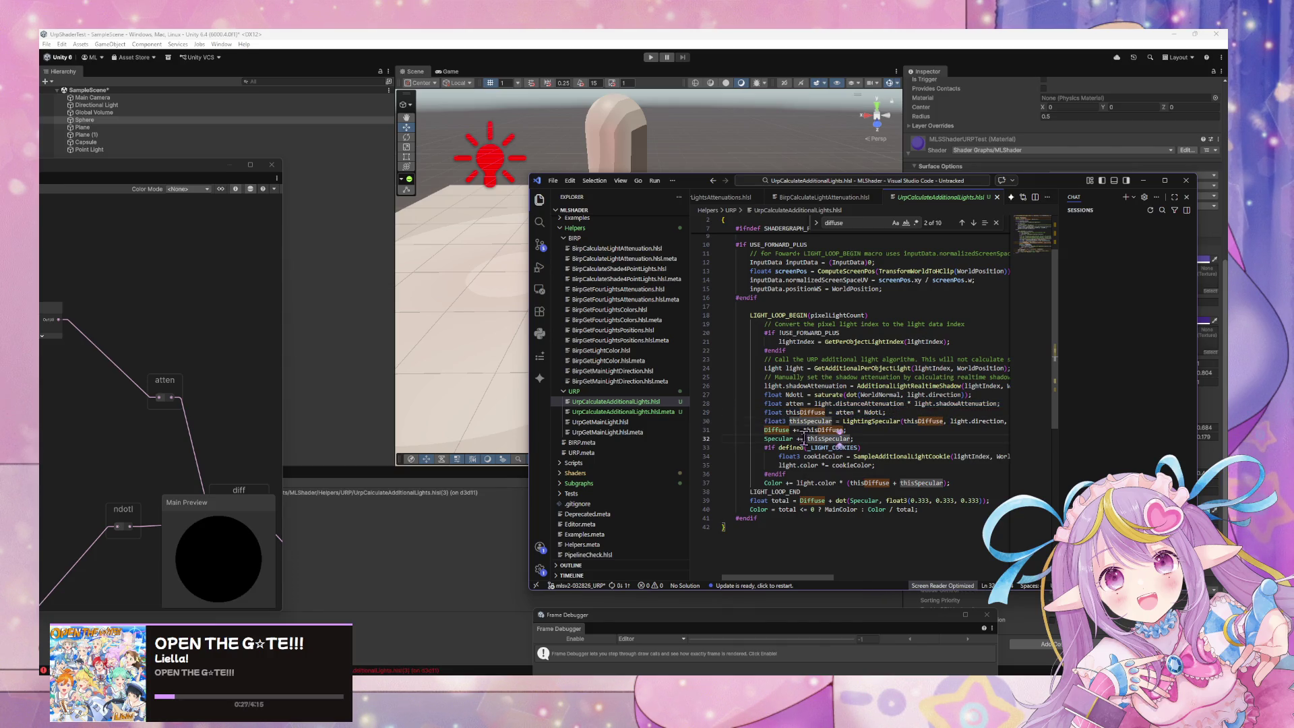
{"action": "double_click", "coordinate": [824, 465]}
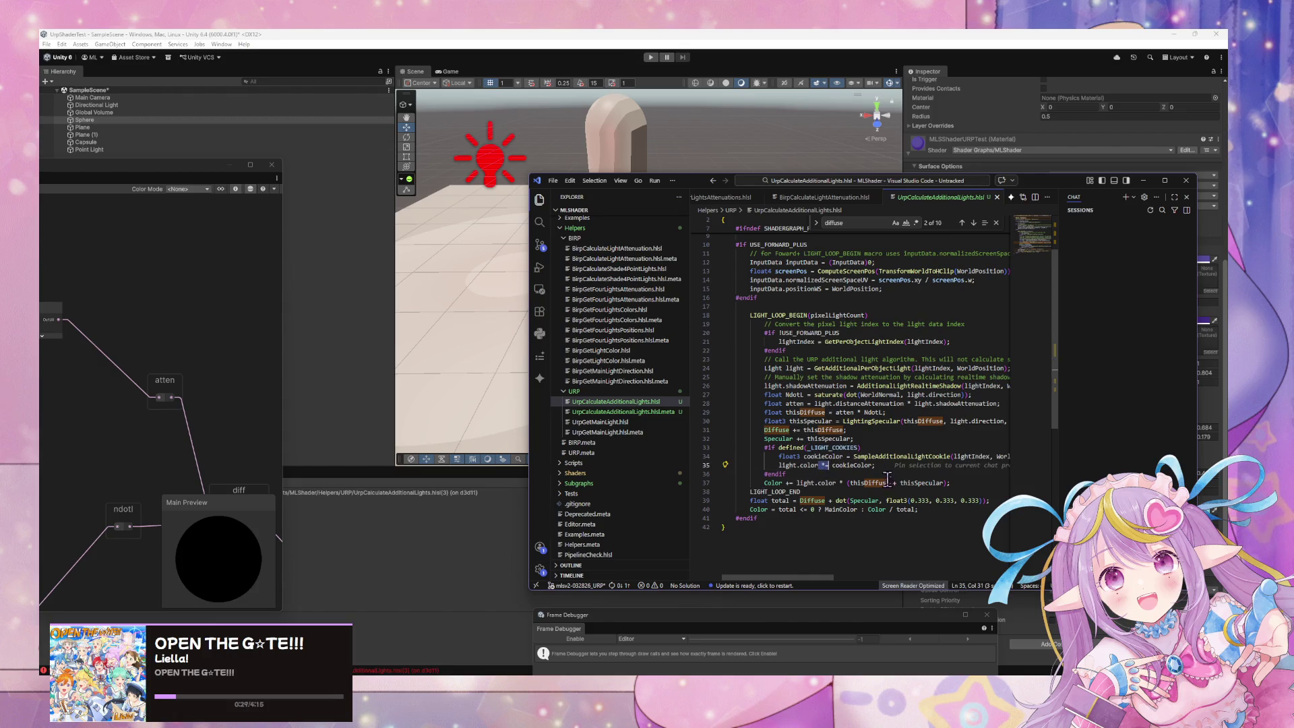
{"action": "double_click", "coordinate": [774, 482]}
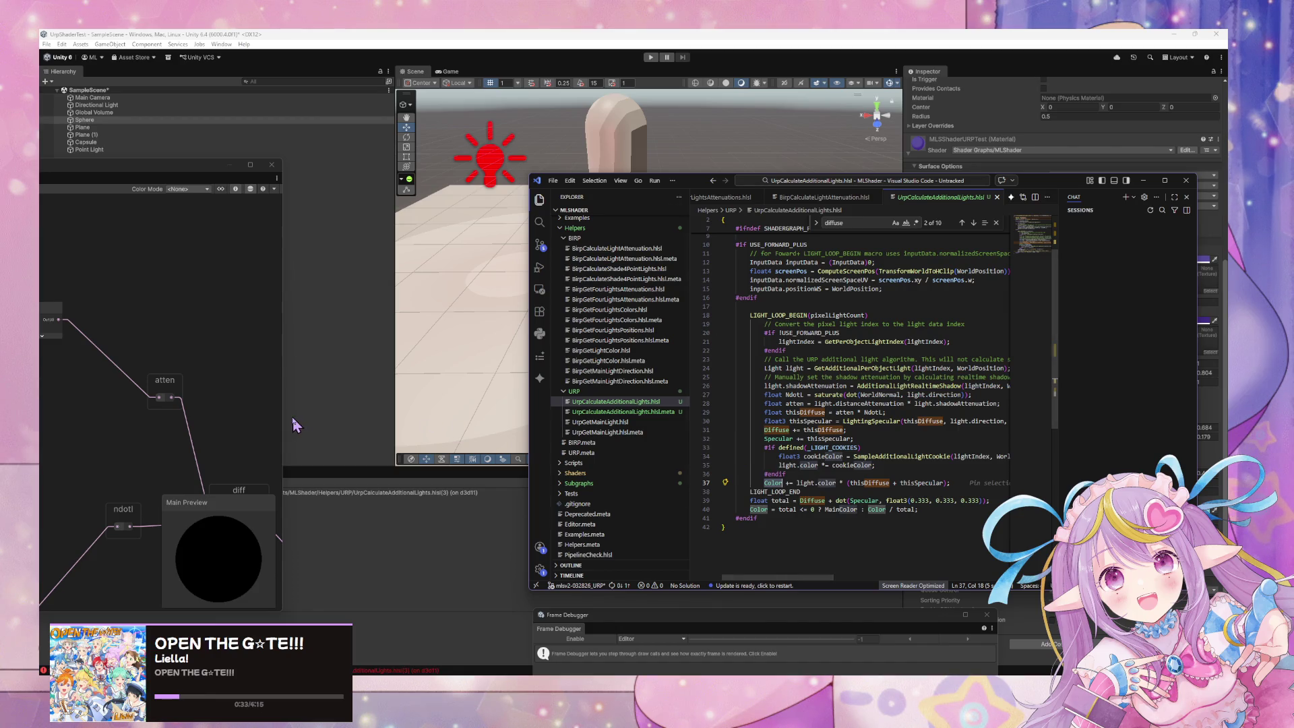
{"action": "key", "text": "alt+Tab"}
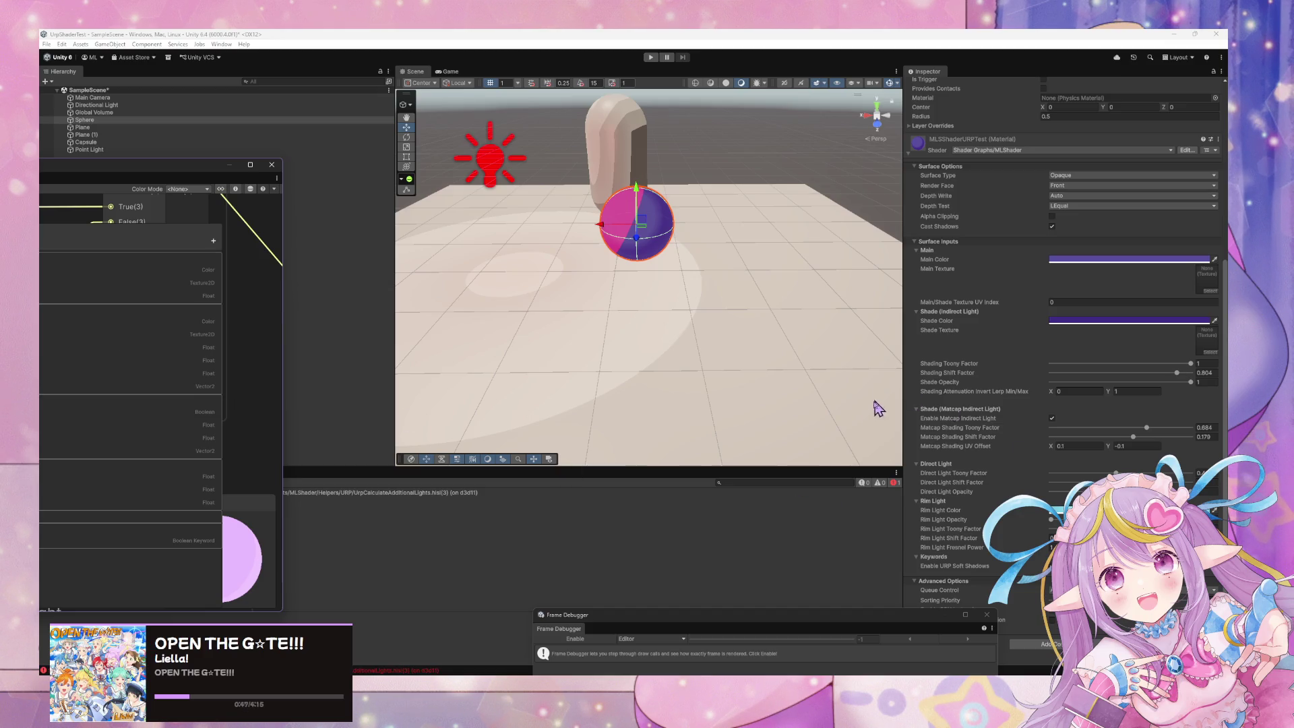
- Close the unneeded Node.cs Visual Studio solution window
{"action": "key", "text": "alt+Tab"}
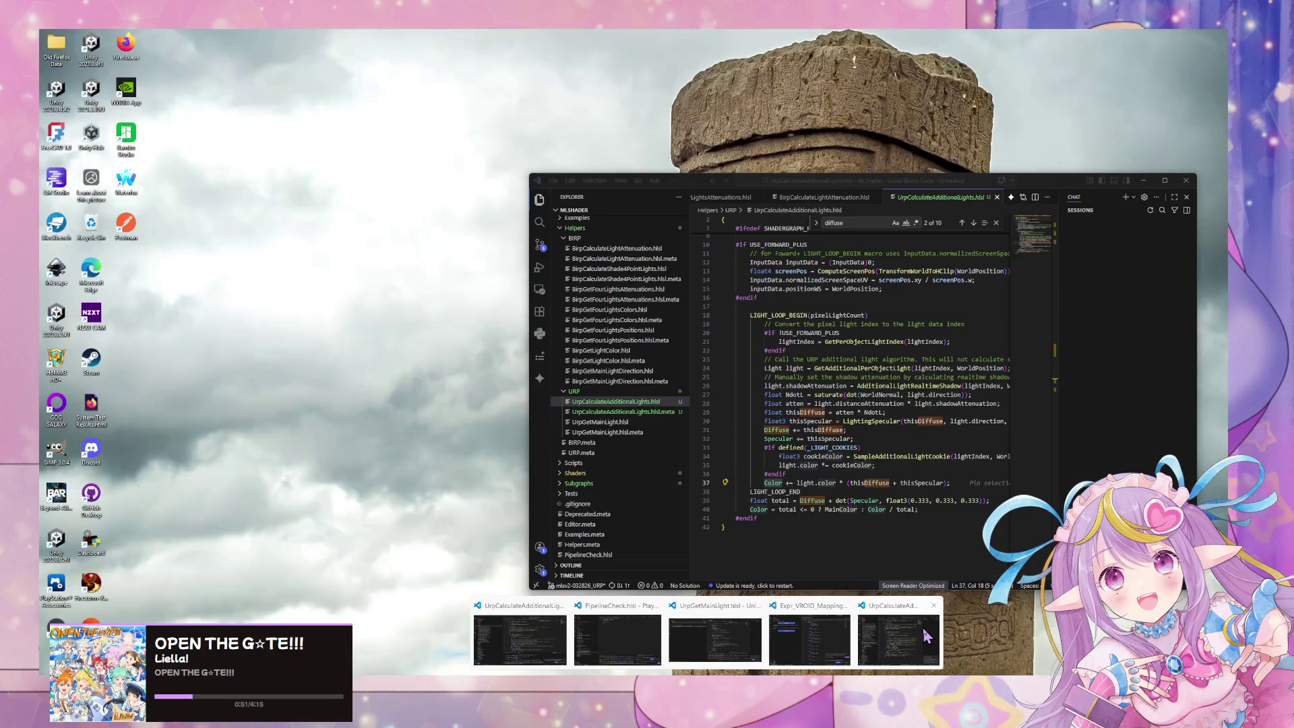
{"action": "left_click", "coordinate": [903, 634]}
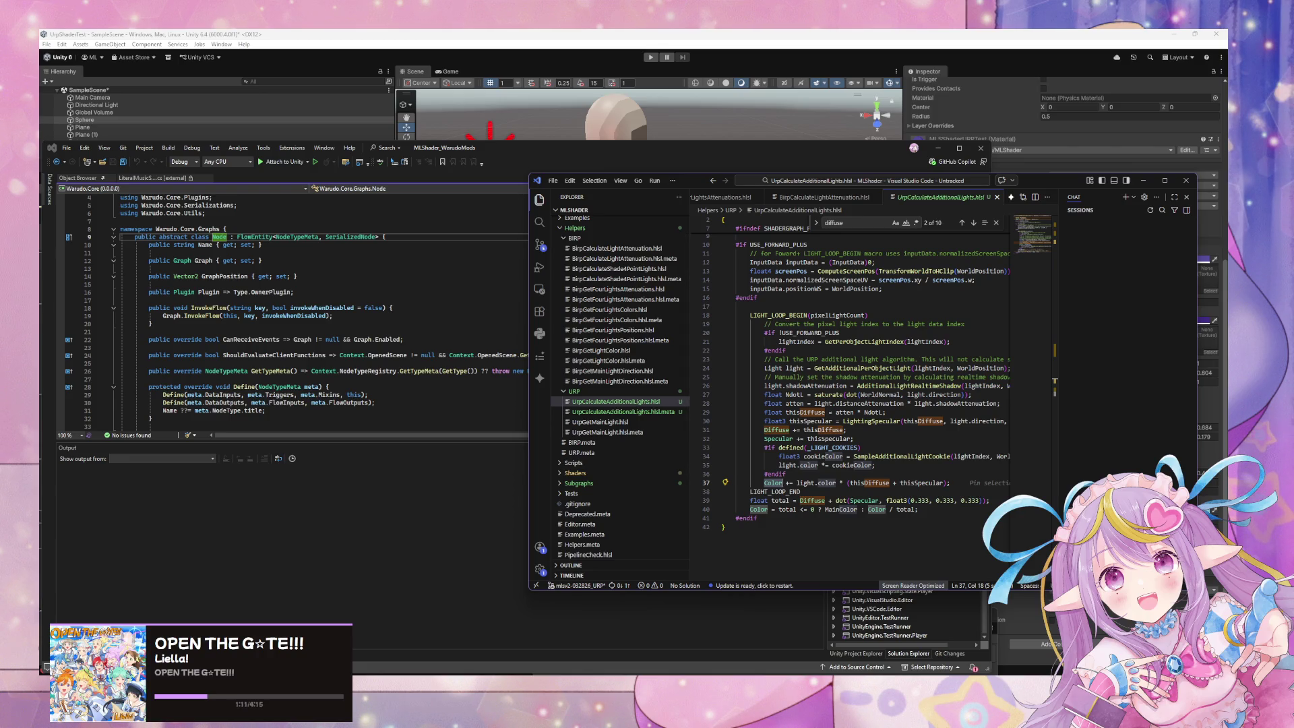
{"action": "left_click", "coordinate": [407, 323]}
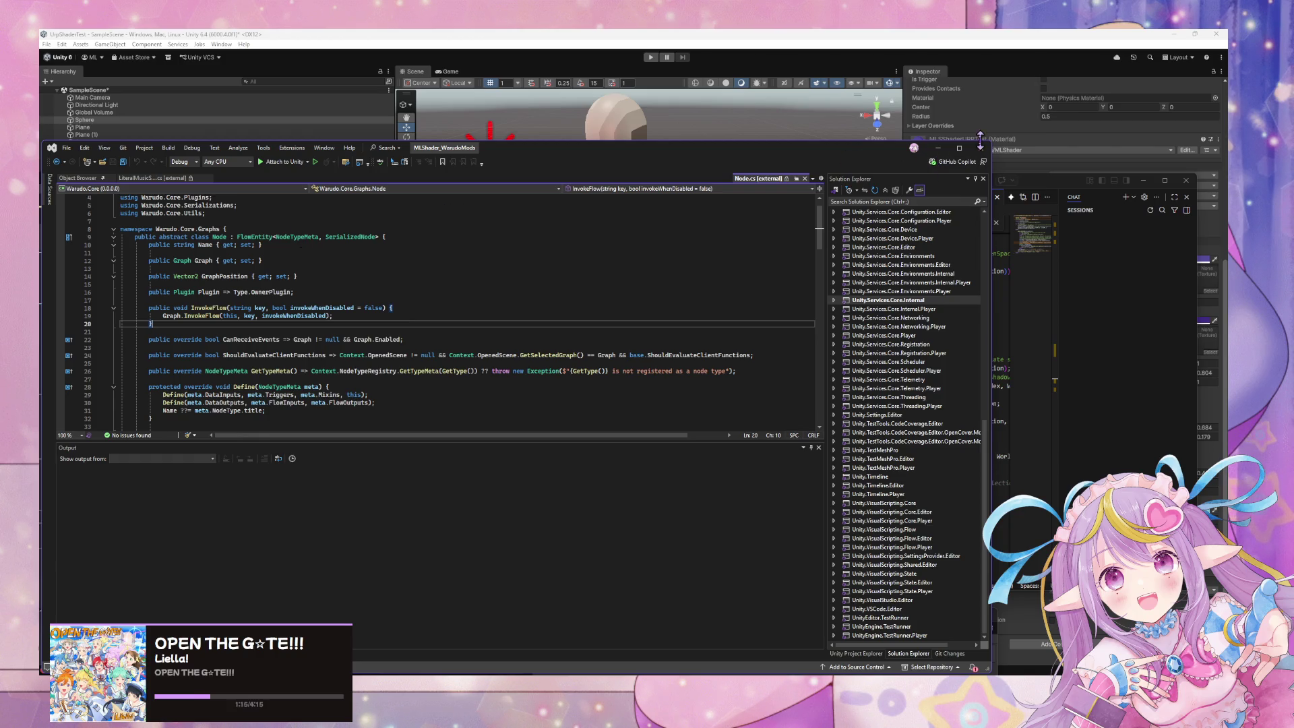
{"action": "left_click", "coordinate": [979, 145]}
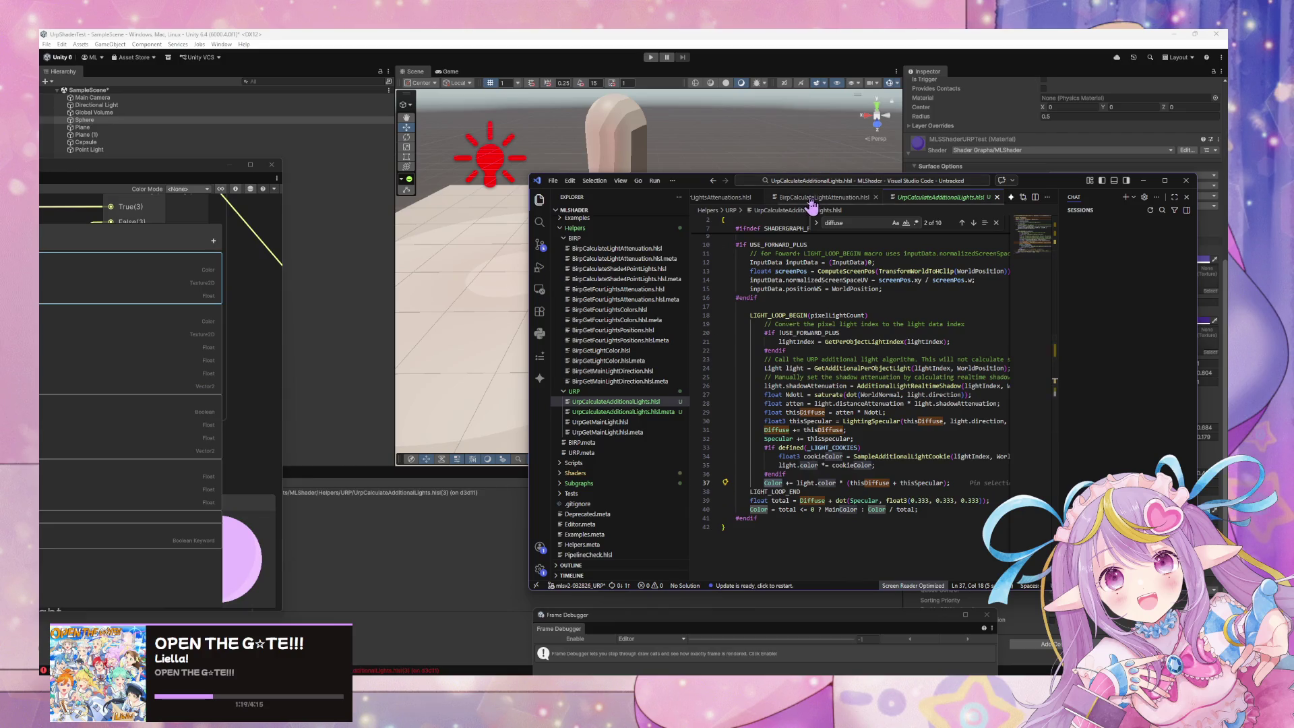
- Close BirpCalculateLightAttenuation.hlsl and read the BirpGetFourLightsAttenuations and BirpCalculateShade4PointLights helpers
{"action": "left_click", "coordinate": [824, 198]}
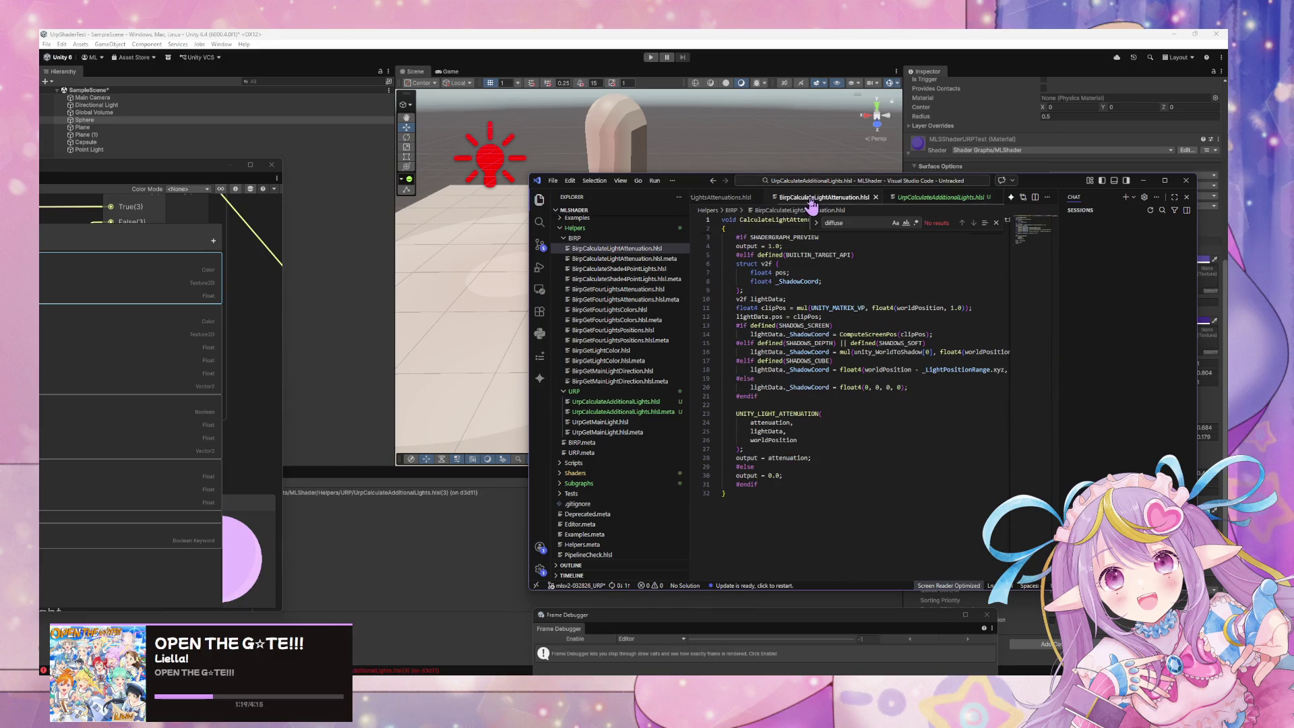
{"action": "left_click", "coordinate": [888, 198]}
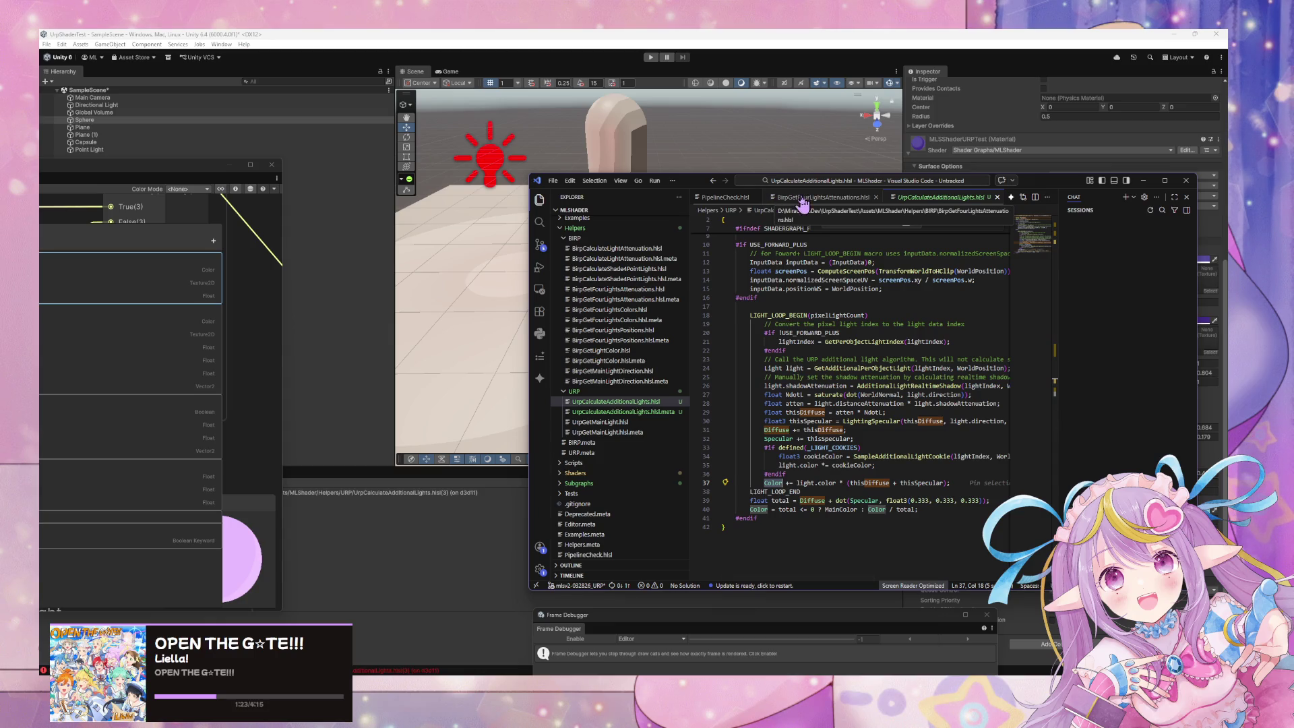
{"action": "left_click", "coordinate": [803, 203]}
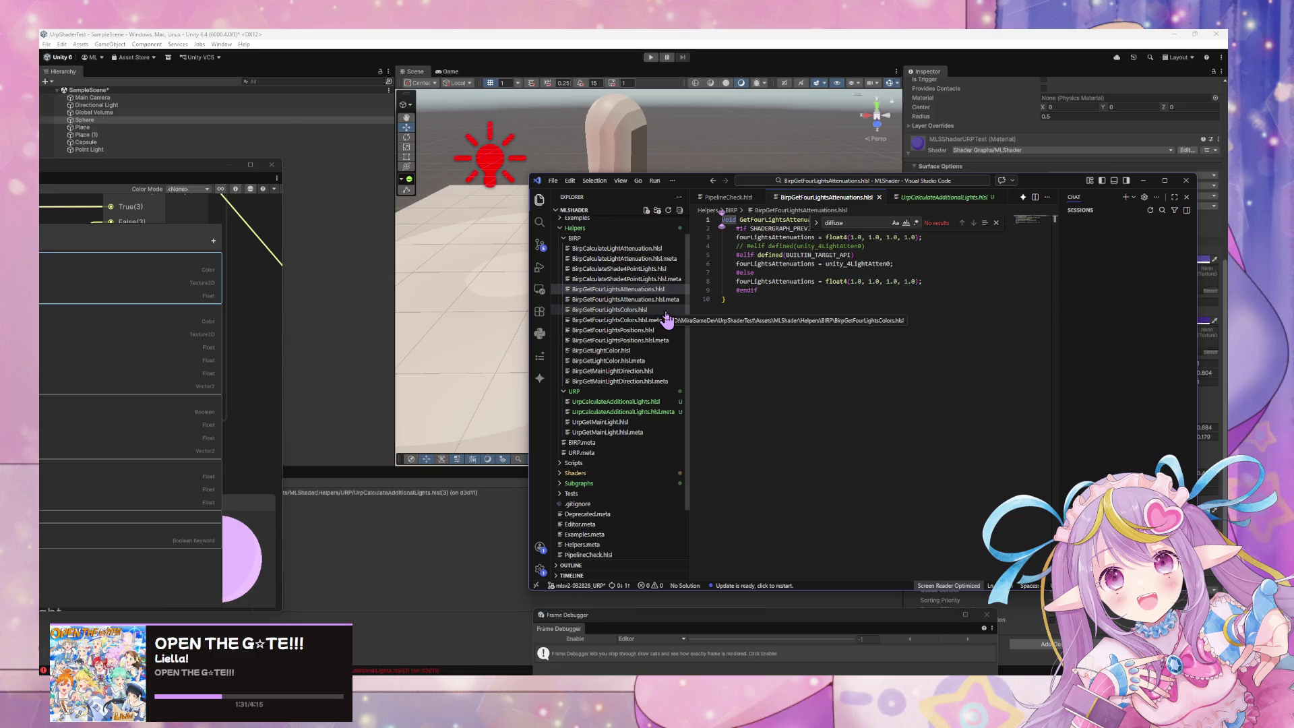
{"action": "left_click", "coordinate": [667, 269]}
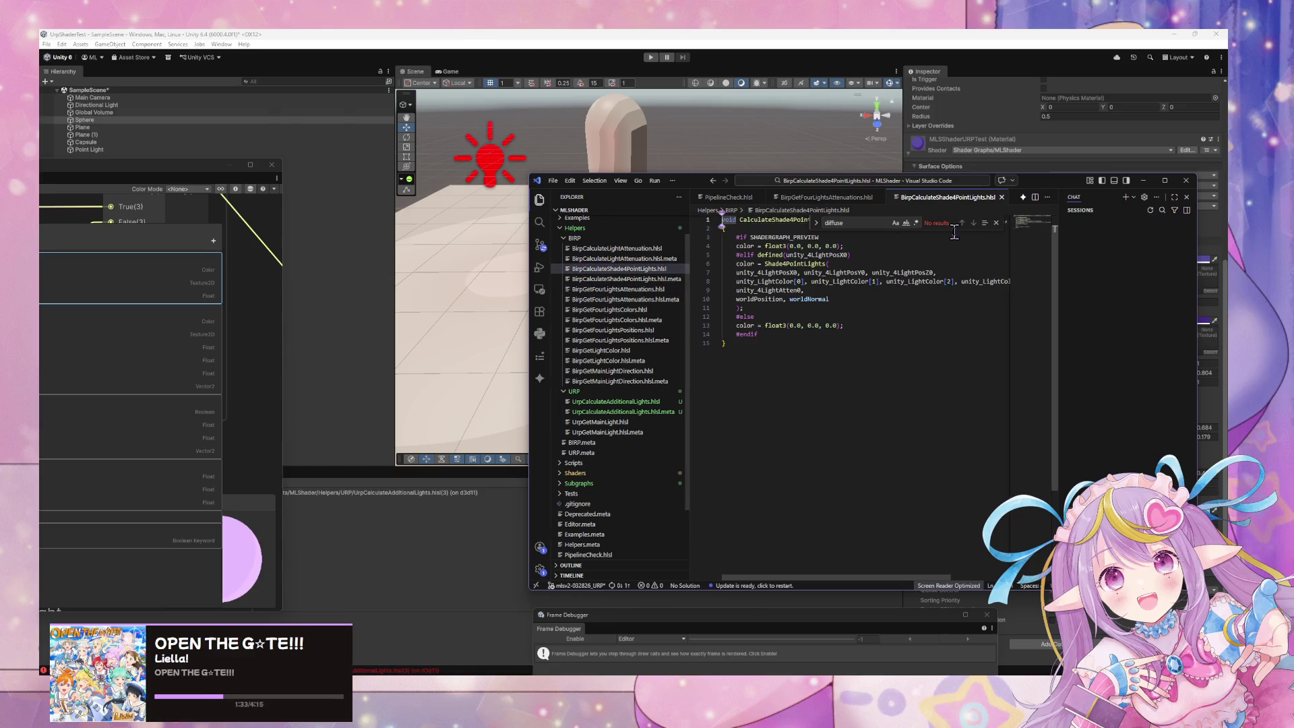
{"action": "scroll", "coordinate": [917, 261], "scroll_direction": "up", "scroll_amount": 1}
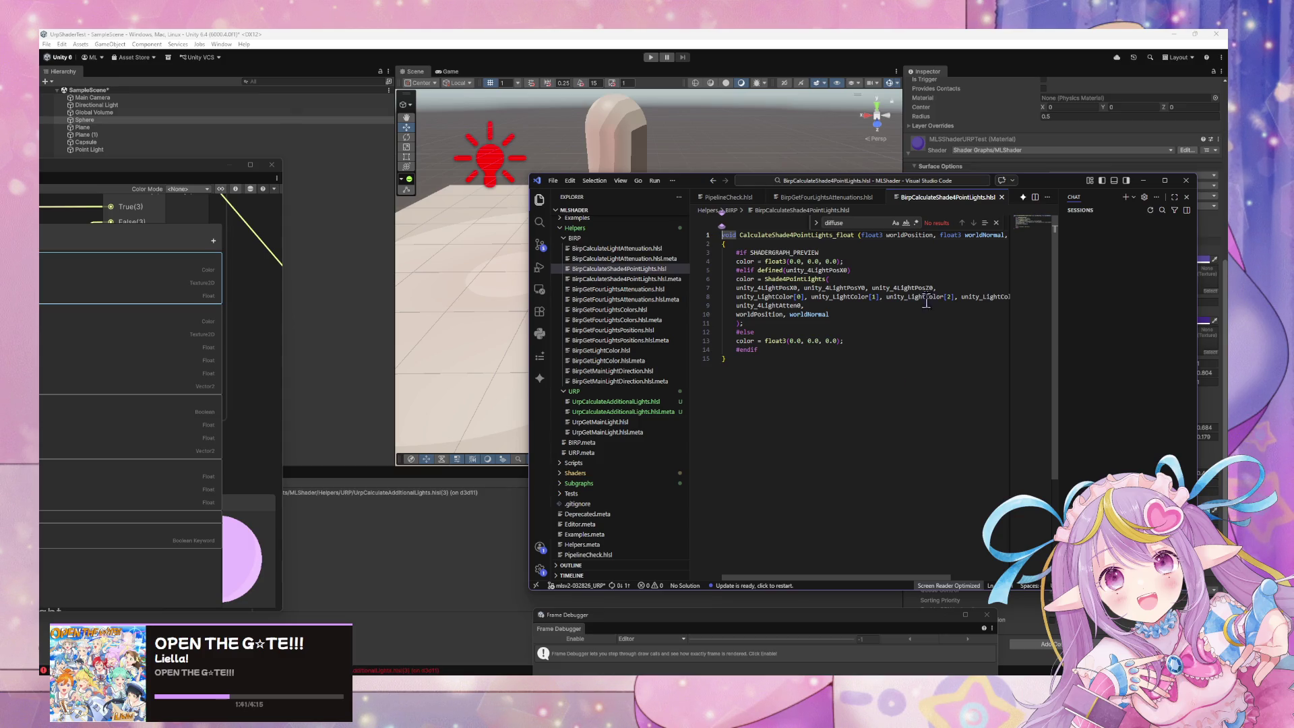
{"action": "key", "text": "ctrl+Tab"}
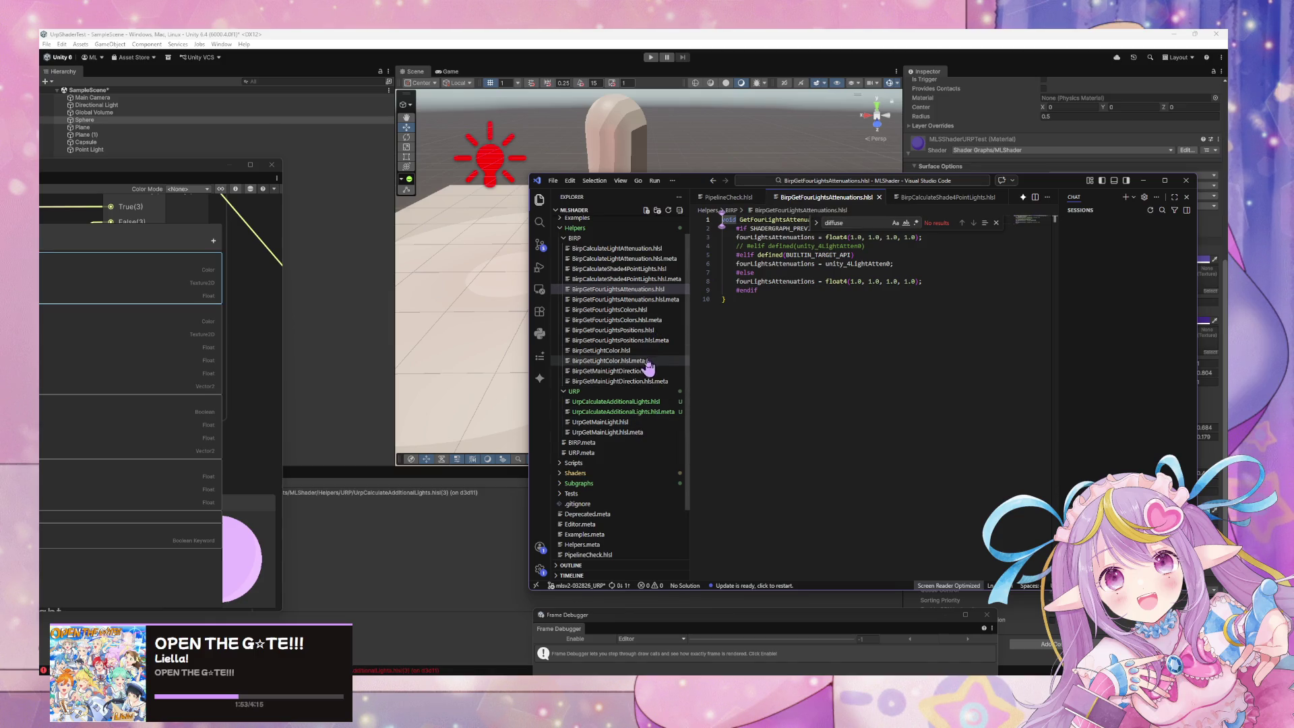
- Review UrpCalculateAdditionalLights.hlsl, then move Custom Lighting Additional Lights below the Birp node in MLShader
{"action": "left_click", "coordinate": [617, 402]}
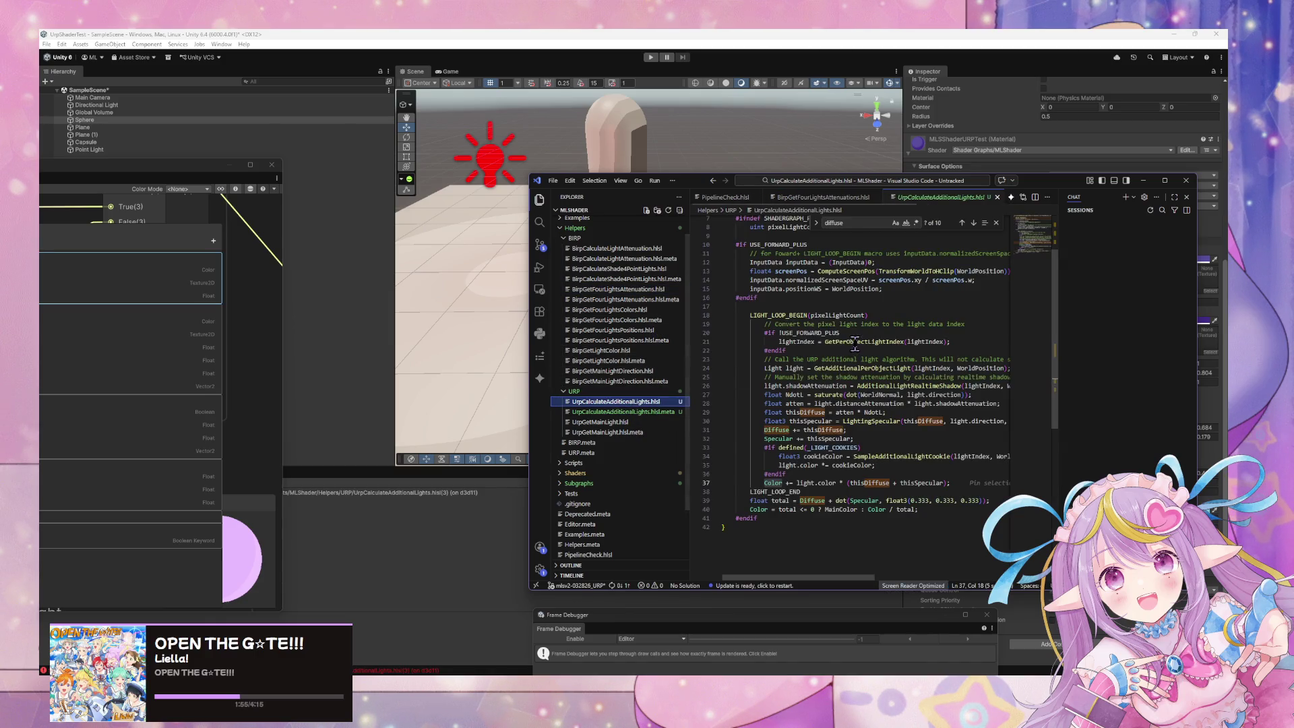
{"action": "scroll", "coordinate": [871, 336], "scroll_direction": "down", "scroll_amount": 1}
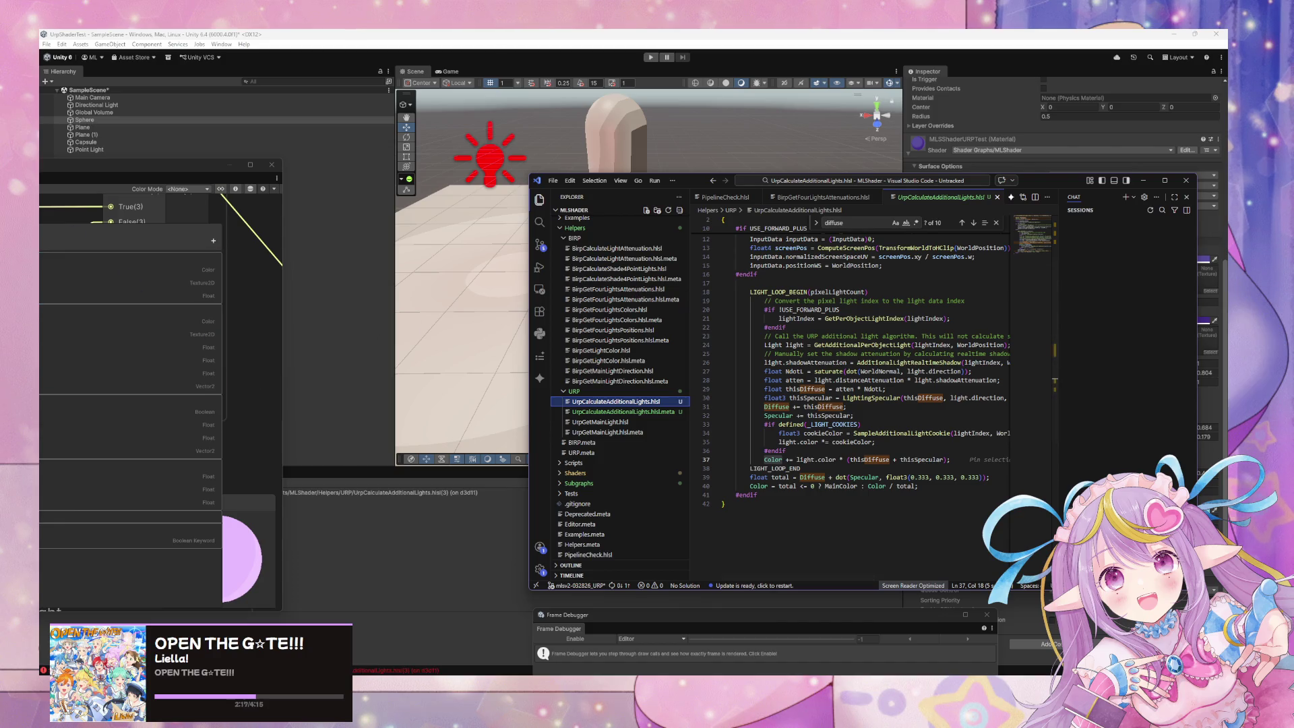
{"action": "left_click", "coordinate": [254, 376]}
{"action": "scroll", "coordinate": [620, 175], "scroll_direction": "down", "scroll_amount": 2}
{"action": "mouse_move", "coordinate": [472, 270]}
{"action": "left_mouse_down"}
{"action": "mouse_move", "coordinate": [371, 293]}
{"action": "mouse_move", "coordinate": [499, 364]}
{"action": "mouse_move", "coordinate": [405, 354]}
{"action": "left_mouse_up"}
- Add an MLS Linear Step node from a 'linear' search and place it beside the Branch node
{"action": "left_click", "coordinate": [494, 376]}
{"action": "key", "text": "space"}
{"action": "type", "text": "linear"}
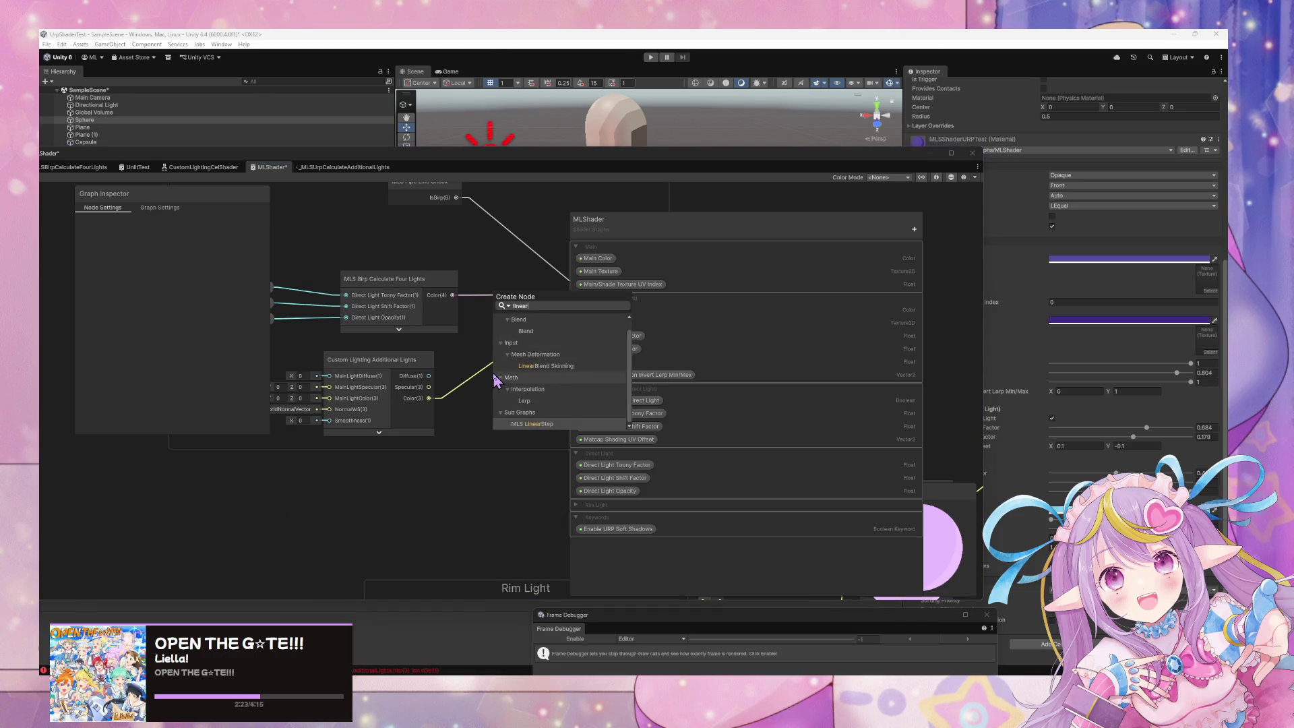
{"action": "key", "text": "Return"}
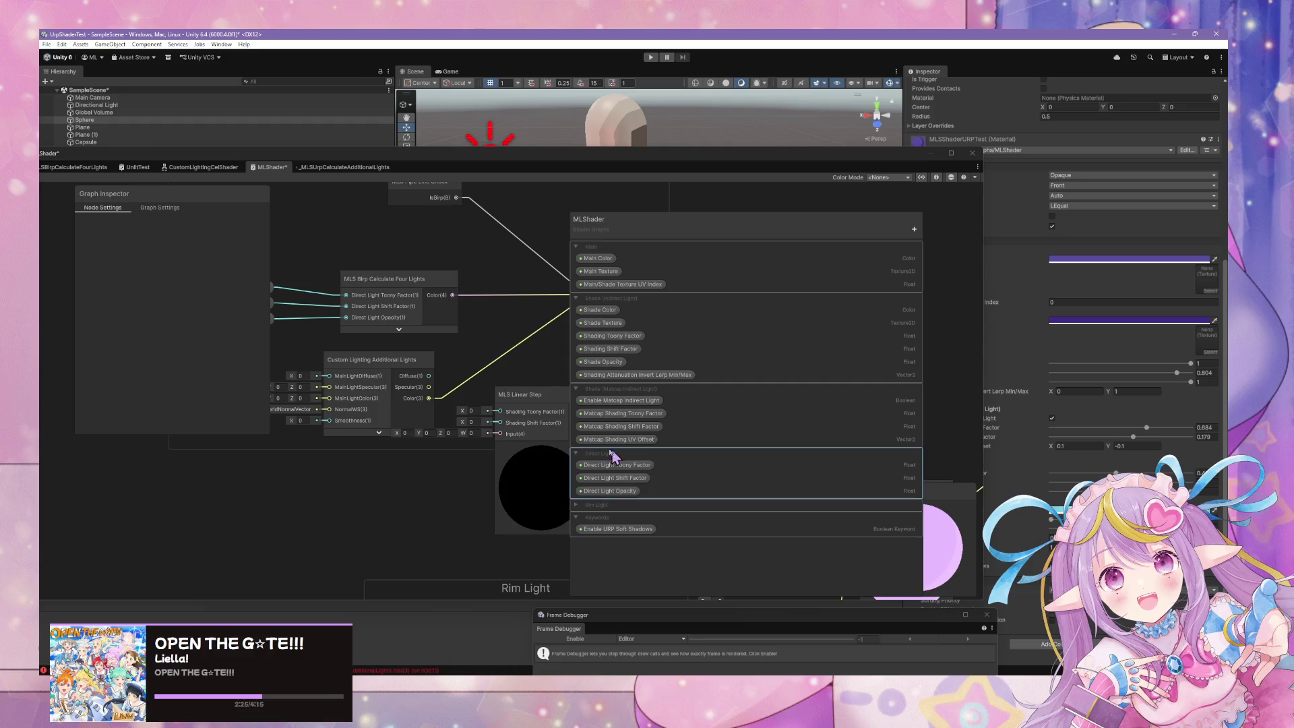
{"action": "left_click_drag", "start_coordinate": [542, 448], "coordinate": [548, 413]}
{"action": "mouse_move", "coordinate": [425, 392]}
{"action": "left_mouse_down"}
{"action": "mouse_move", "coordinate": [367, 398]}
{"action": "mouse_move", "coordinate": [523, 402]}
{"action": "left_mouse_up"}
{"action": "left_click_drag", "start_coordinate": [426, 370], "coordinate": [354, 383]}
{"action": "left_click_drag", "start_coordinate": [538, 369], "coordinate": [395, 384]}
{"action": "mouse_move", "coordinate": [521, 401]}
{"action": "left_mouse_down"}
{"action": "mouse_move", "coordinate": [466, 414]}
{"action": "mouse_move", "coordinate": [565, 322]}
{"action": "left_mouse_up"}
- Wire Linear Step's output to Branch False and Direct Light Shift Factor into it, then save
{"action": "mouse_move", "coordinate": [246, 345]}
{"action": "left_mouse_down"}
{"action": "mouse_move", "coordinate": [353, 349]}
{"action": "mouse_move", "coordinate": [494, 421]}
{"action": "left_mouse_up"}
{"action": "left_click", "coordinate": [322, 339]}
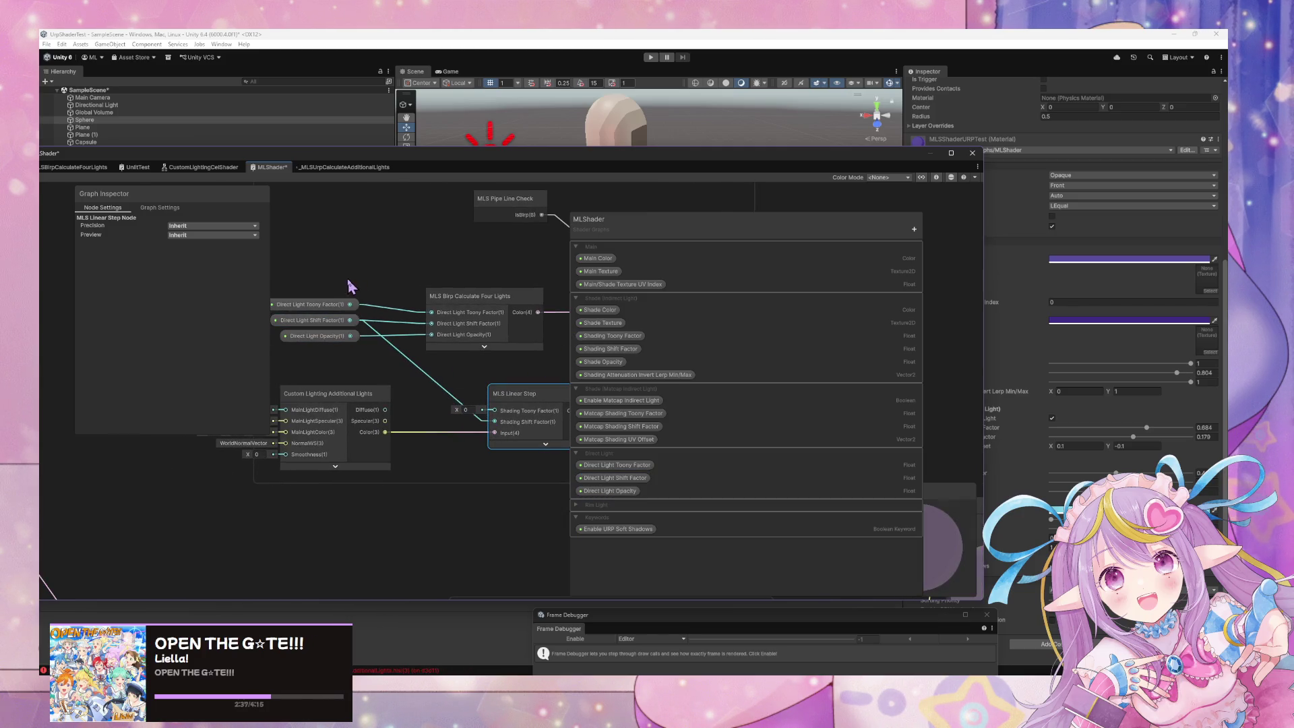
{"action": "mouse_move", "coordinate": [350, 304]}
{"action": "left_mouse_down"}
{"action": "mouse_move", "coordinate": [494, 411]}
{"action": "mouse_move", "coordinate": [358, 355]}
{"action": "mouse_move", "coordinate": [477, 448]}
{"action": "left_mouse_up"}
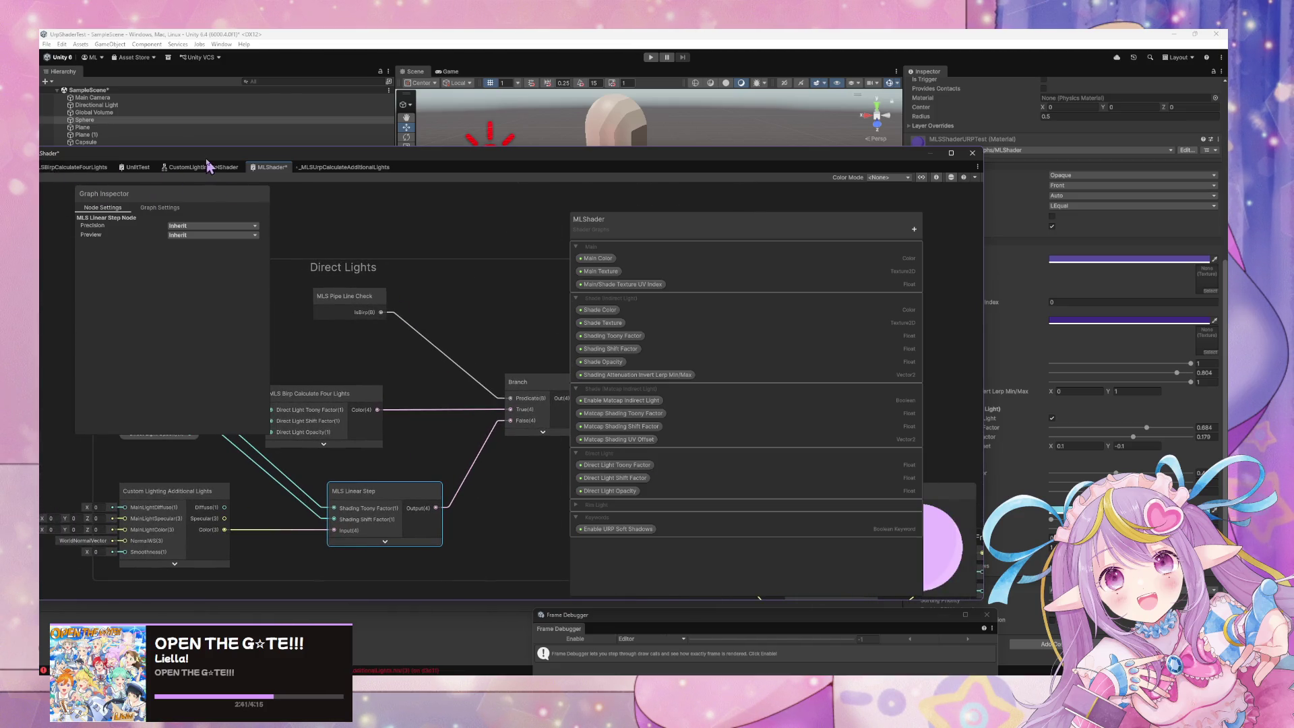
{"action": "left_click_drag", "start_coordinate": [208, 161], "coordinate": [468, 214]}
{"action": "left_click", "coordinate": [304, 230]}
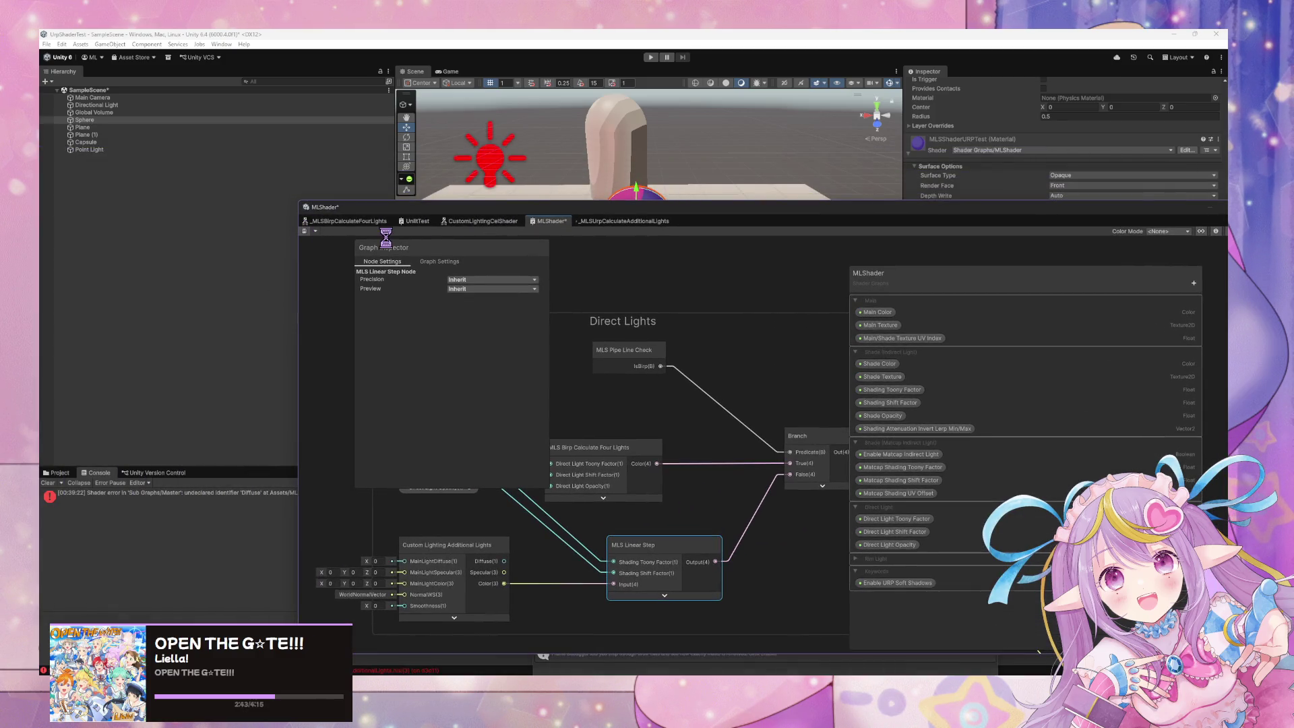
- Raise the material's Direct Light Toony Factor to 1 and Shift Factor to about 1
{"action": "left_click_drag", "start_coordinate": [644, 213], "coordinate": [396, 412]}
{"action": "key", "text": "f"}
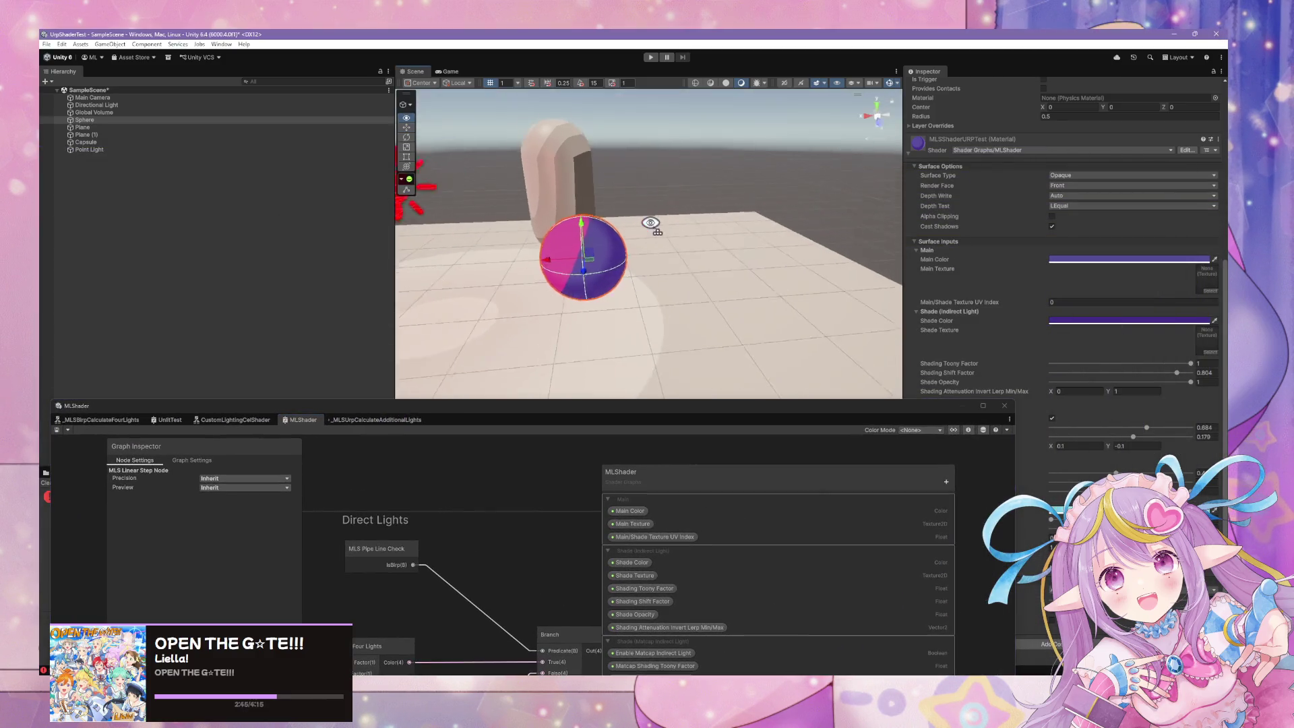
{"action": "left_click", "coordinate": [862, 424]}
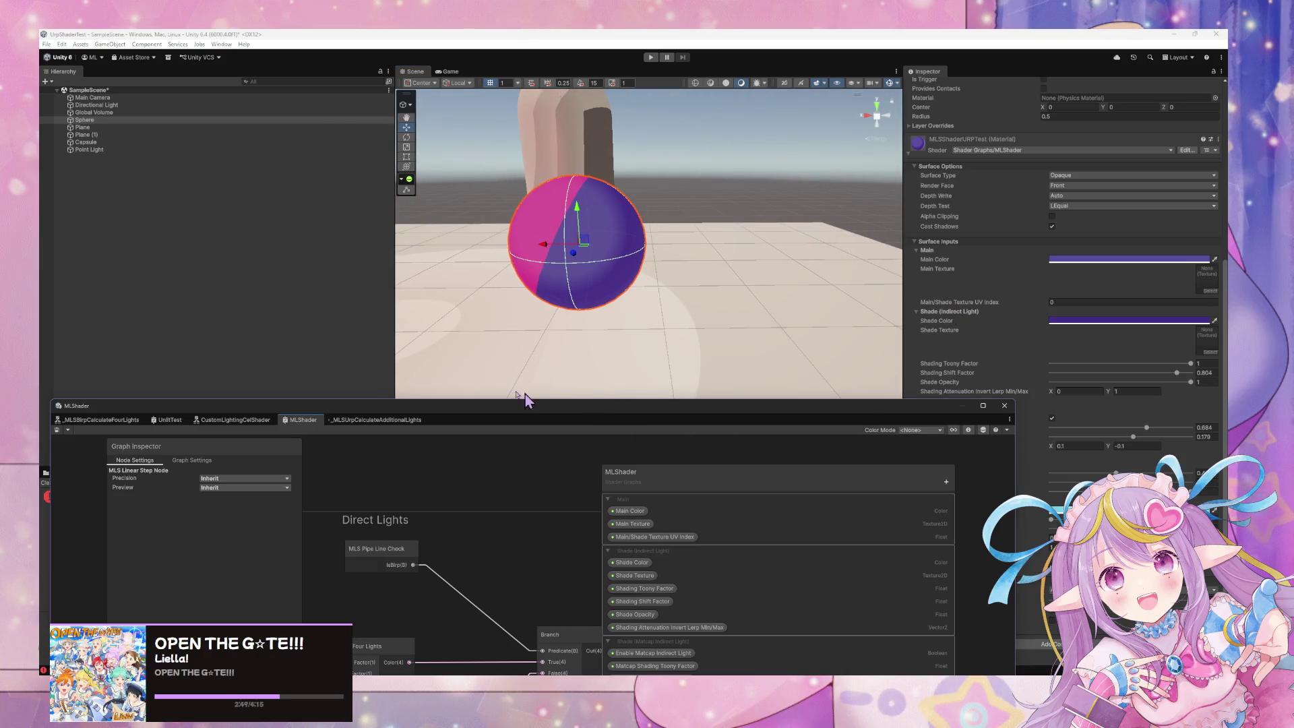
{"action": "mouse_move", "coordinate": [597, 416]}
{"action": "left_mouse_down"}
{"action": "mouse_move", "coordinate": [653, 383]}
{"action": "mouse_move", "coordinate": [359, 358]}
{"action": "left_mouse_up"}
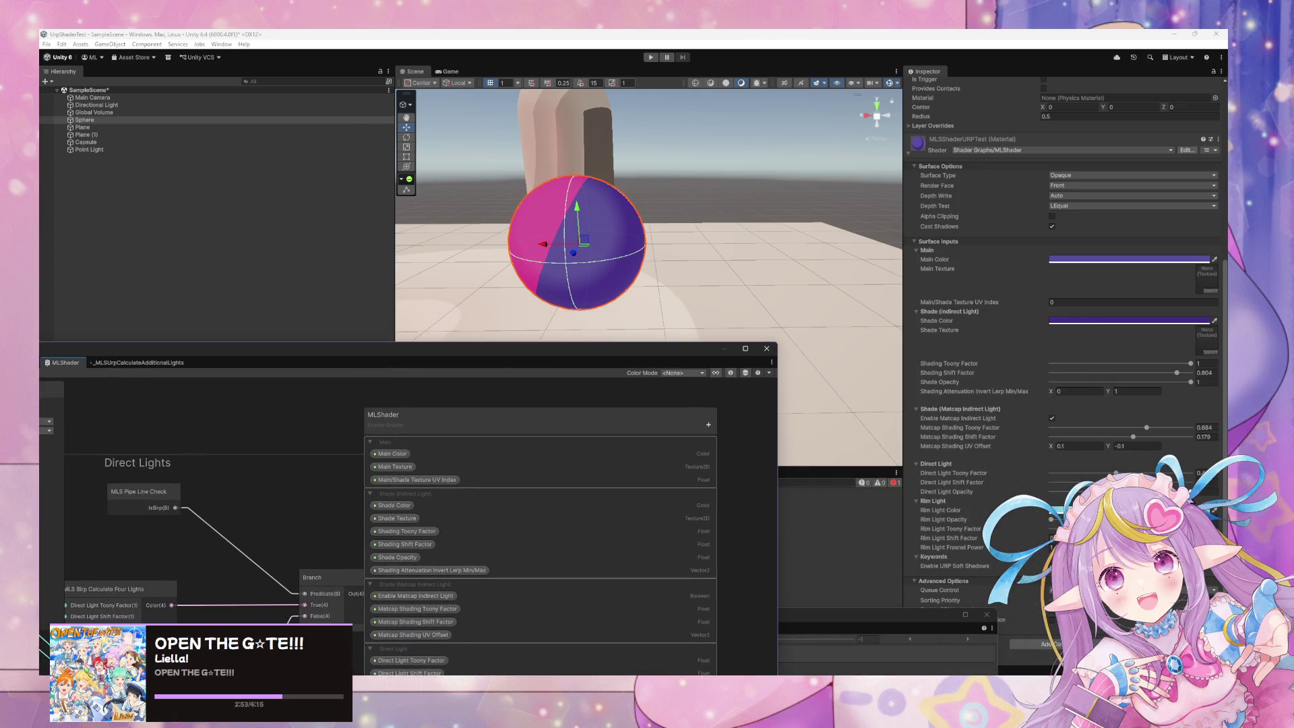
{"action": "left_click", "coordinate": [1206, 491]}
{"action": "left_click_drag", "start_coordinate": [1142, 473], "coordinate": [1129, 473]}
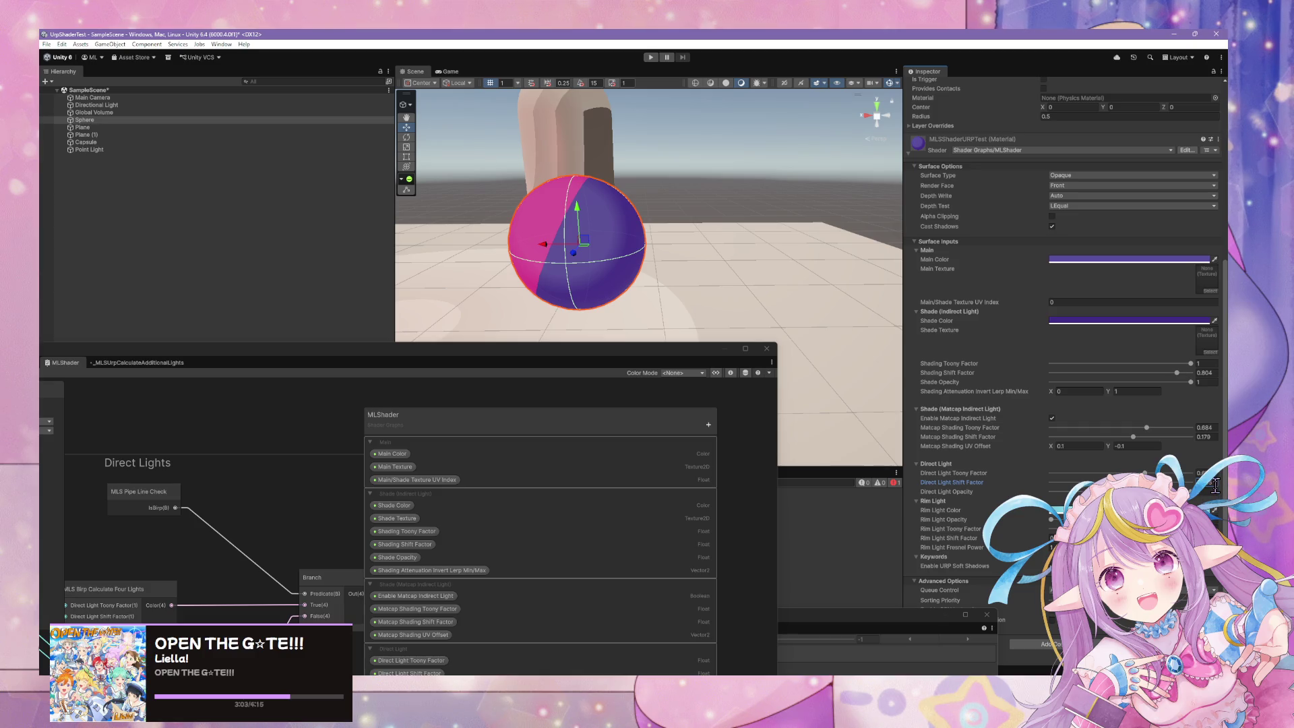
{"action": "mouse_move", "coordinate": [261, 550]}
{"action": "left_mouse_down"}
{"action": "mouse_move", "coordinate": [222, 512]}
{"action": "mouse_move", "coordinate": [257, 451]}
{"action": "mouse_move", "coordinate": [341, 462]}
{"action": "mouse_move", "coordinate": [236, 461]}
{"action": "mouse_move", "coordinate": [326, 514]}
{"action": "mouse_move", "coordinate": [326, 497]}
{"action": "mouse_move", "coordinate": [351, 494]}
{"action": "left_mouse_up"}
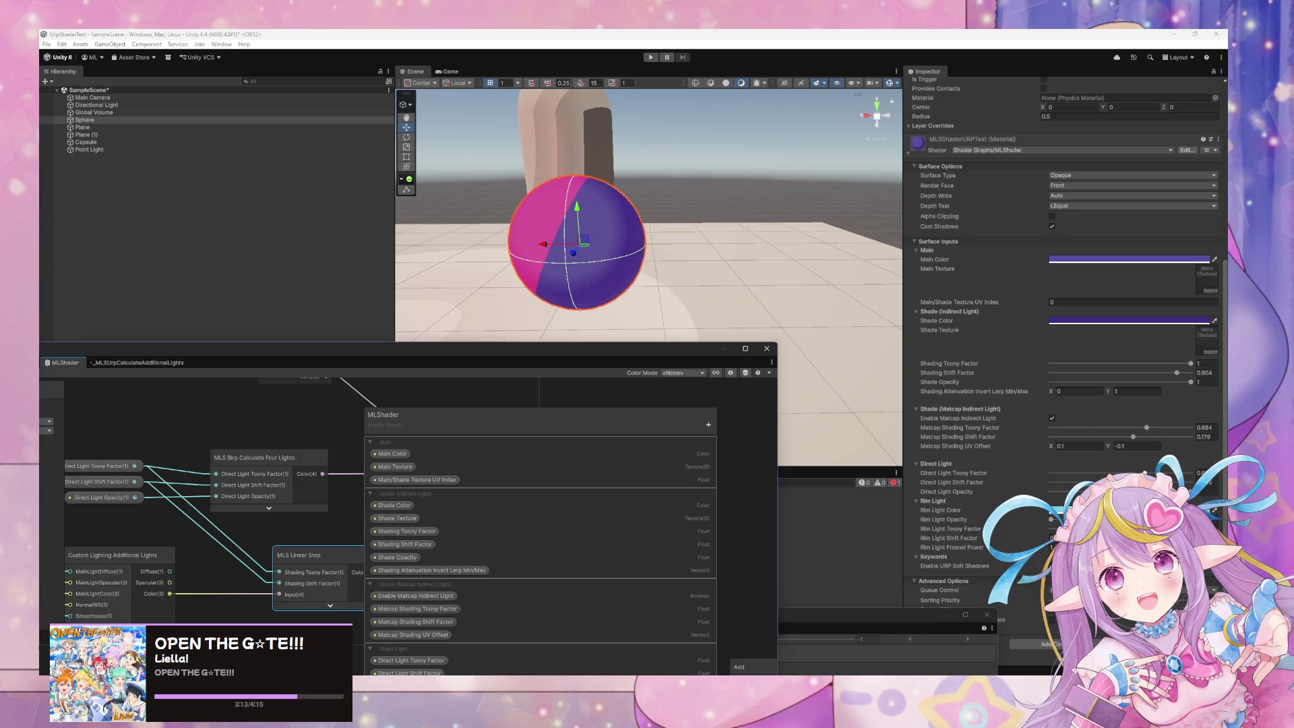
{"action": "left_click_drag", "start_coordinate": [1143, 473], "coordinate": [1206, 494]}
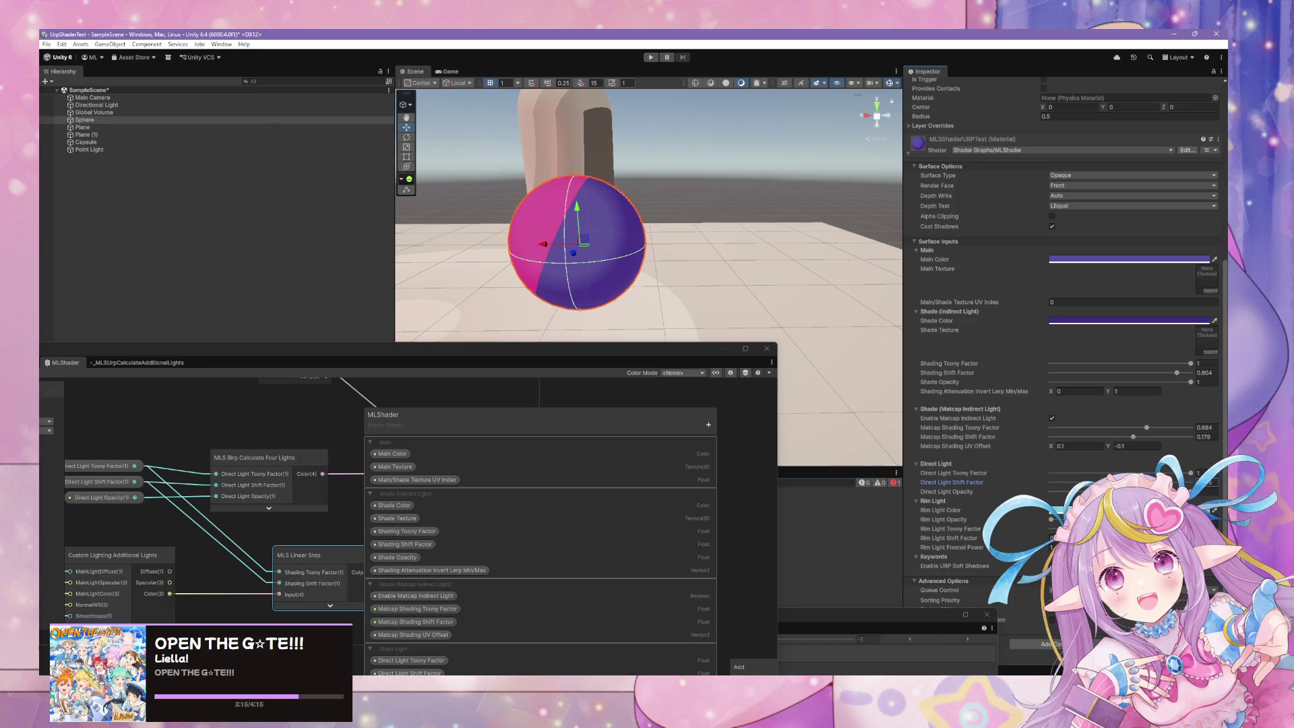
{"action": "mouse_move", "coordinate": [1065, 482]}
{"action": "left_mouse_down"}
{"action": "mouse_move", "coordinate": [1191, 482]}
{"action": "mouse_move", "coordinate": [1076, 483]}
{"action": "left_mouse_up"}
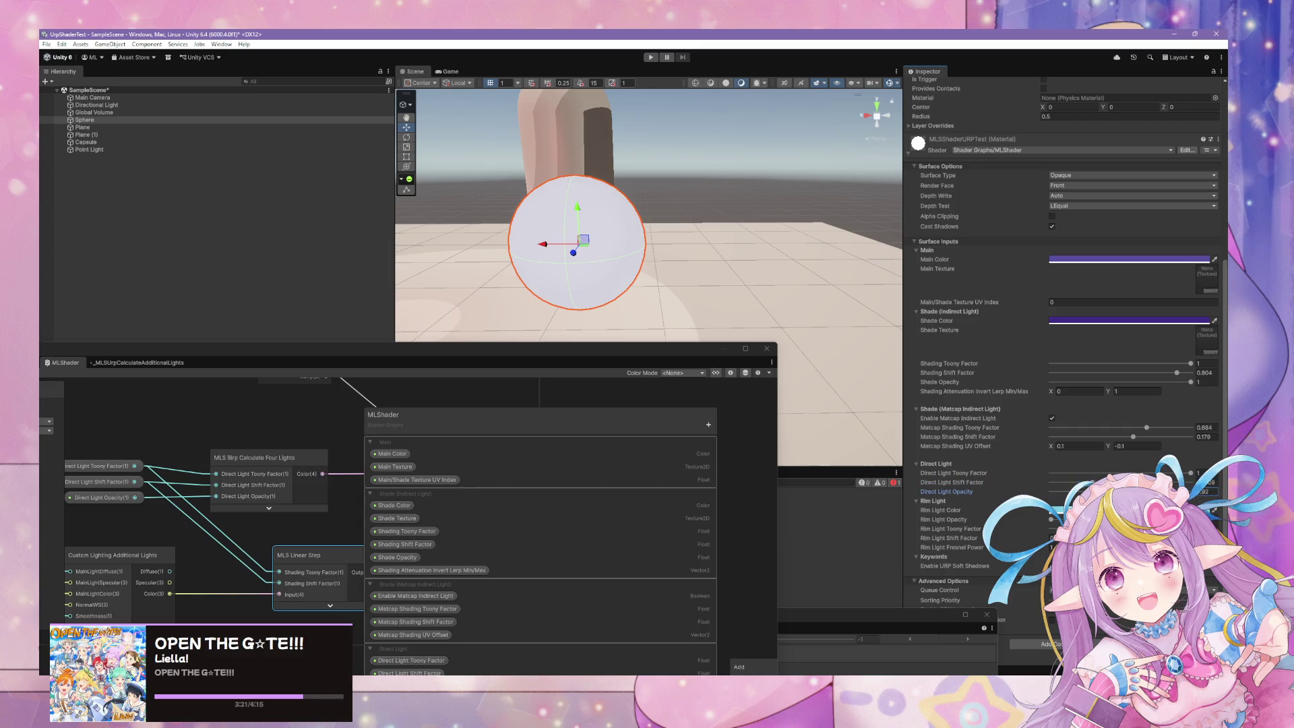
{"action": "left_click", "coordinate": [155, 421]}
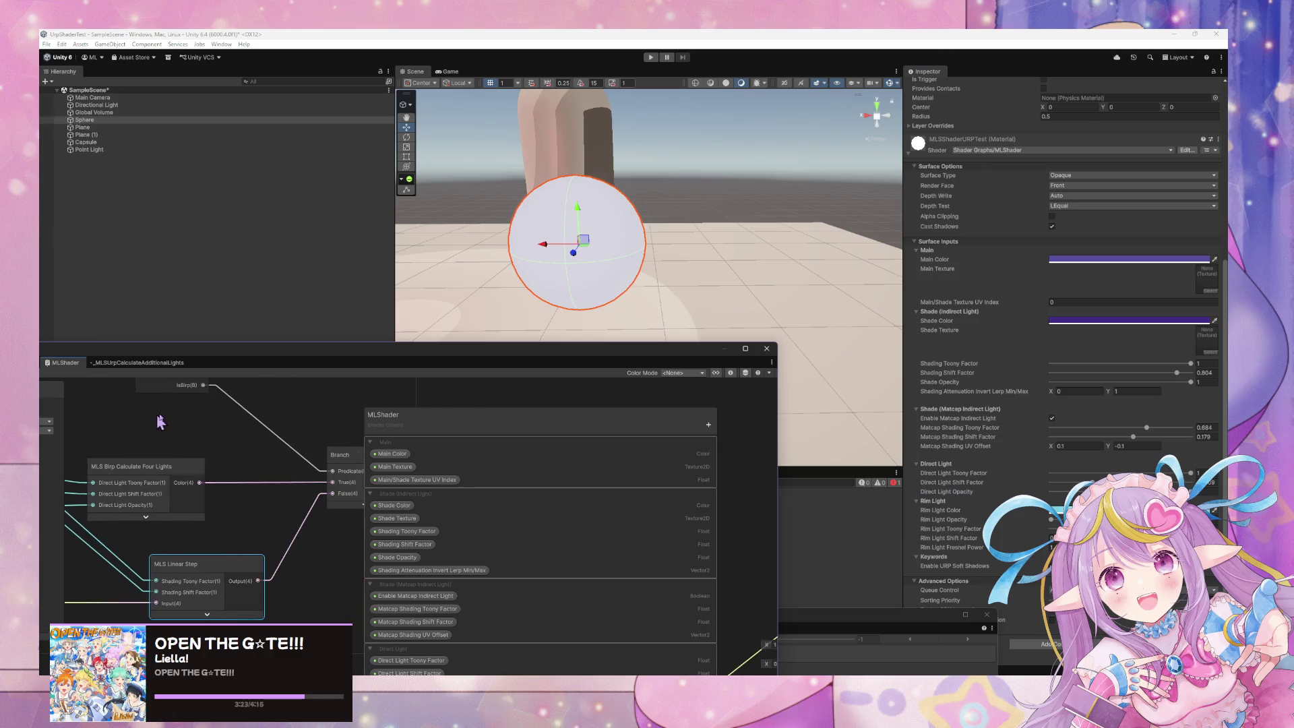
- Wire Additional Lights Color directly into Branch False, delete MLS Linear Step, and save the graph
{"action": "key", "text": "ctrl+z"}
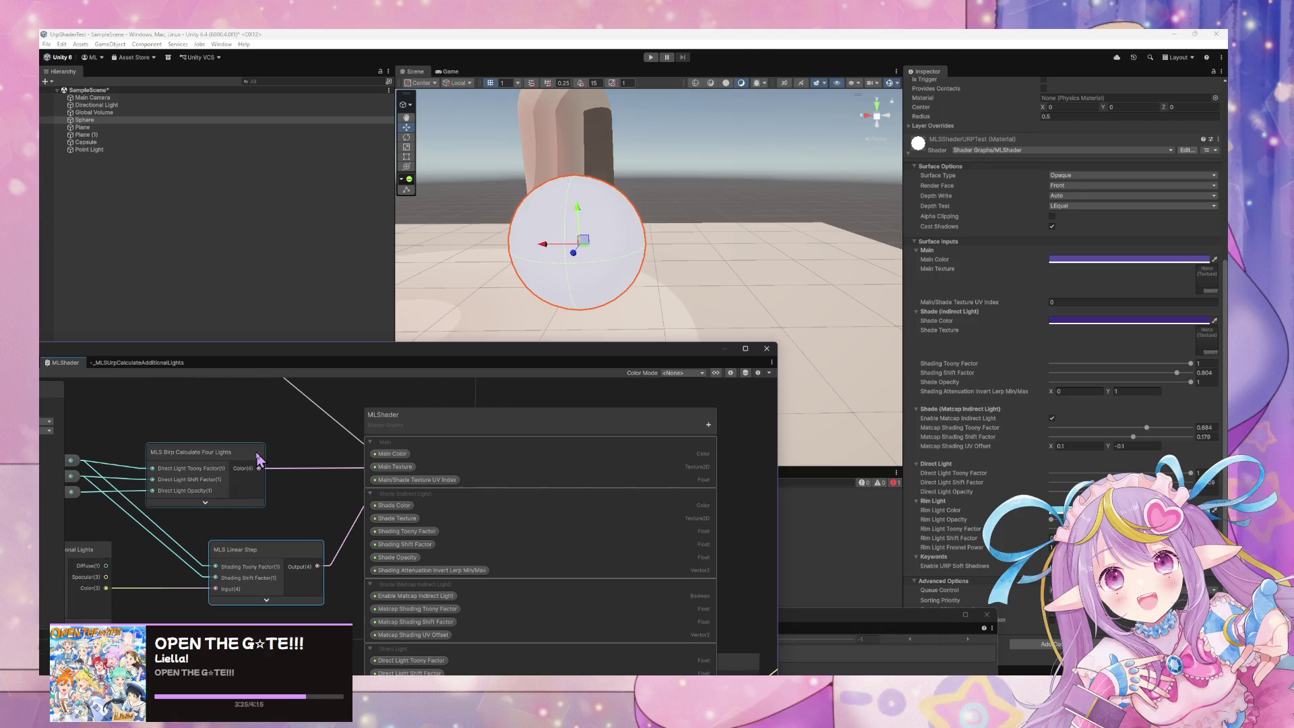
{"action": "key", "text": "ctrl+z"}
{"action": "key", "text": "ctrl+z"}
{"action": "key", "text": "ctrl+z"}
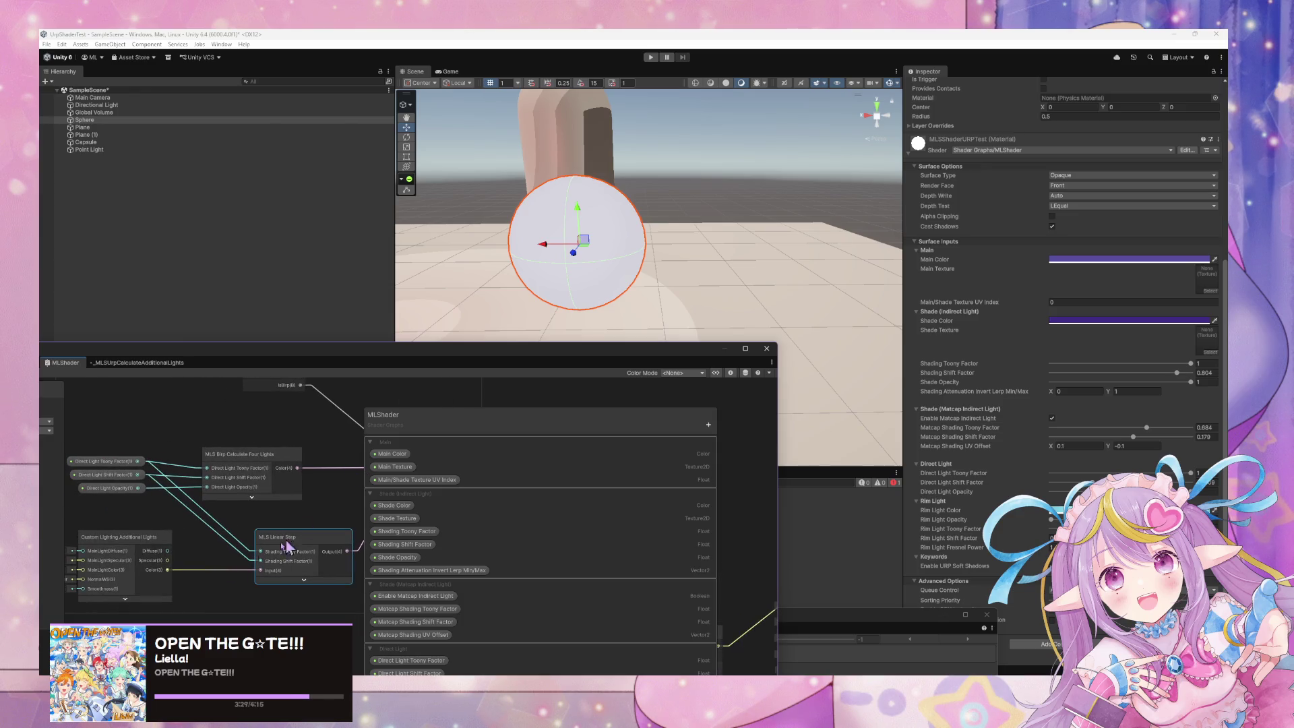
{"action": "key", "text": "ctrl+y"}
{"action": "key", "text": "ctrl+y"}
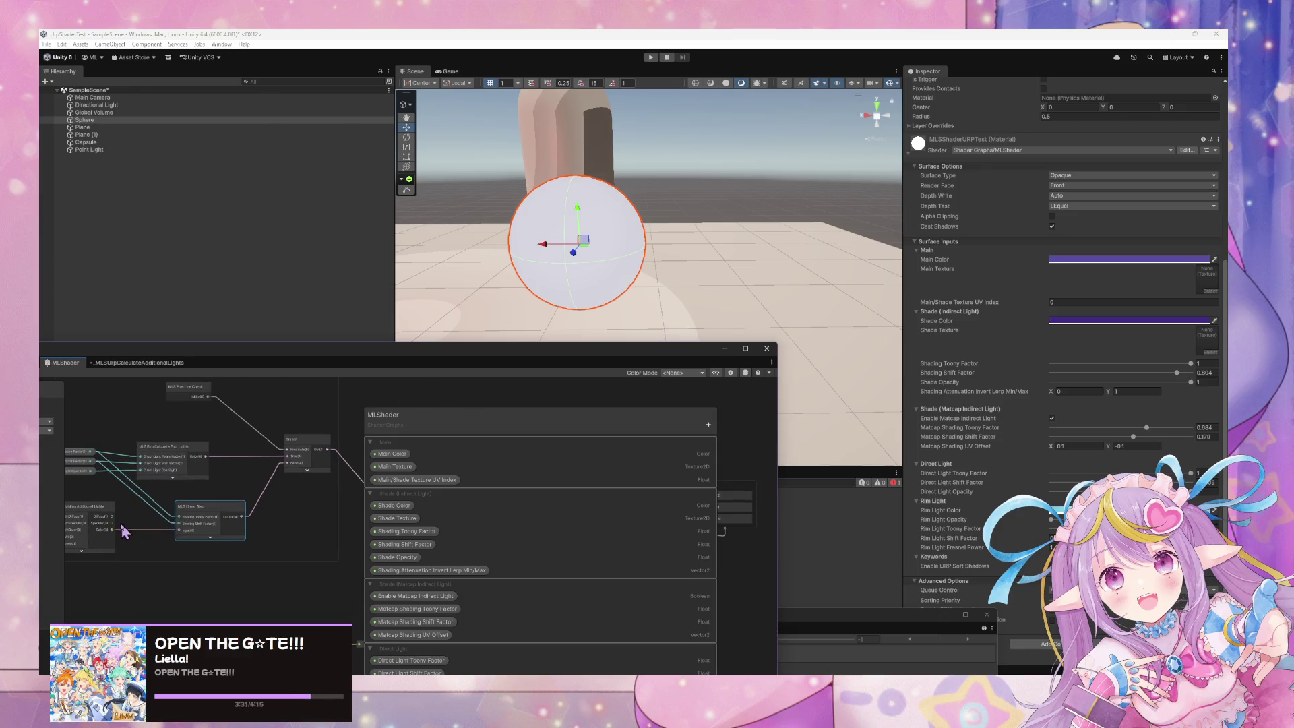
{"action": "left_click_drag", "start_coordinate": [113, 530], "coordinate": [285, 468]}
{"action": "key", "text": "Delete"}
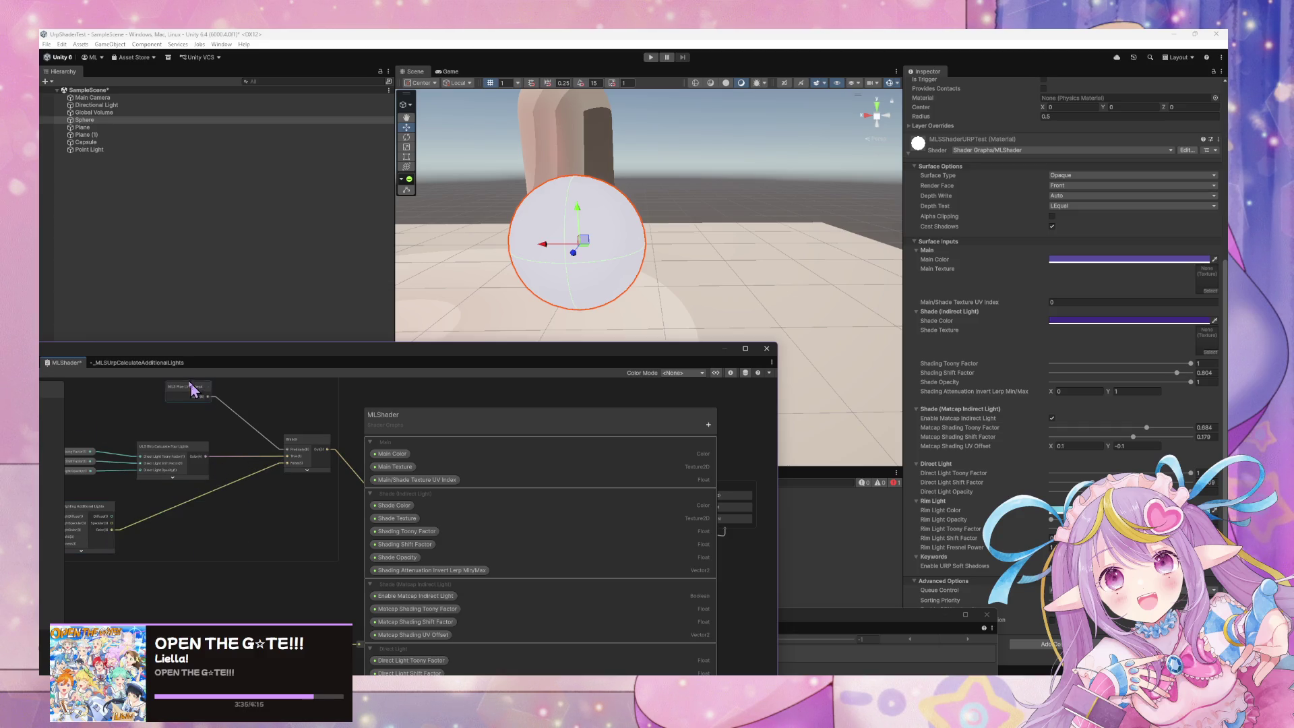
{"action": "mouse_move", "coordinate": [201, 352]}
{"action": "left_mouse_down"}
{"action": "mouse_move", "coordinate": [362, 349]}
{"action": "mouse_move", "coordinate": [219, 332]}
{"action": "left_mouse_up"}
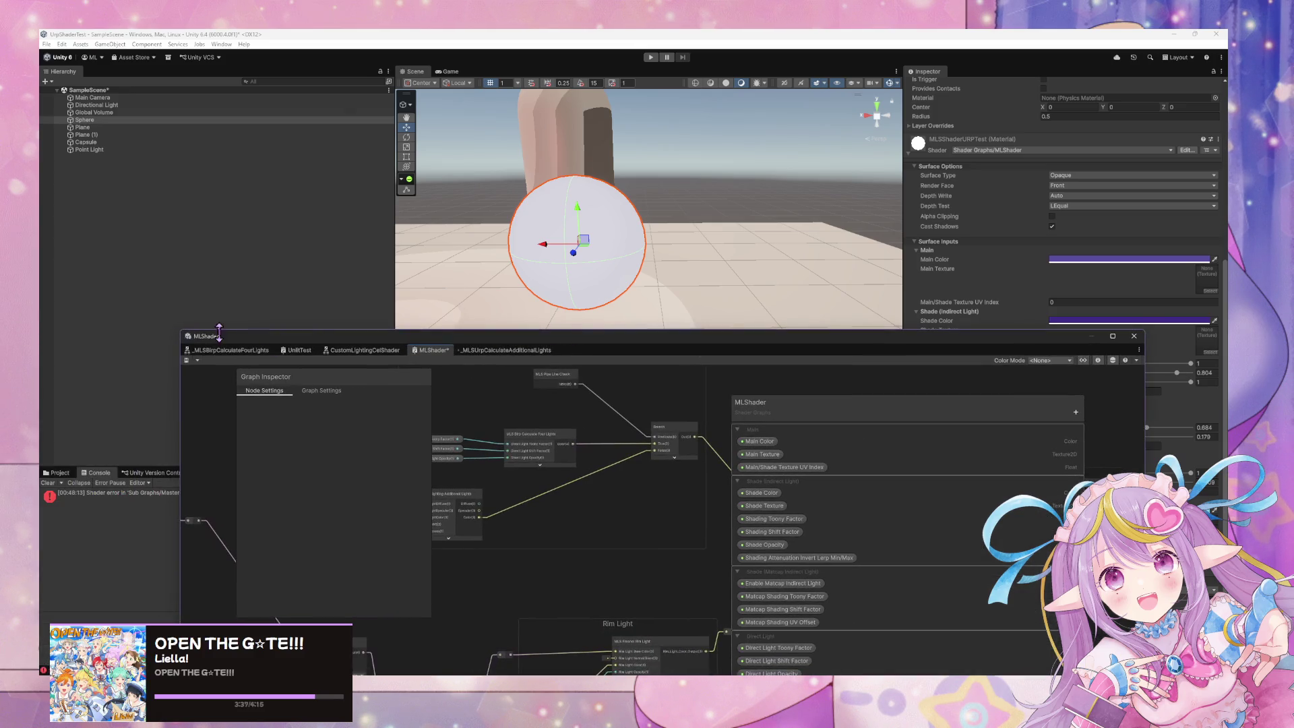
{"action": "left_click", "coordinate": [186, 361]}
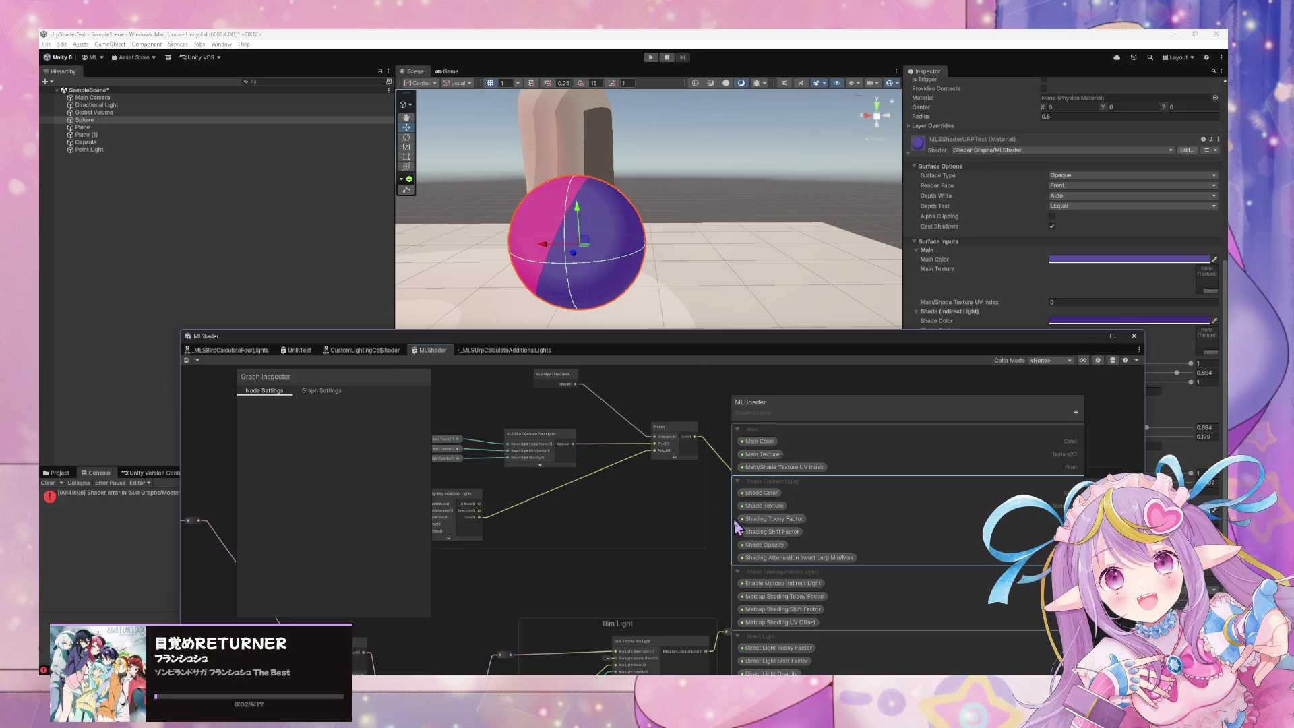
- Add a Multiply node next to the Additional Lights node
{"action": "scroll", "coordinate": [563, 439], "scroll_direction": "up", "scroll_amount": 5}
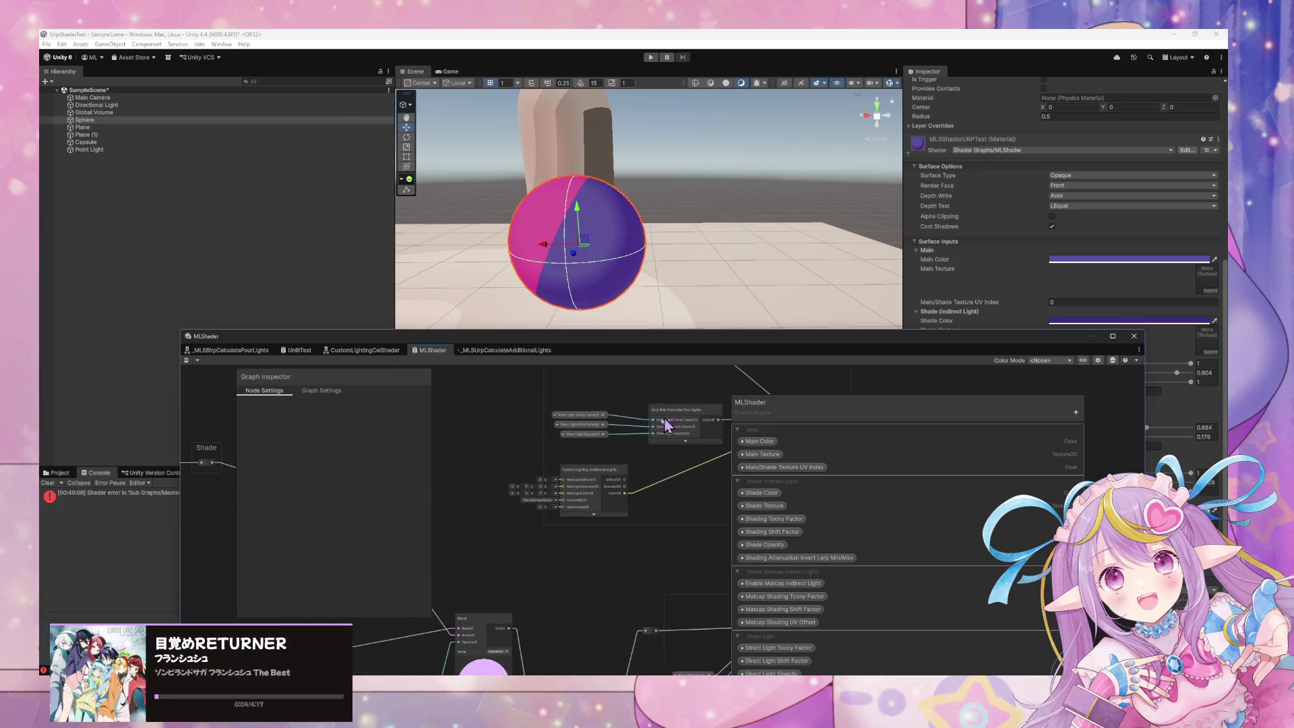
{"action": "scroll", "coordinate": [651, 423], "scroll_direction": "down", "scroll_amount": 2}
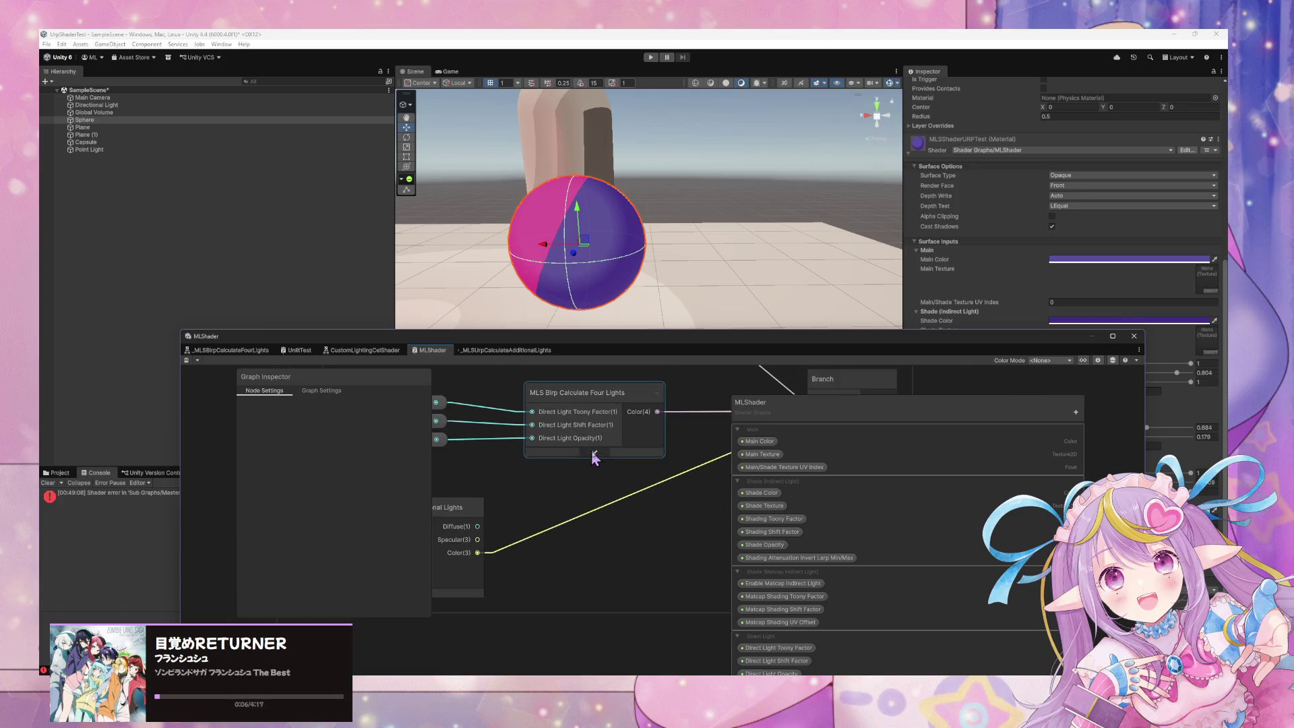
{"action": "key", "text": "space"}
{"action": "type", "text": "multiply"}
{"action": "key", "text": "Return"}
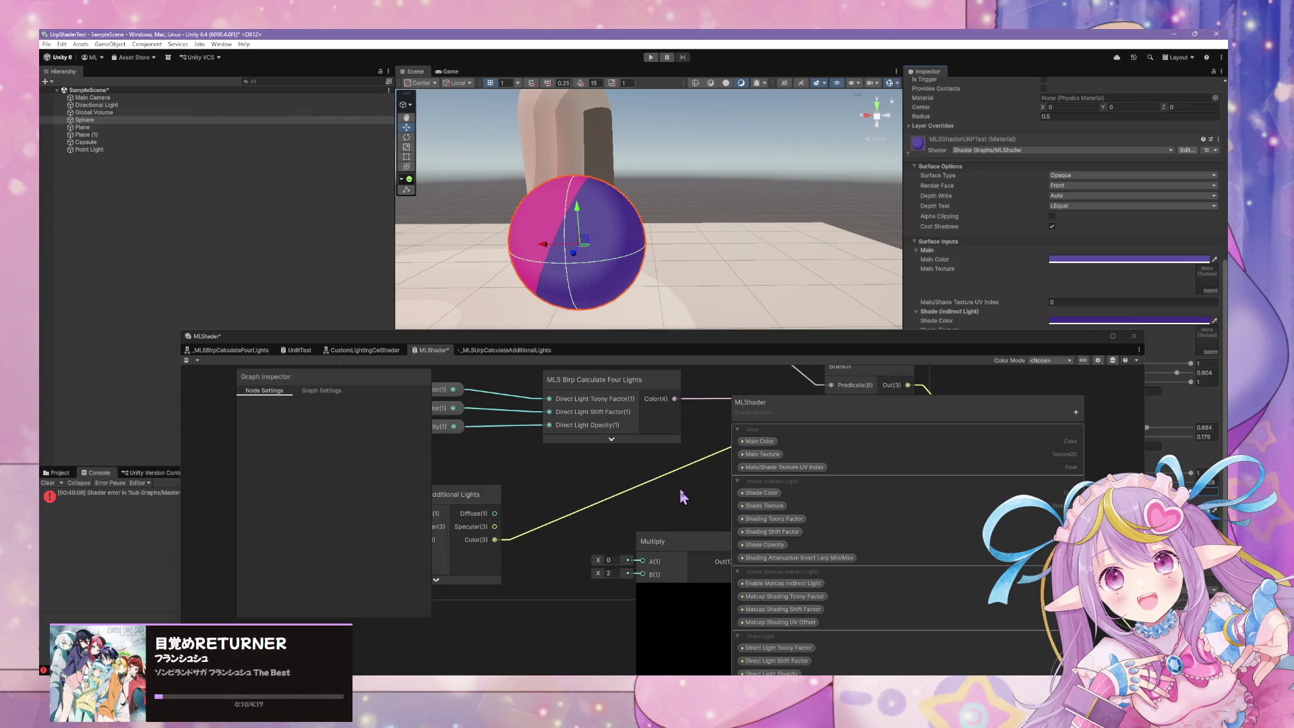
{"action": "mouse_move", "coordinate": [679, 573]}
{"action": "left_mouse_down"}
{"action": "mouse_move", "coordinate": [633, 502]}
{"action": "mouse_move", "coordinate": [681, 561]}
{"action": "left_mouse_up"}
- Replace the old Color wire with Color into Multiply B and Direct Light Opacity into A, then save
{"action": "left_click", "coordinate": [645, 519]}
{"action": "left_click", "coordinate": [517, 540]}
{"action": "key", "text": "Delete"}
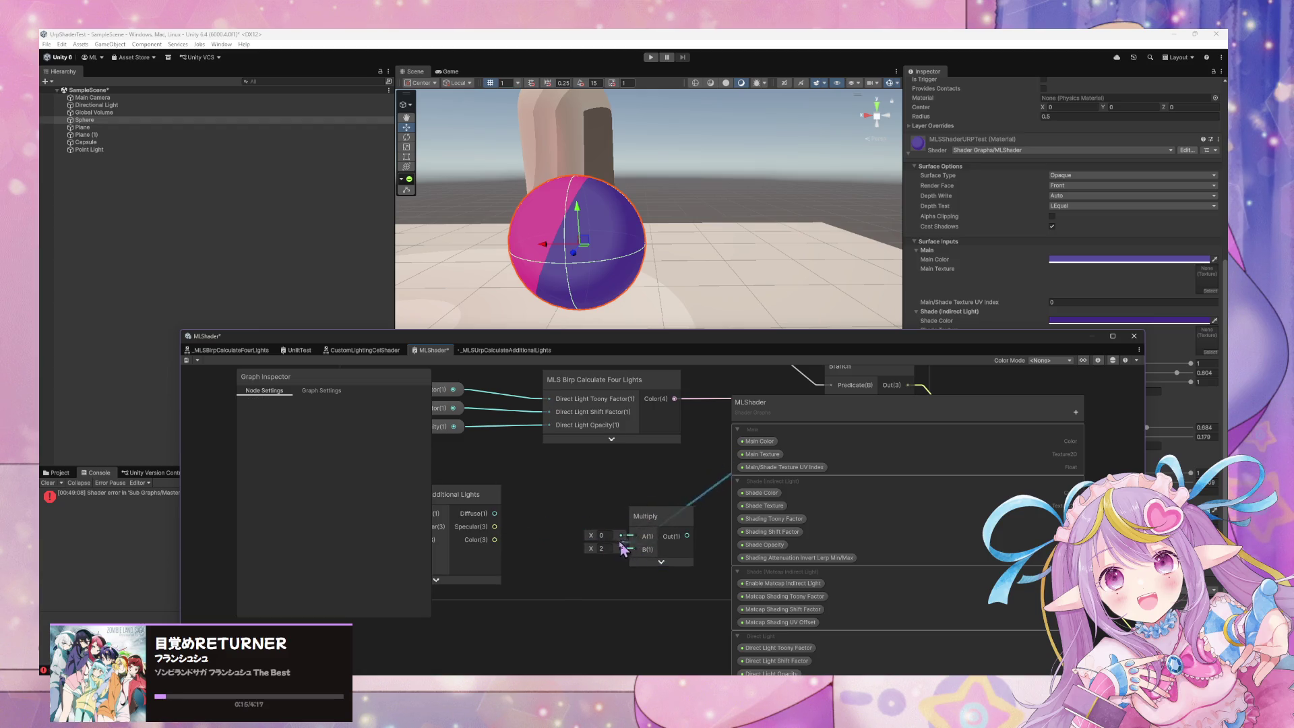
{"action": "left_click_drag", "start_coordinate": [494, 539], "coordinate": [645, 549]}
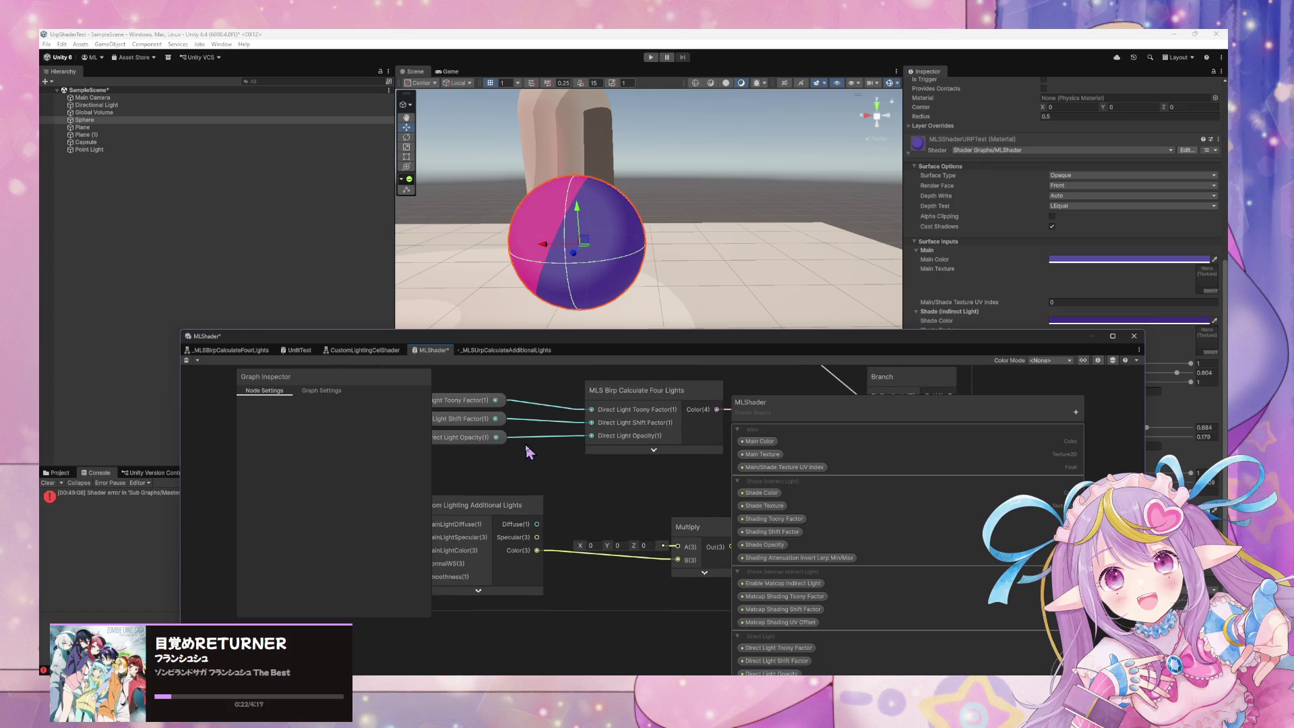
{"action": "mouse_move", "coordinate": [495, 436]}
{"action": "left_mouse_down"}
{"action": "mouse_move", "coordinate": [678, 542]}
{"action": "mouse_move", "coordinate": [679, 525]}
{"action": "mouse_move", "coordinate": [481, 554]}
{"action": "mouse_move", "coordinate": [565, 574]}
{"action": "mouse_move", "coordinate": [694, 450]}
{"action": "mouse_move", "coordinate": [676, 450]}
{"action": "left_mouse_up"}
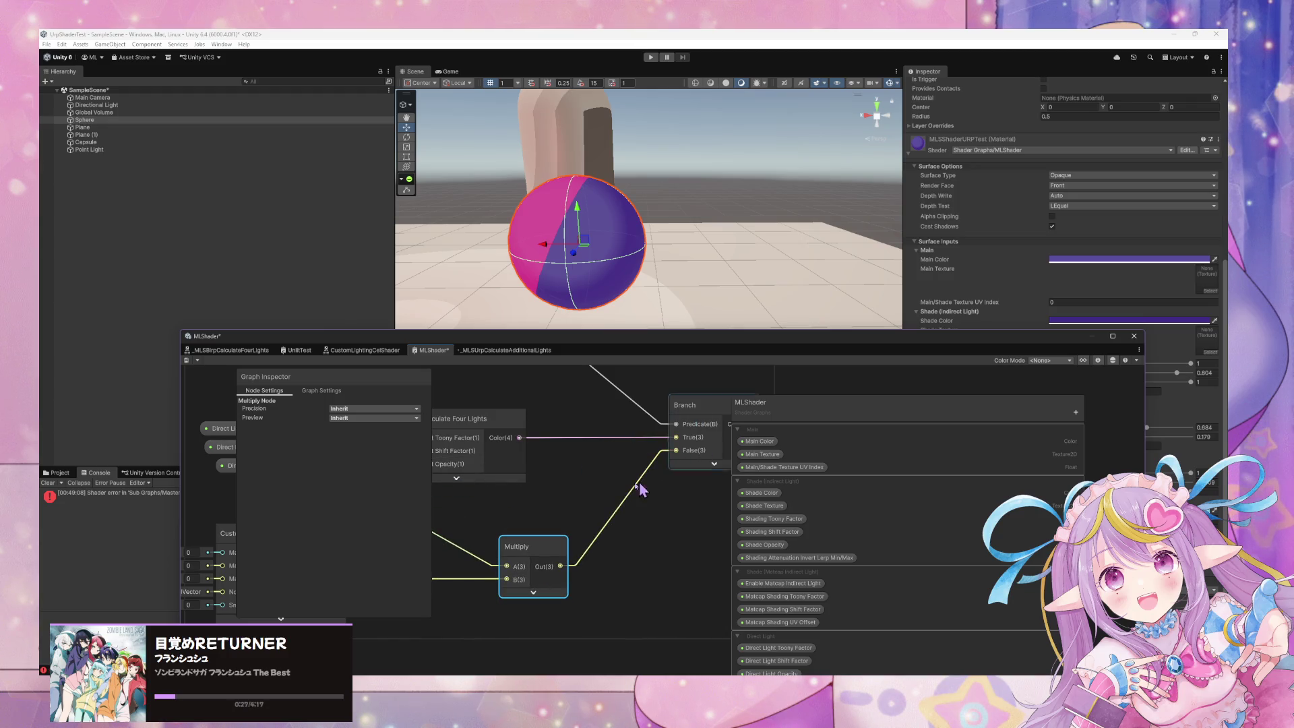
{"action": "left_click", "coordinate": [187, 360]}
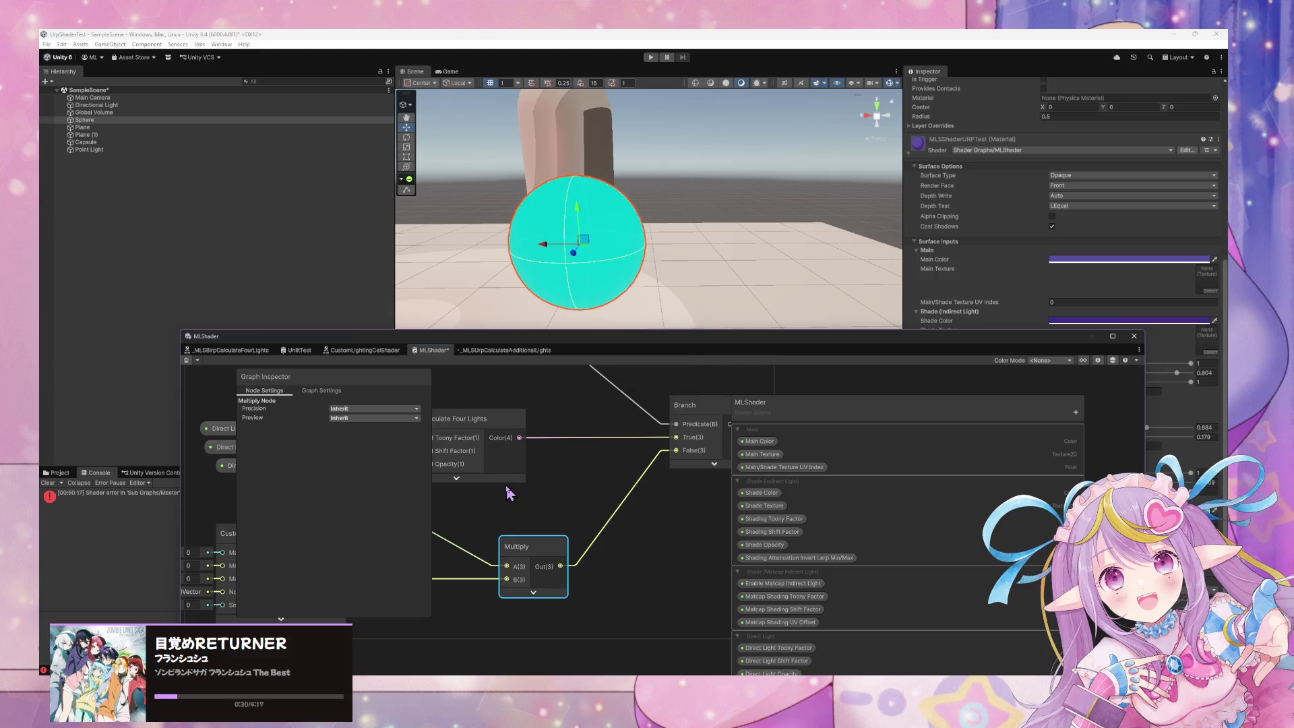
- Test Direct Light Opacity on the sphere by setting it to 0 and back to about 1
{"action": "mouse_move", "coordinate": [932, 335]}
{"action": "left_mouse_down"}
{"action": "mouse_move", "coordinate": [756, 369]}
{"action": "mouse_move", "coordinate": [645, 430]}
{"action": "left_mouse_up"}
{"action": "mouse_move", "coordinate": [943, 491]}
{"action": "left_mouse_down"}
{"action": "mouse_move", "coordinate": [1021, 489]}
{"action": "mouse_move", "coordinate": [940, 485]}
{"action": "mouse_move", "coordinate": [978, 474]}
{"action": "mouse_move", "coordinate": [890, 465]}
{"action": "mouse_move", "coordinate": [1218, 475]}
{"action": "left_mouse_up"}
{"action": "left_click_drag", "start_coordinate": [1113, 466], "coordinate": [486, 456]}
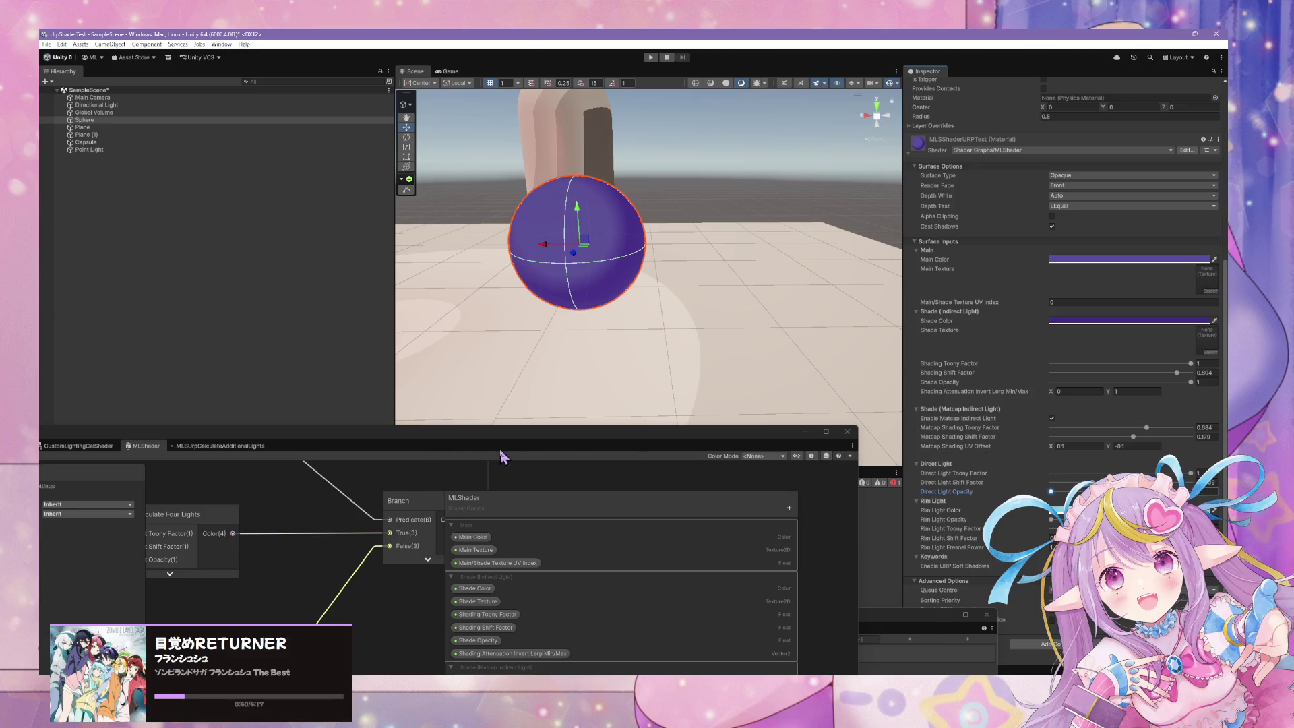
{"action": "left_click_drag", "start_coordinate": [1051, 491], "coordinate": [1190, 491]}
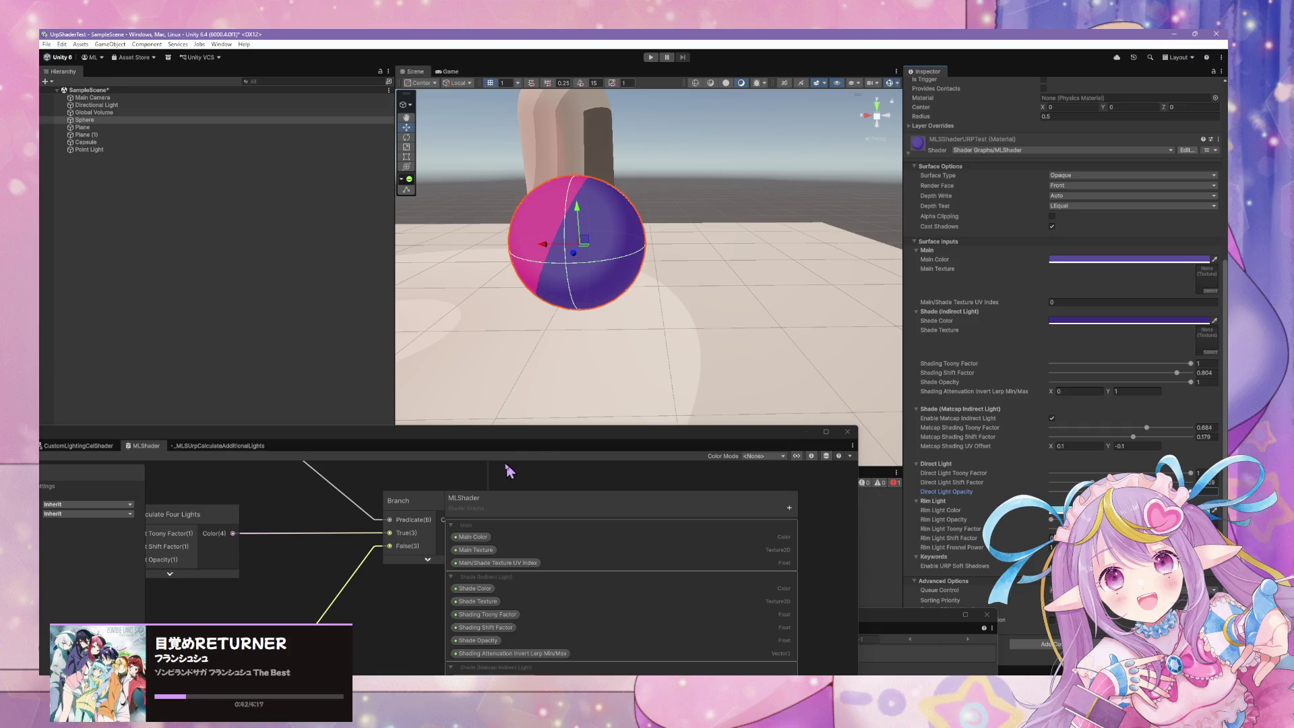
- Resave the MLShader graph and close the floating Shader Graph window
{"action": "left_click_drag", "start_coordinate": [514, 439], "coordinate": [871, 332]}
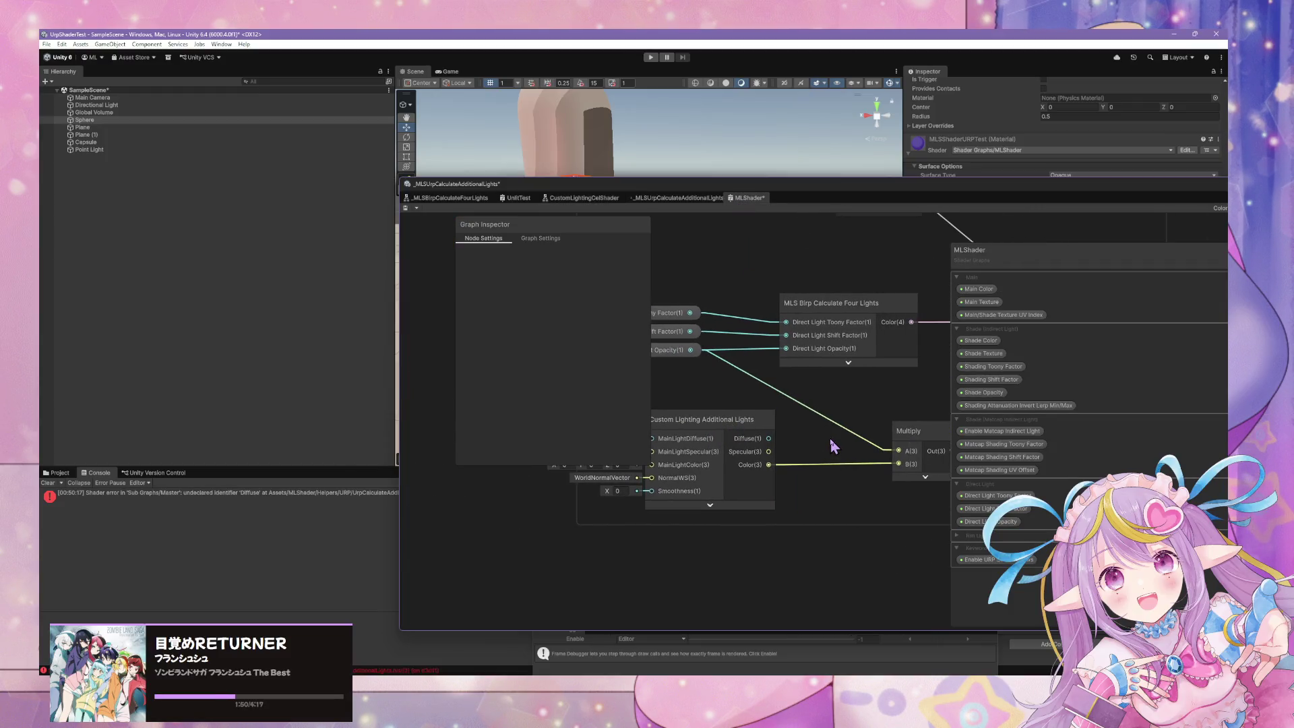
{"action": "scroll", "coordinate": [747, 558], "scroll_direction": "down", "scroll_amount": 2}
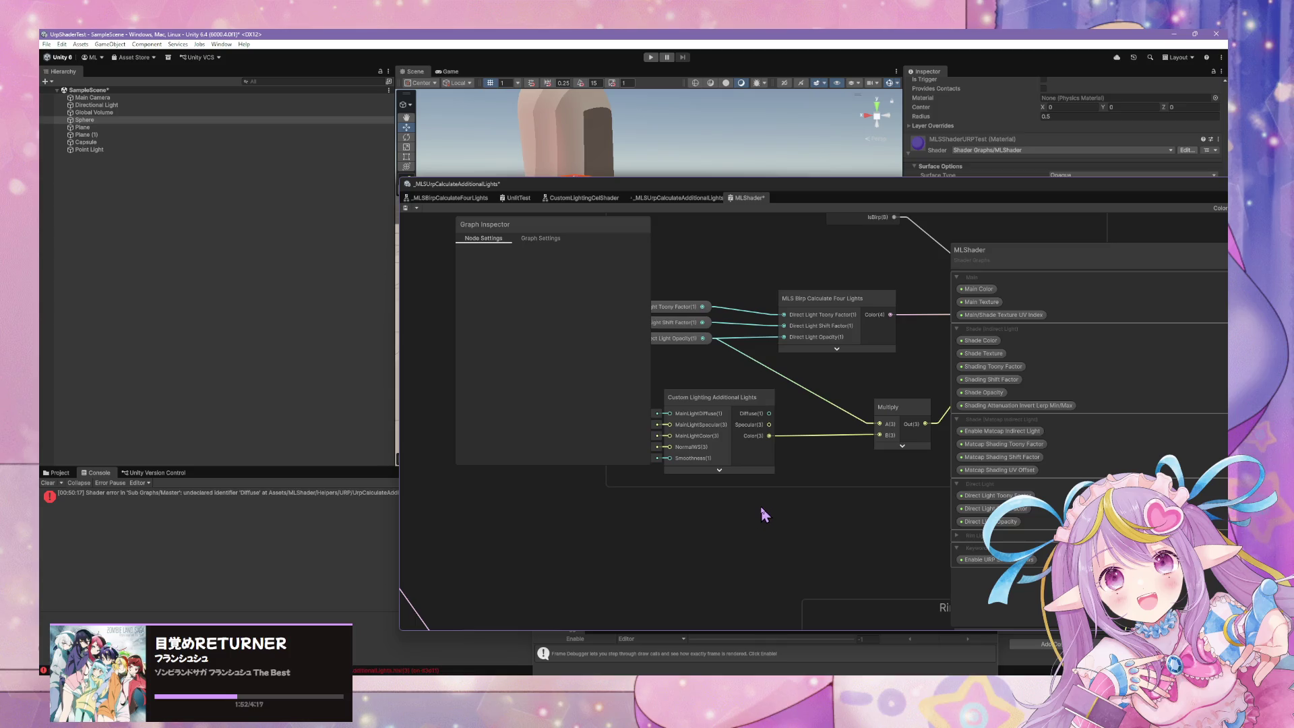
{"action": "scroll", "coordinate": [815, 468], "scroll_direction": "down", "scroll_amount": 1}
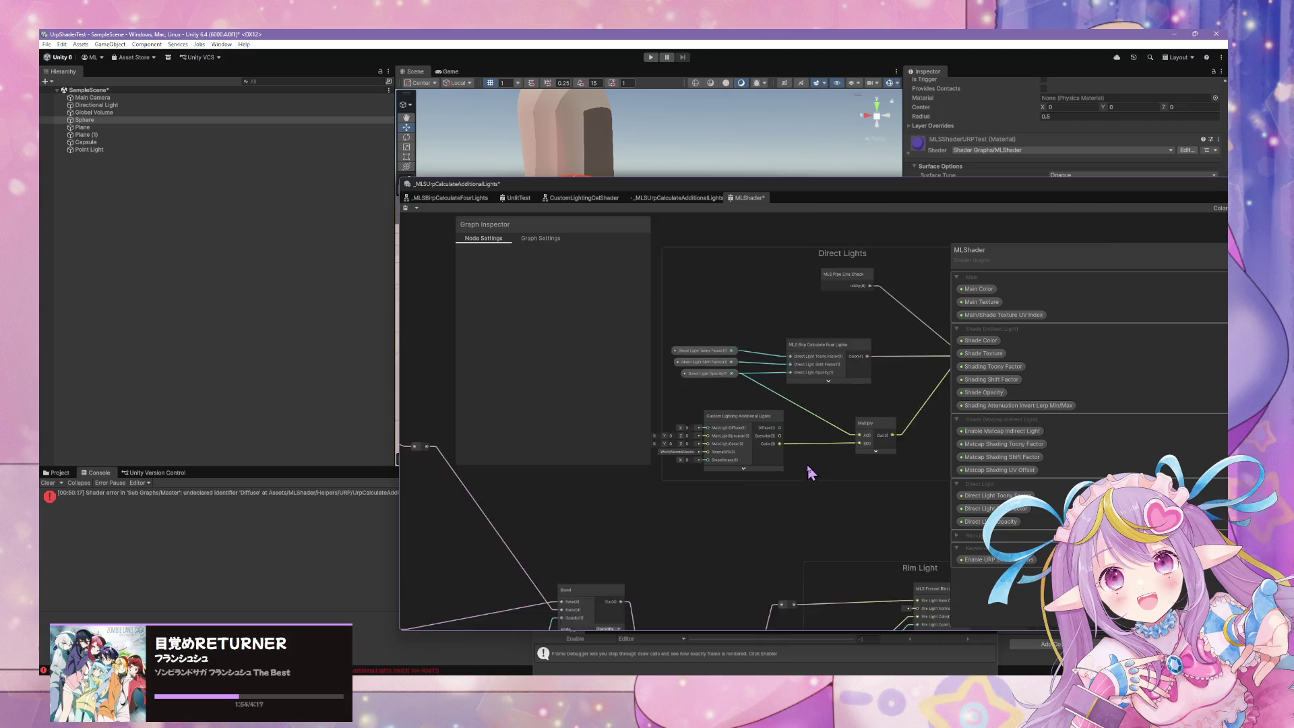
{"action": "scroll", "coordinate": [807, 464], "scroll_direction": "up", "scroll_amount": 3}
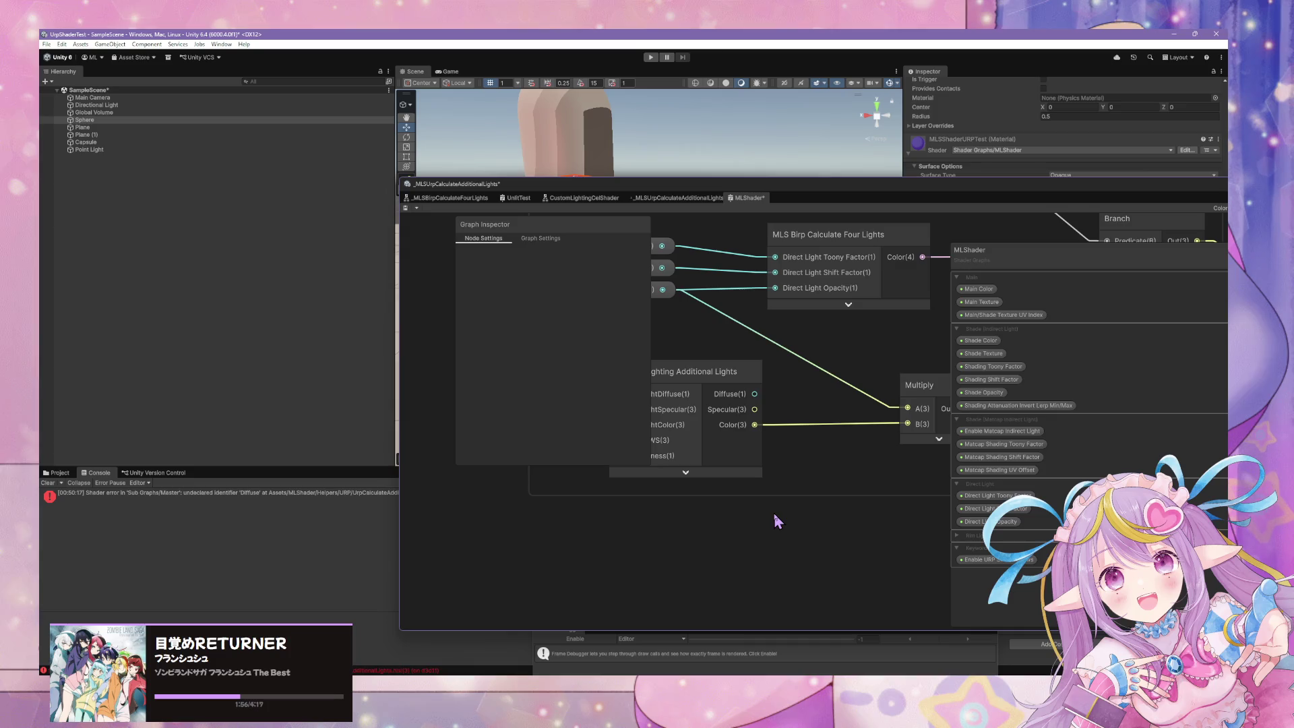
{"action": "left_click", "coordinate": [406, 208]}
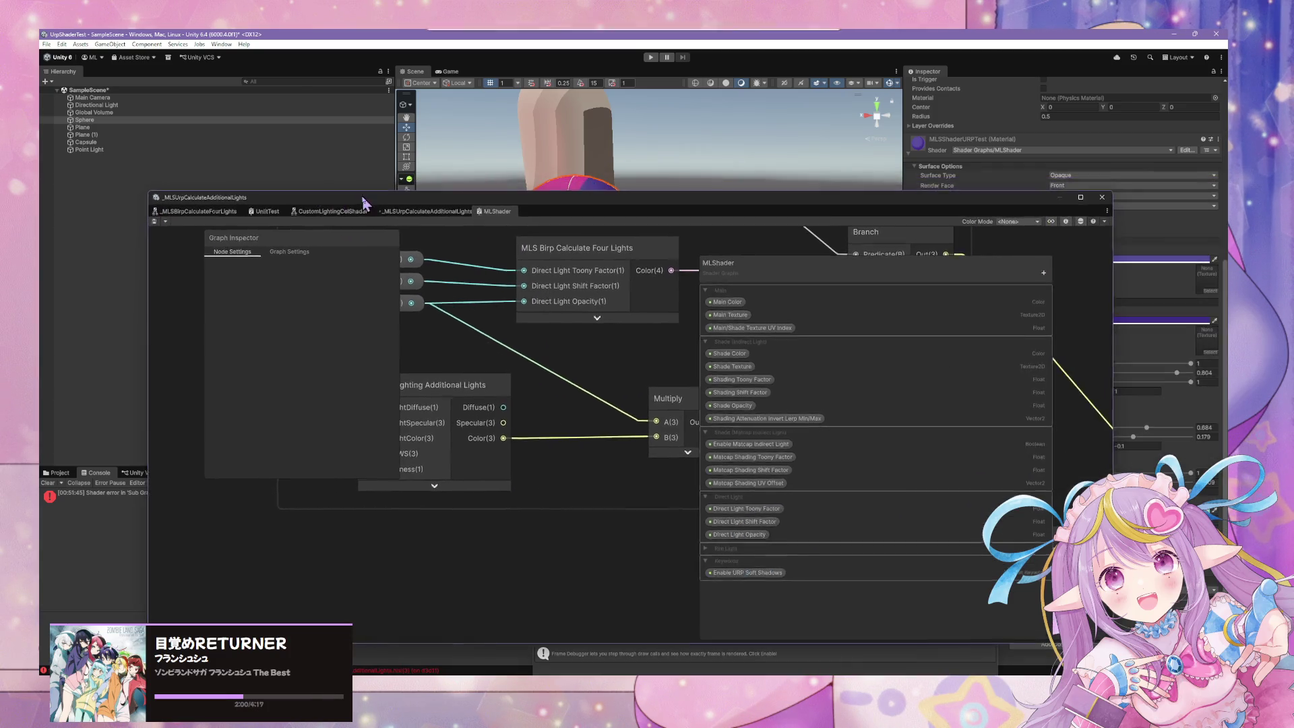
{"action": "left_click_drag", "start_coordinate": [614, 185], "coordinate": [363, 198]}
{"action": "left_click", "coordinate": [802, 435]}
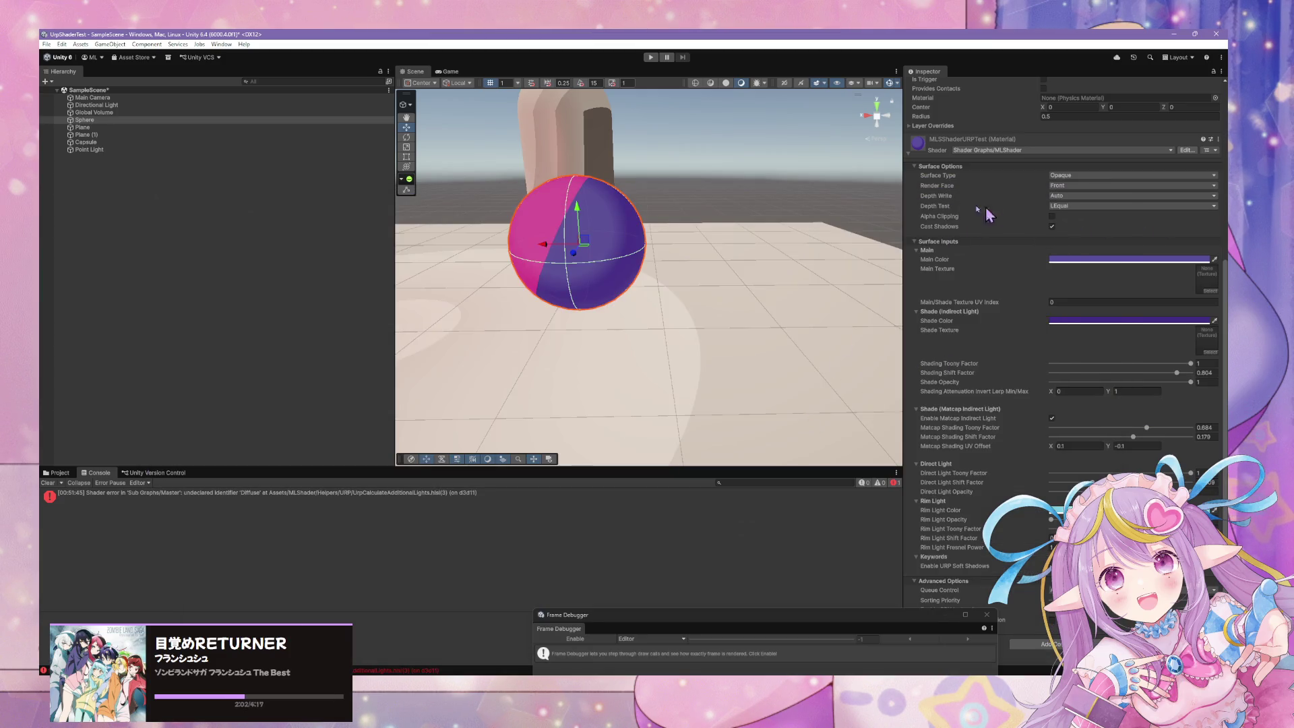
- Select the Sphere and open its MLSShaderURPTest material's shader with Edit..
{"action": "left_click", "coordinate": [591, 221]}
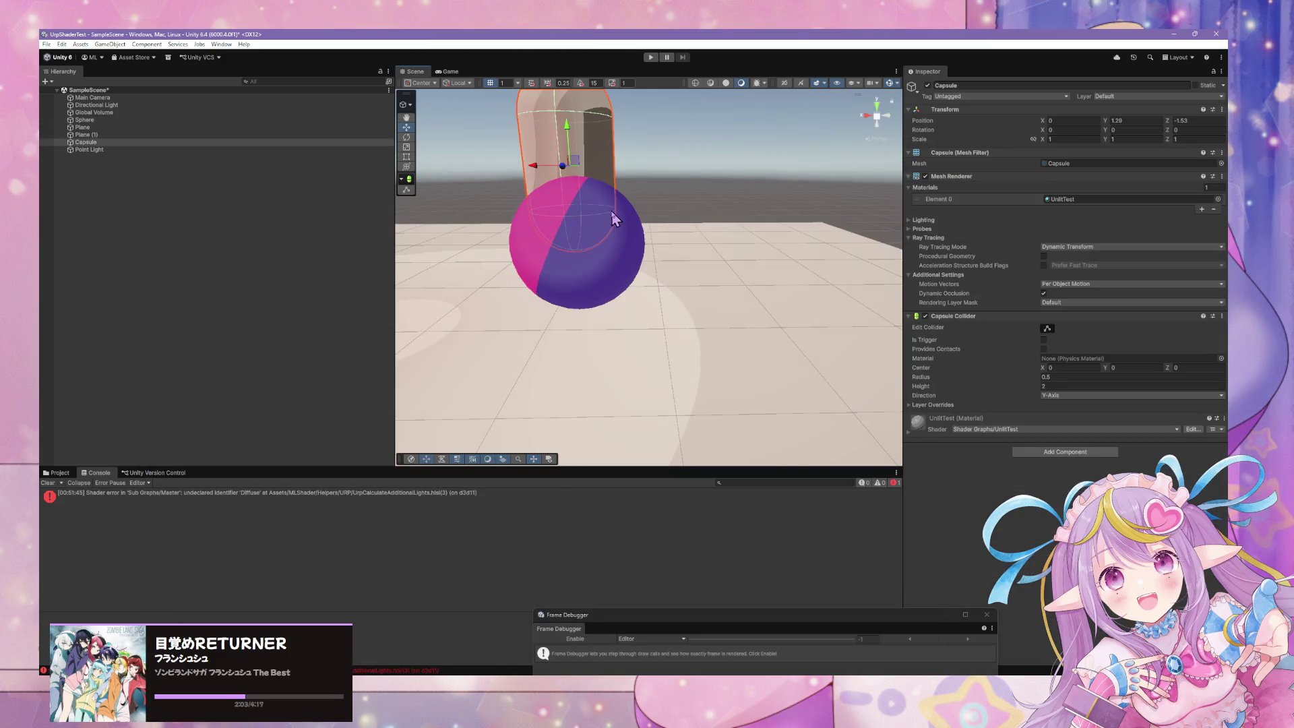
{"action": "double_click", "coordinate": [1078, 199]}
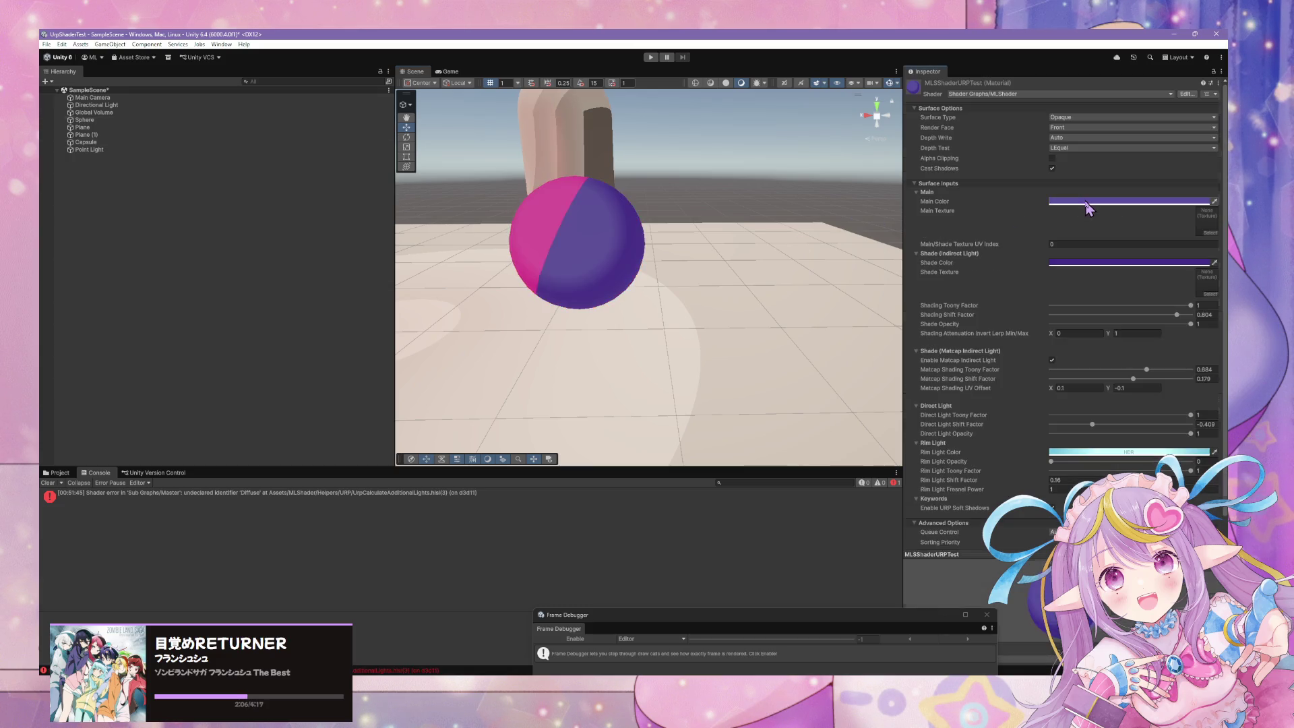
{"action": "left_click", "coordinate": [613, 225]}
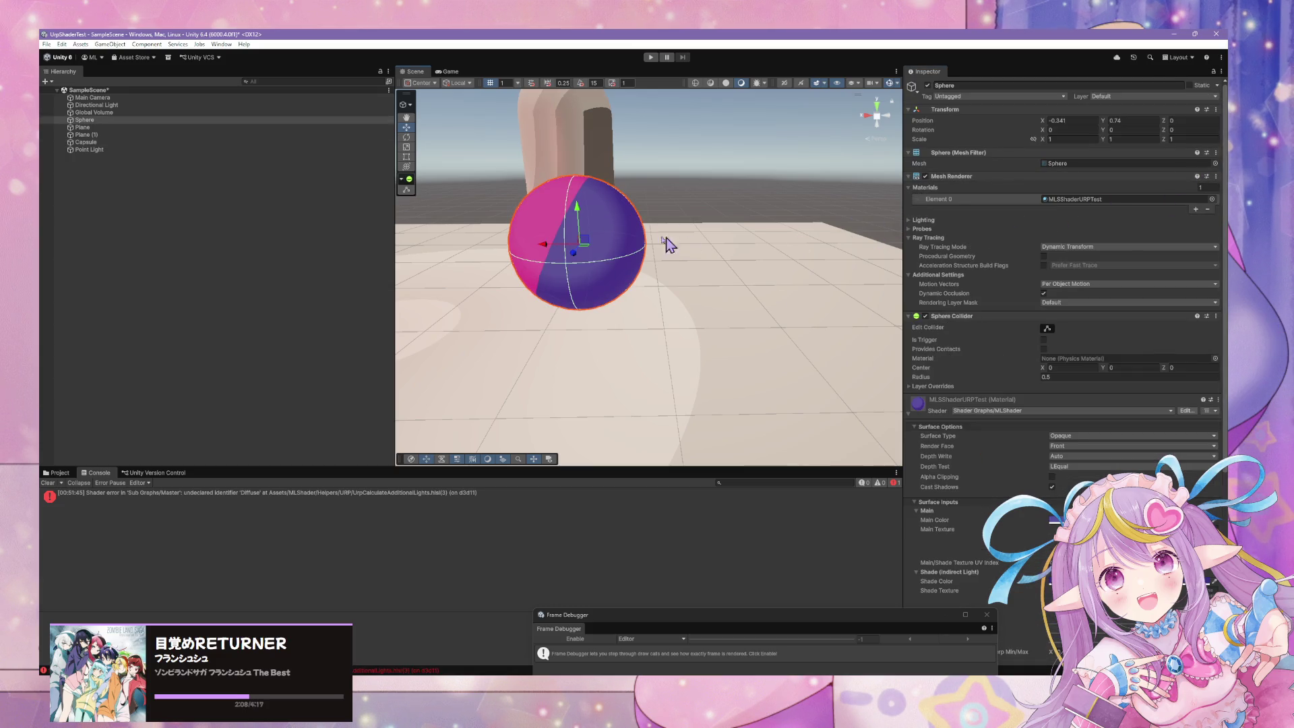
{"action": "left_click", "coordinate": [613, 224]}
{"action": "left_click", "coordinate": [1119, 199]}
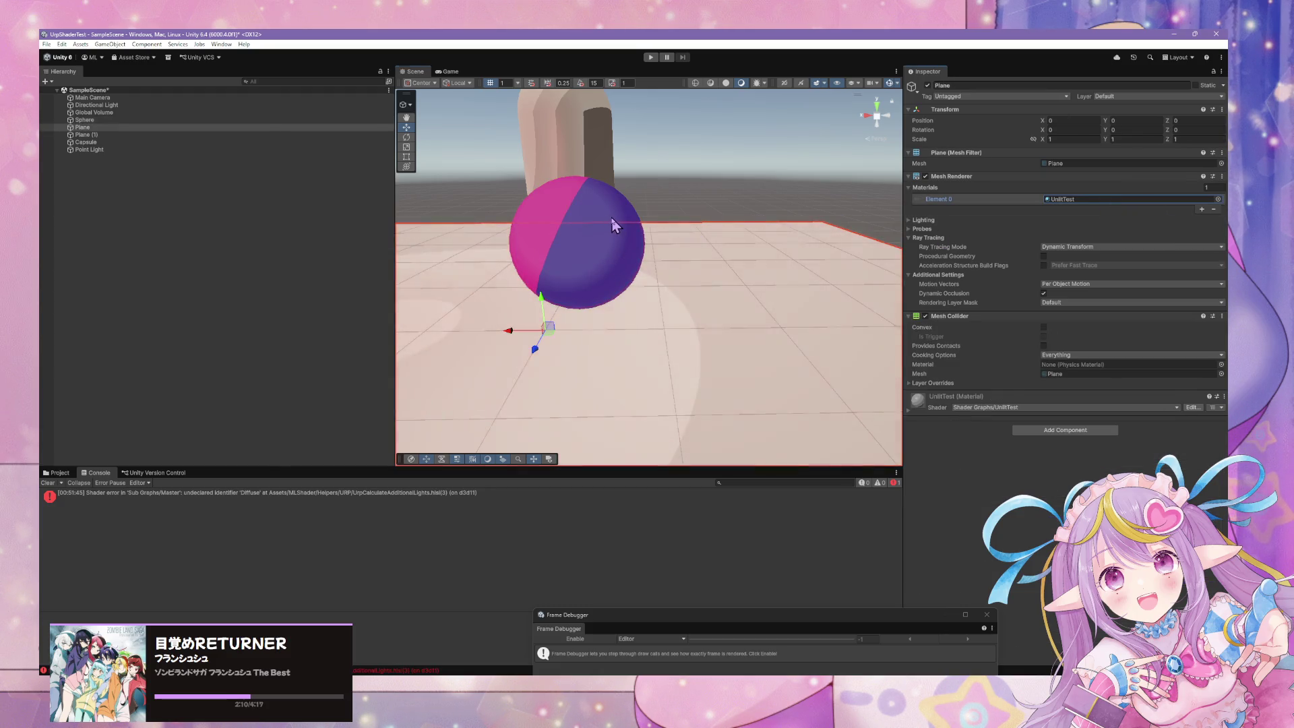
{"action": "left_click", "coordinate": [614, 224]}
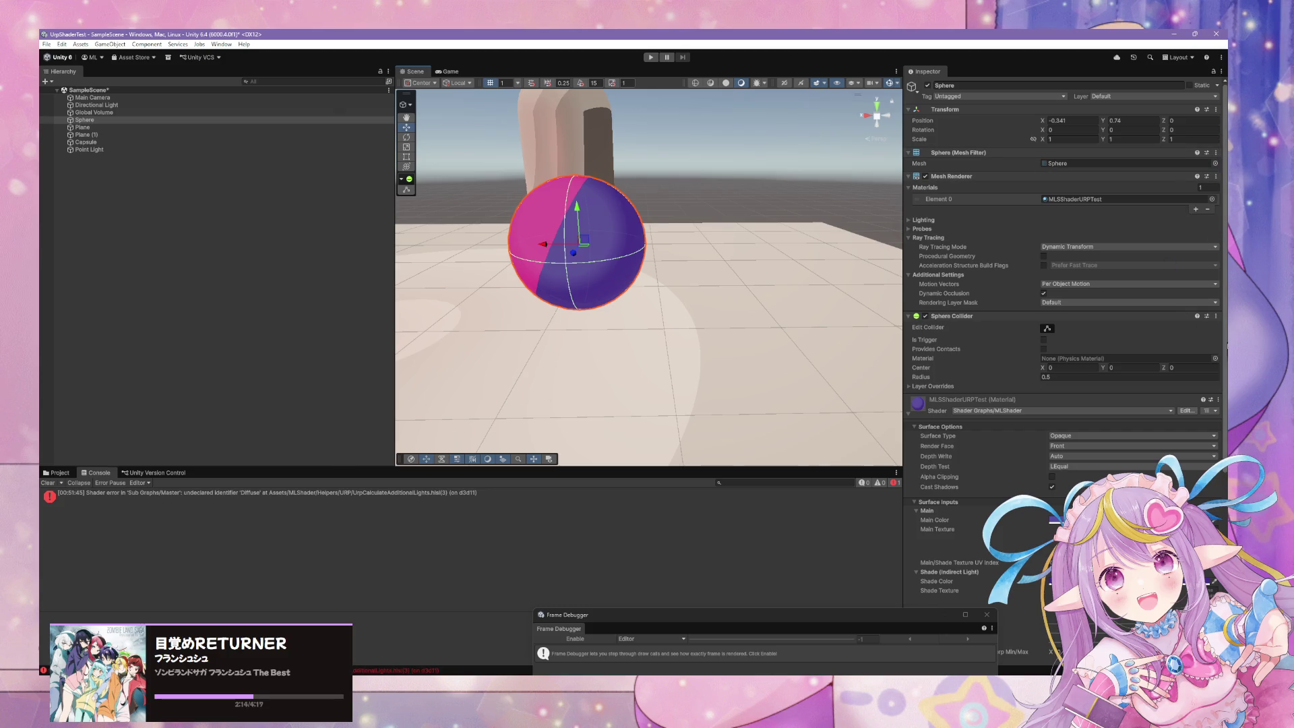
{"action": "left_click", "coordinate": [1195, 413]}
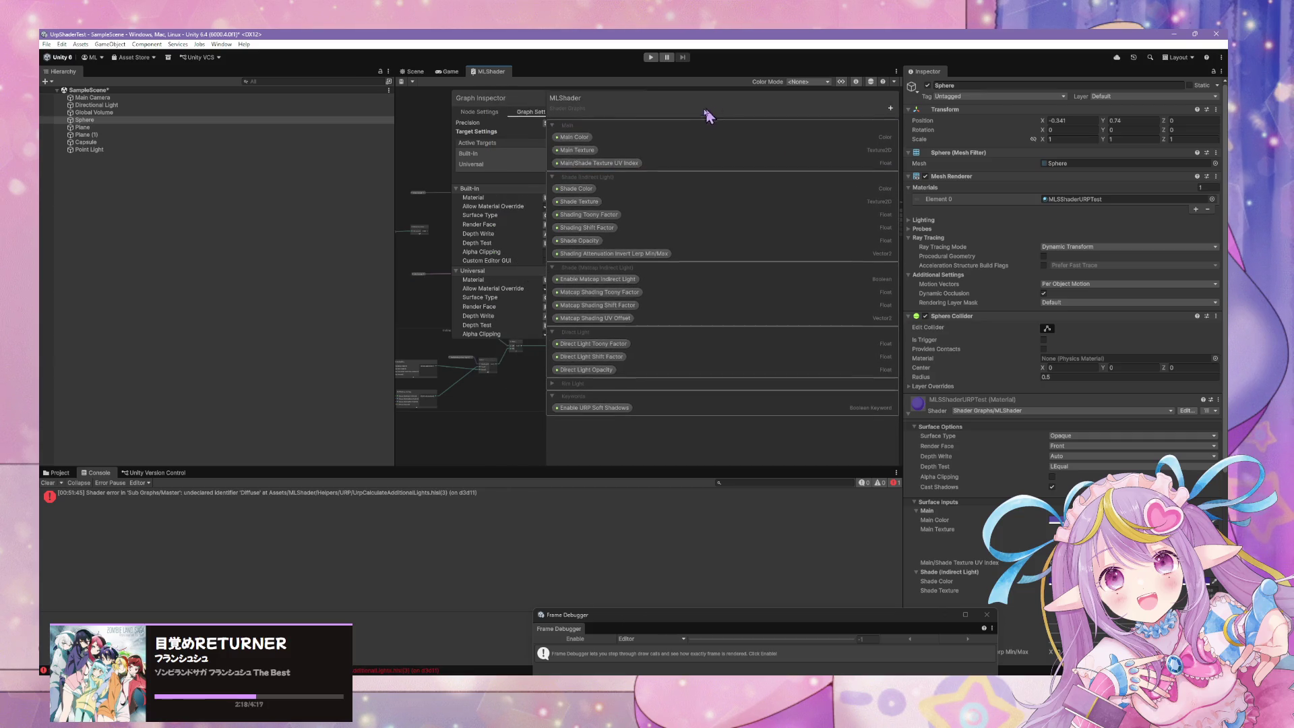
- Undock MLShader into its own enlarged window and bring the Branch and Add nodes into view
{"action": "mouse_move", "coordinate": [499, 80]}
{"action": "left_mouse_down"}
{"action": "mouse_move", "coordinate": [477, 202]}
{"action": "mouse_move", "coordinate": [507, 194]}
{"action": "mouse_move", "coordinate": [688, 249]}
{"action": "left_mouse_up"}
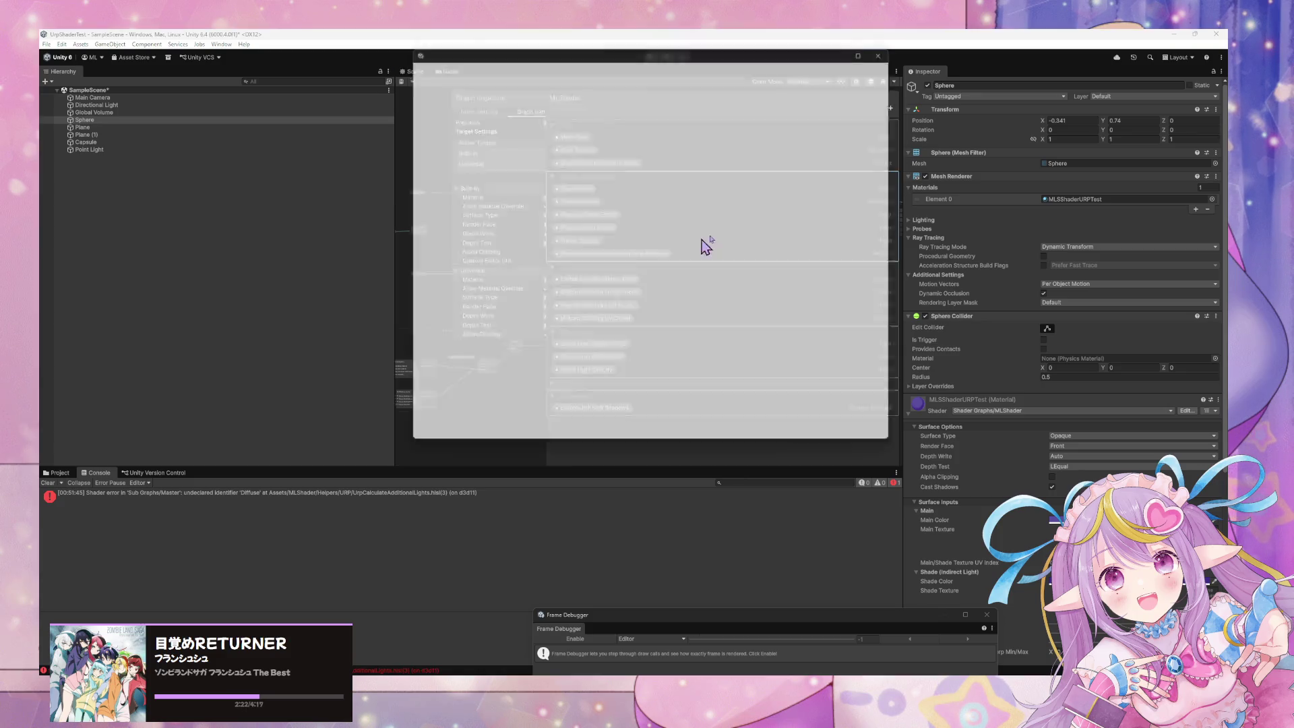
{"action": "left_click_drag", "start_coordinate": [906, 455], "coordinate": [1122, 556]}
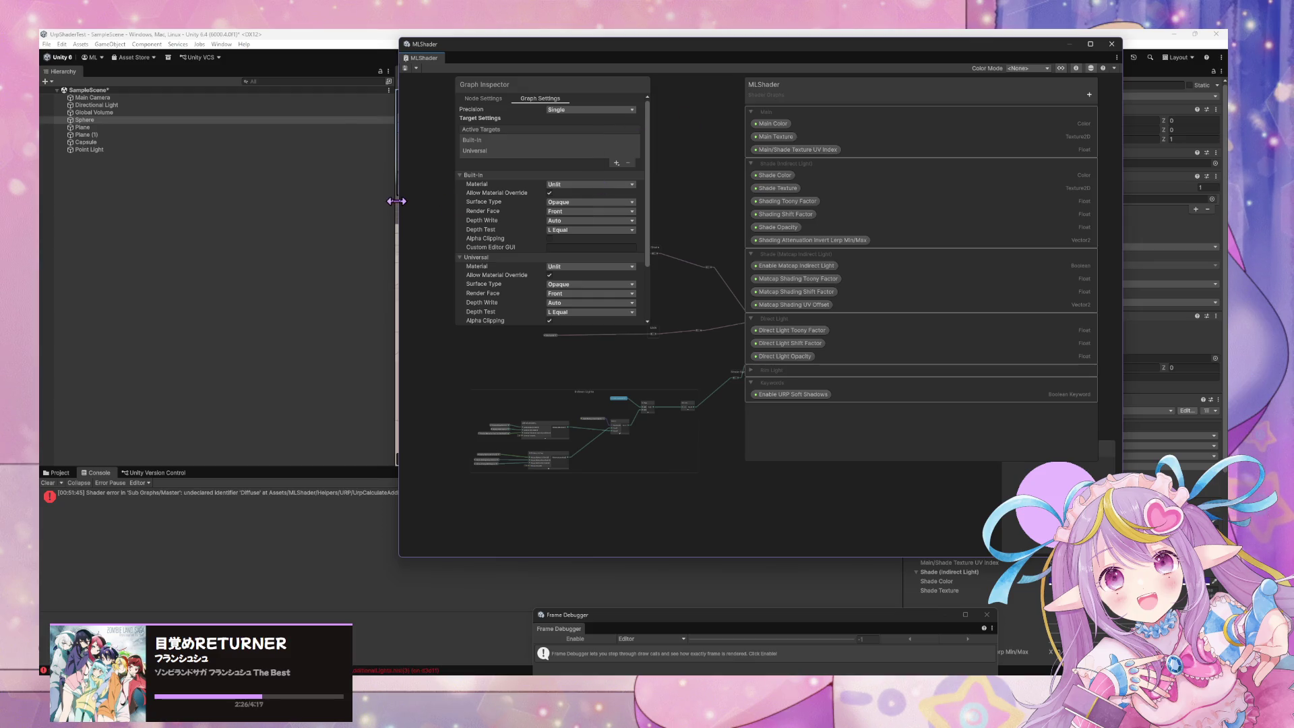
{"action": "left_click_drag", "start_coordinate": [397, 201], "coordinate": [189, 202]}
{"action": "scroll", "coordinate": [568, 227], "scroll_direction": "up", "scroll_amount": 5}
{"action": "mouse_move", "coordinate": [540, 254]}
{"action": "left_mouse_down"}
{"action": "mouse_move", "coordinate": [500, 199]}
{"action": "mouse_move", "coordinate": [546, 202]}
{"action": "mouse_move", "coordinate": [373, 205]}
{"action": "mouse_move", "coordinate": [448, 212]}
{"action": "left_mouse_up"}
{"action": "scroll", "coordinate": [398, 212], "scroll_direction": "down", "scroll_amount": 3}
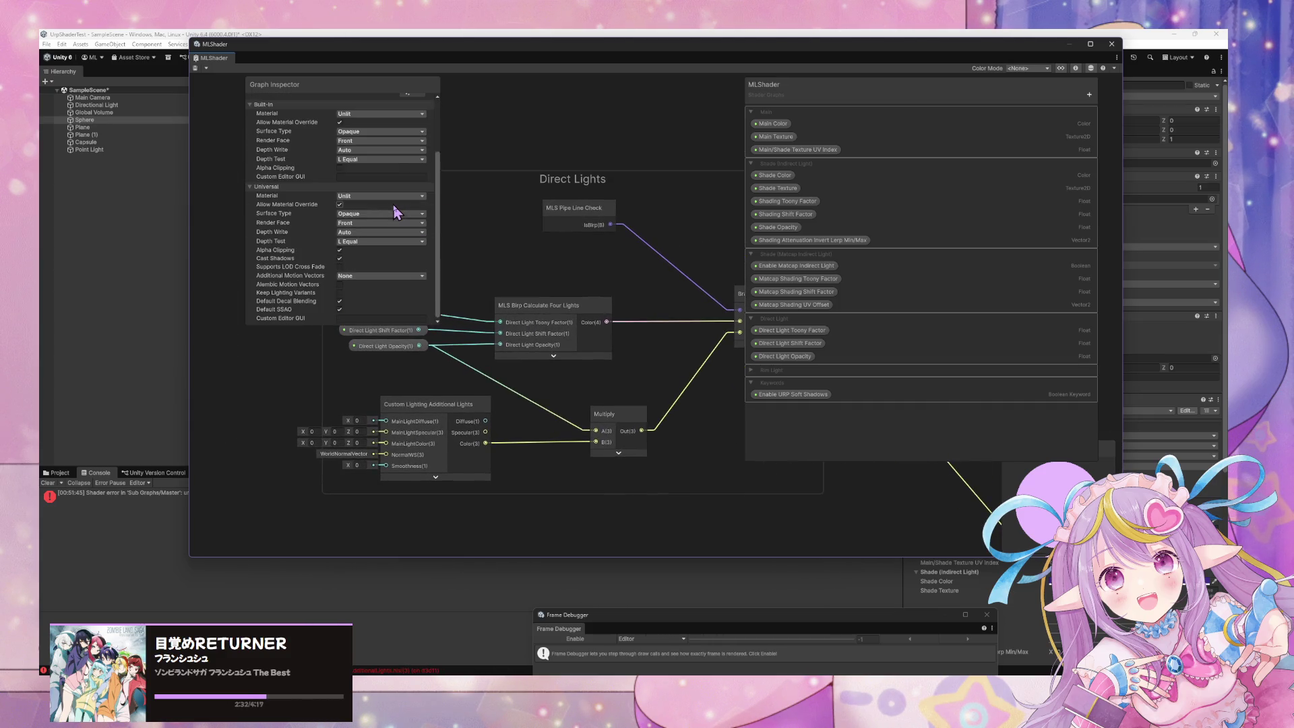
{"action": "mouse_move", "coordinate": [664, 282]}
{"action": "left_mouse_down"}
{"action": "mouse_move", "coordinate": [447, 260]}
{"action": "mouse_move", "coordinate": [478, 266]}
{"action": "left_mouse_up"}
- Expand Rim Light, frame the Direct Lights group, and search nodes for 'mls'
{"action": "left_click", "coordinate": [752, 371]}
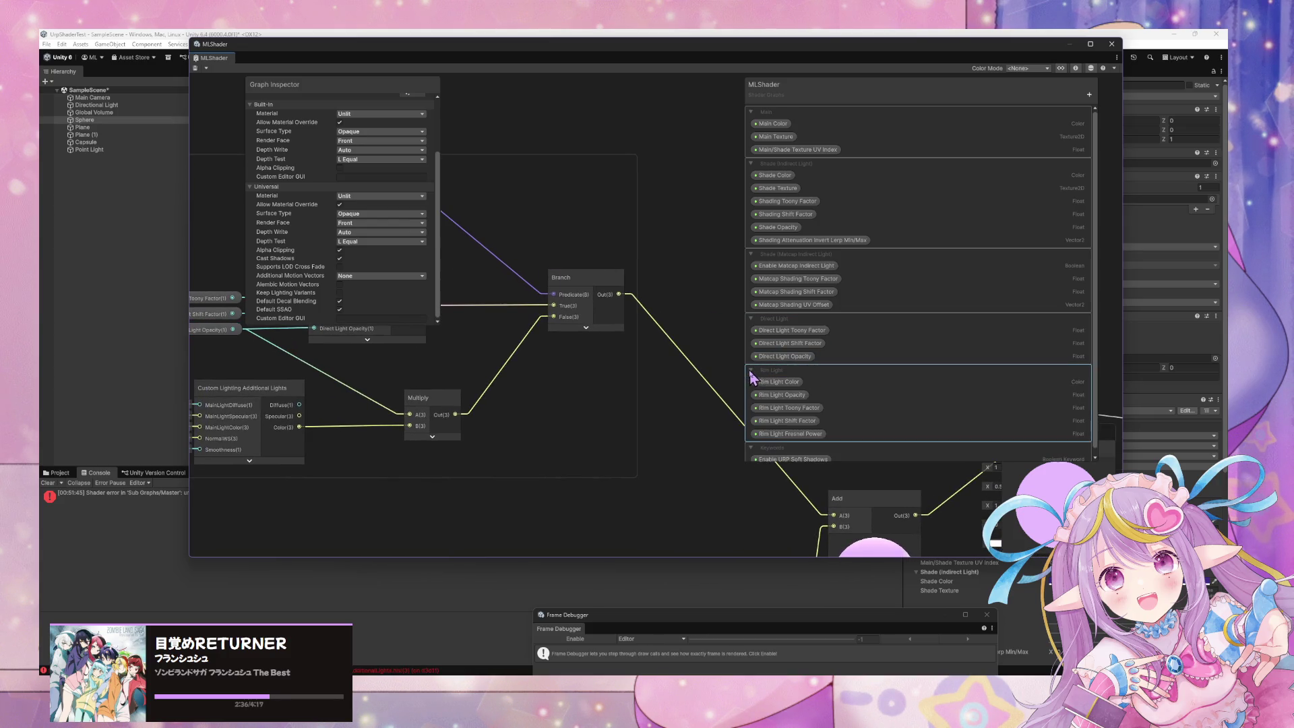
{"action": "scroll", "coordinate": [663, 314], "scroll_direction": "down", "scroll_amount": 5}
{"action": "left_click_drag", "start_coordinate": [658, 313], "coordinate": [578, 281]}
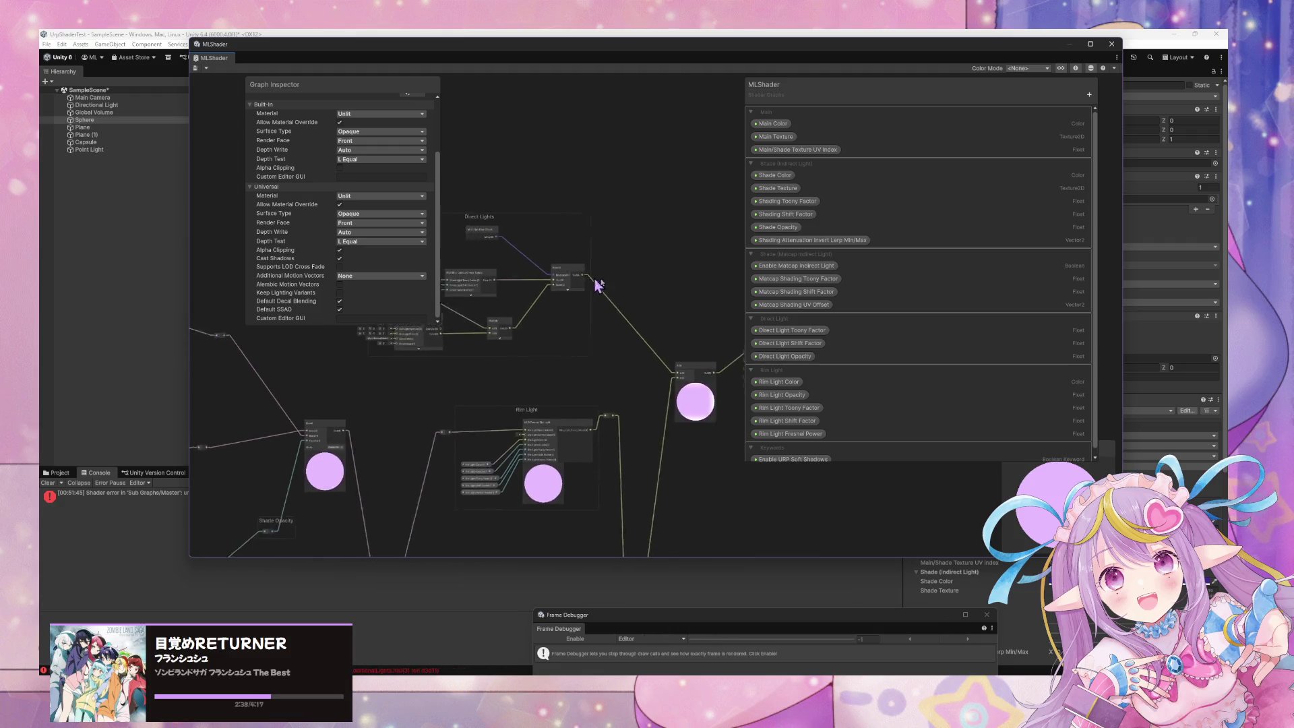
{"action": "scroll", "coordinate": [655, 289], "scroll_direction": "up", "scroll_amount": 4}
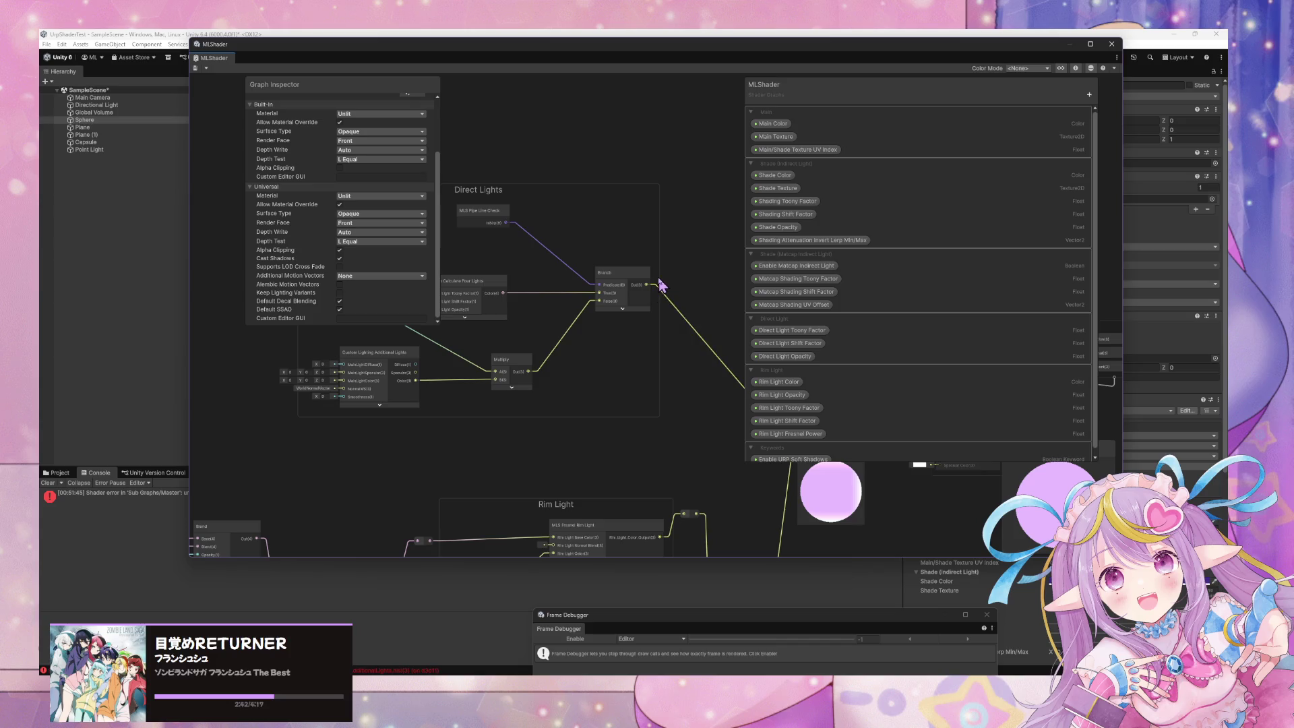
{"action": "left_click_drag", "start_coordinate": [584, 322], "coordinate": [713, 332]}
{"action": "scroll", "coordinate": [714, 334], "scroll_direction": "up", "scroll_amount": 1}
{"action": "scroll", "coordinate": [714, 334], "scroll_direction": "down", "scroll_amount": 2}
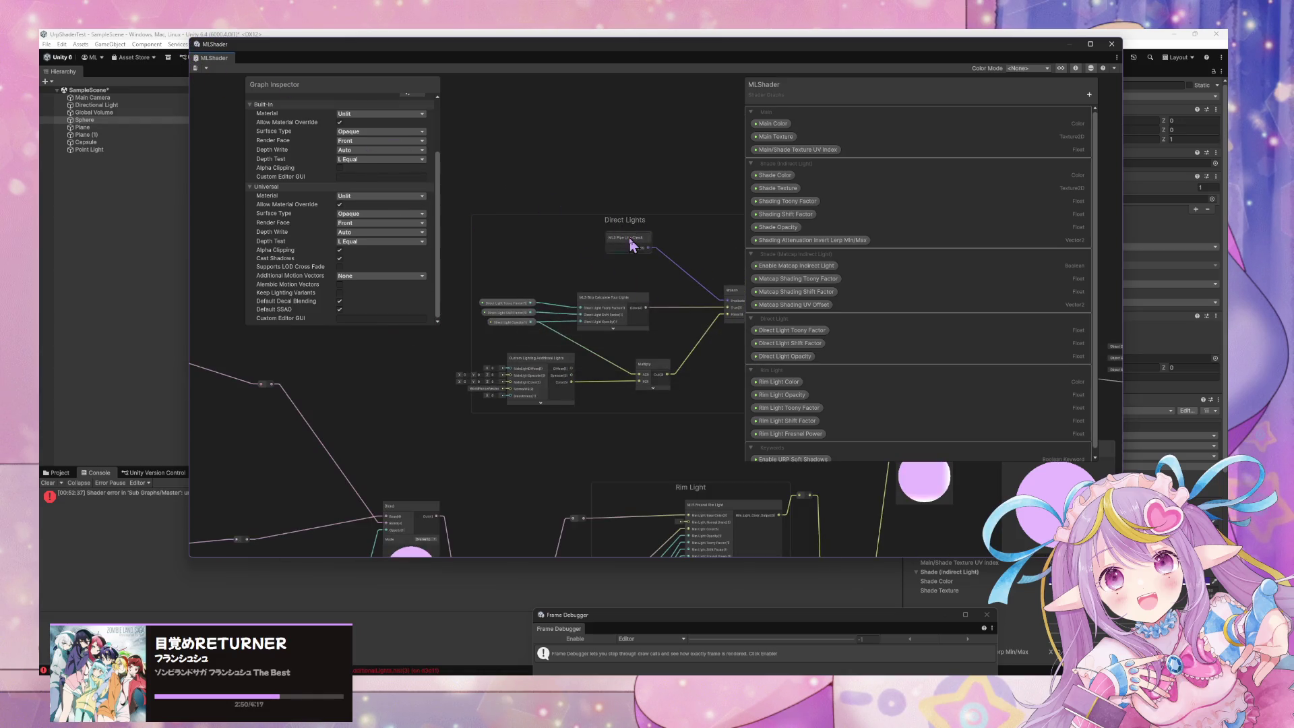
{"action": "left_click_drag", "start_coordinate": [644, 237], "coordinate": [616, 242]}
{"action": "scroll", "coordinate": [597, 263], "scroll_direction": "up", "scroll_amount": 2}
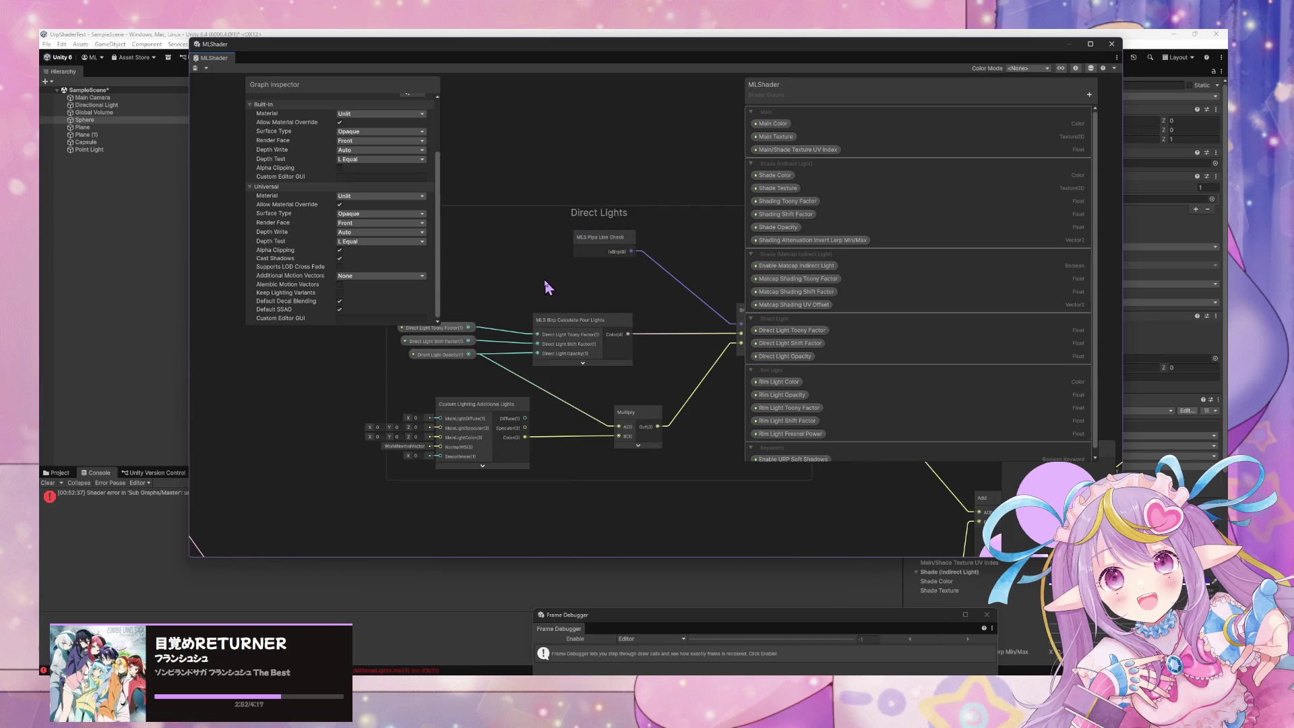
{"action": "key", "text": "space"}
{"action": "type", "text": "mls"}
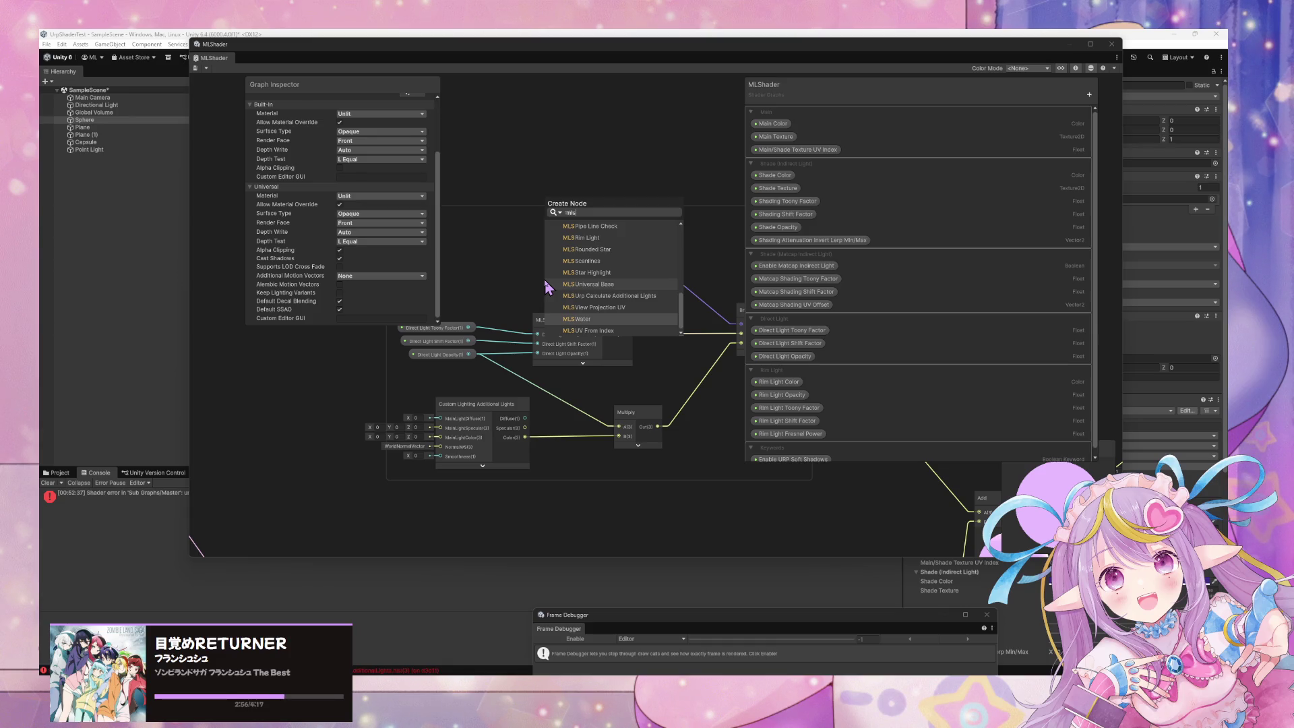
- Add MLS Urp Calculate Additional Lights, discarding an accidental MLS UV From Index node, and drag it into place
{"action": "key", "text": "Down"}
{"action": "key", "text": "Return"}
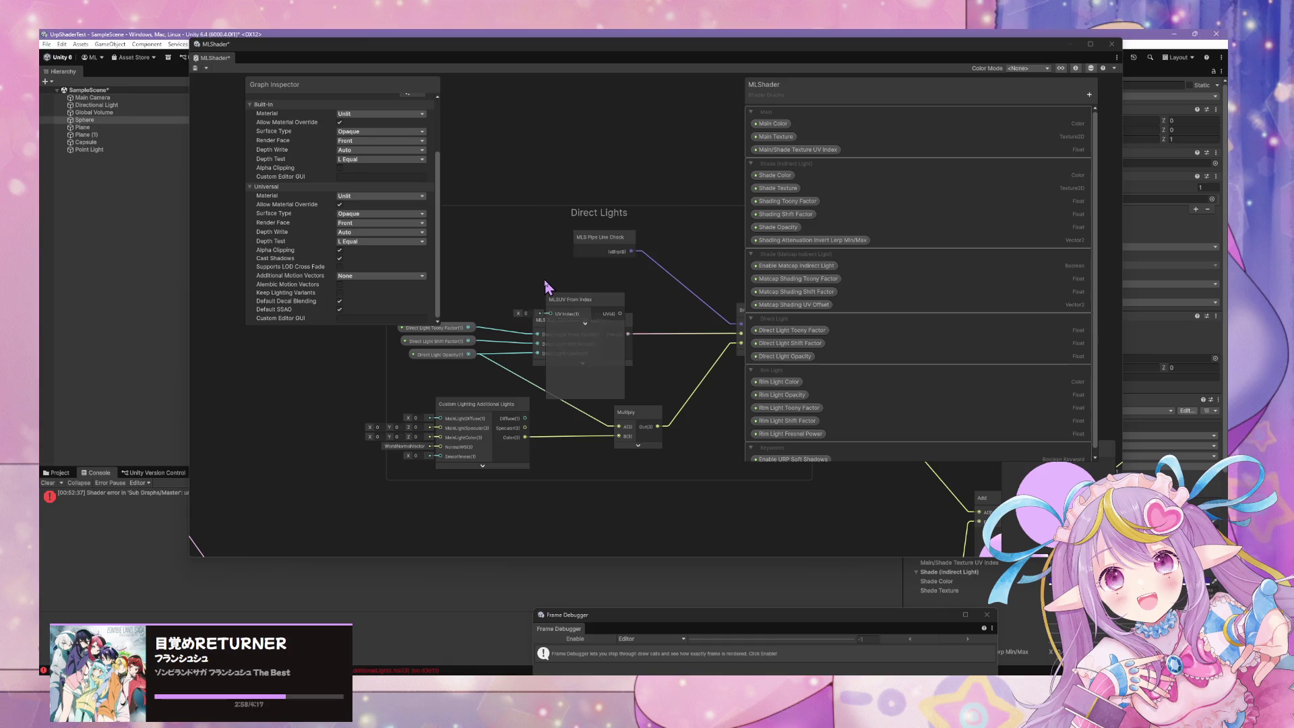
{"action": "key", "text": "Delete"}
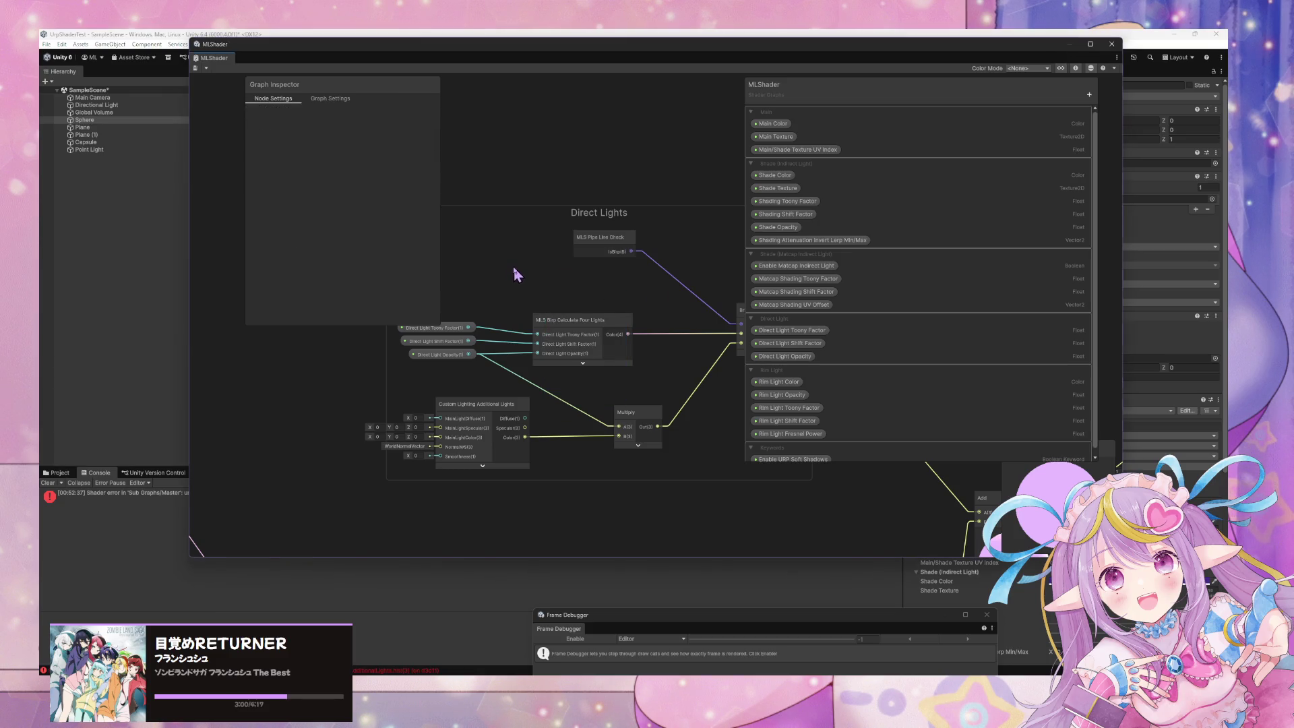
{"action": "key", "text": "space"}
{"action": "type", "text": "mlr"}
{"action": "key", "text": "BackSpace"}
{"action": "type", "text": "s"}
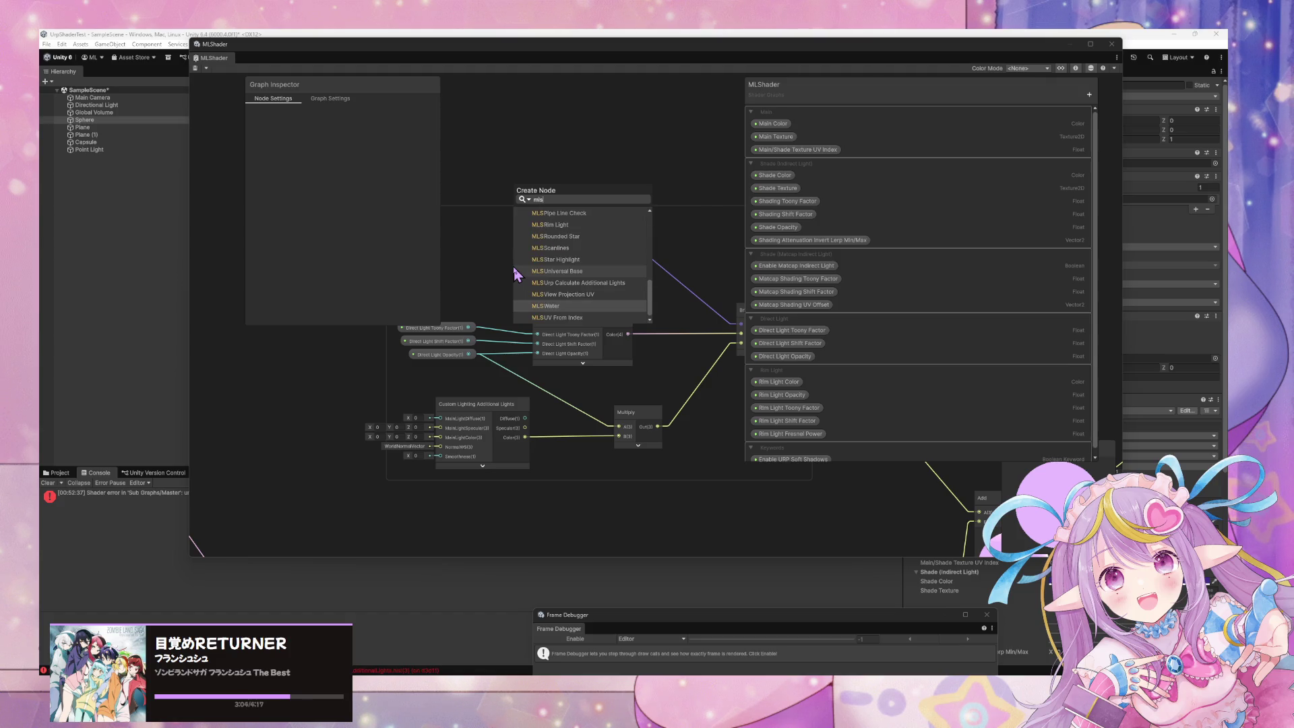
{"action": "type", "text": "cal"}
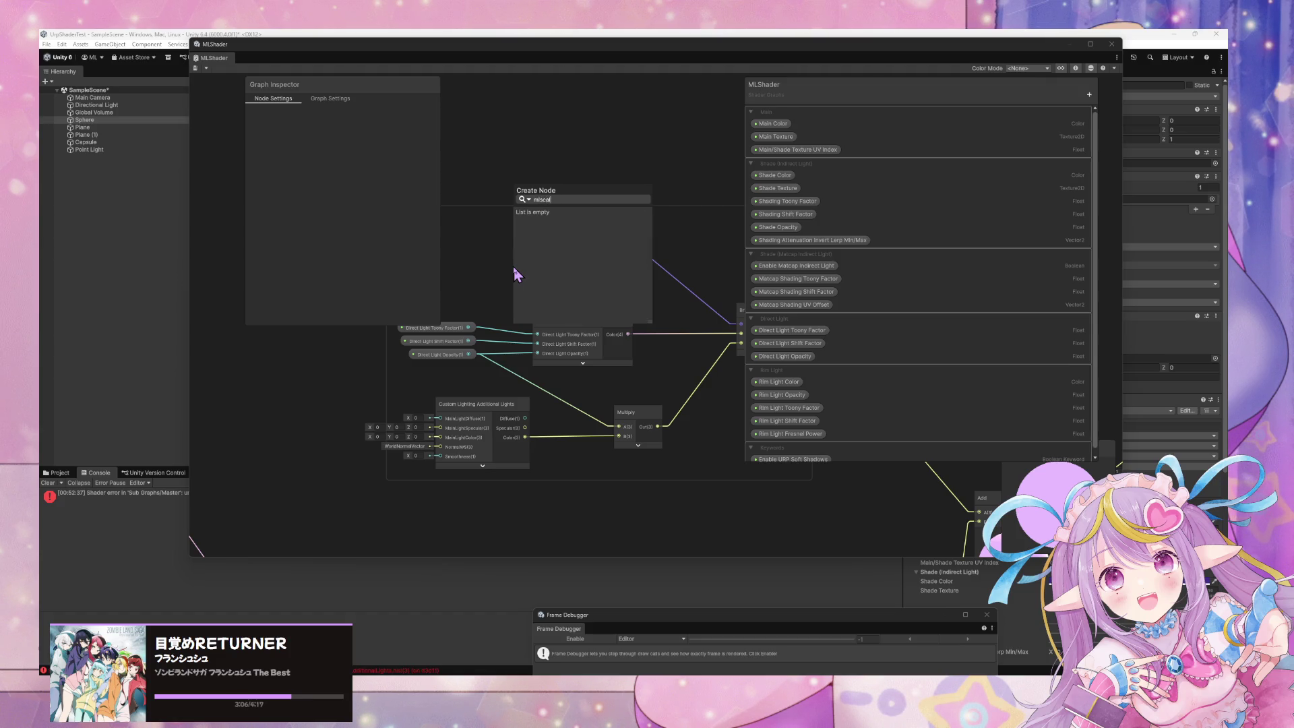
{"action": "key", "text": "BackSpace"}
{"action": "key", "text": "BackSpace"}
{"action": "key", "text": "BackSpace"}
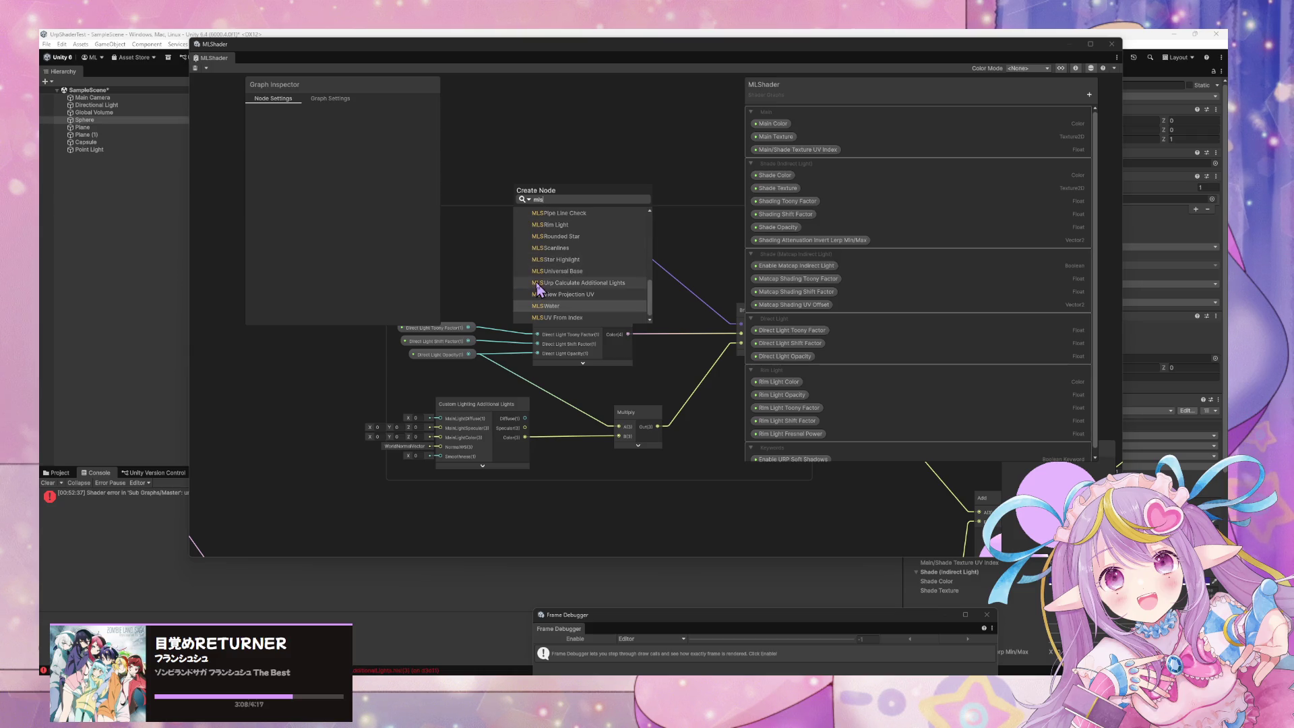
{"action": "left_click", "coordinate": [540, 283]}
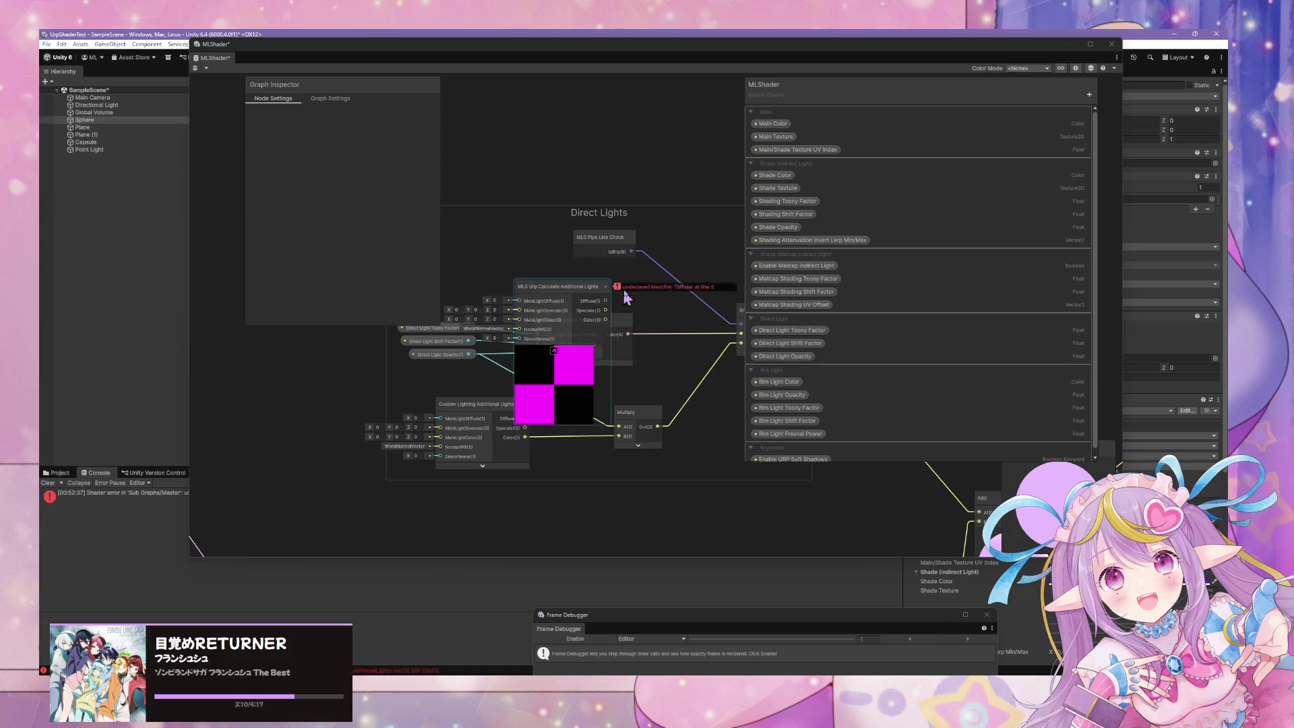
{"action": "mouse_move", "coordinate": [571, 285]}
{"action": "left_mouse_down"}
{"action": "mouse_move", "coordinate": [566, 438]}
{"action": "mouse_move", "coordinate": [589, 502]}
{"action": "mouse_move", "coordinate": [506, 504]}
{"action": "left_mouse_up"}
- Collapse the new node's preview and feed its Color into Multiply's B input
{"action": "left_click", "coordinate": [548, 500]}
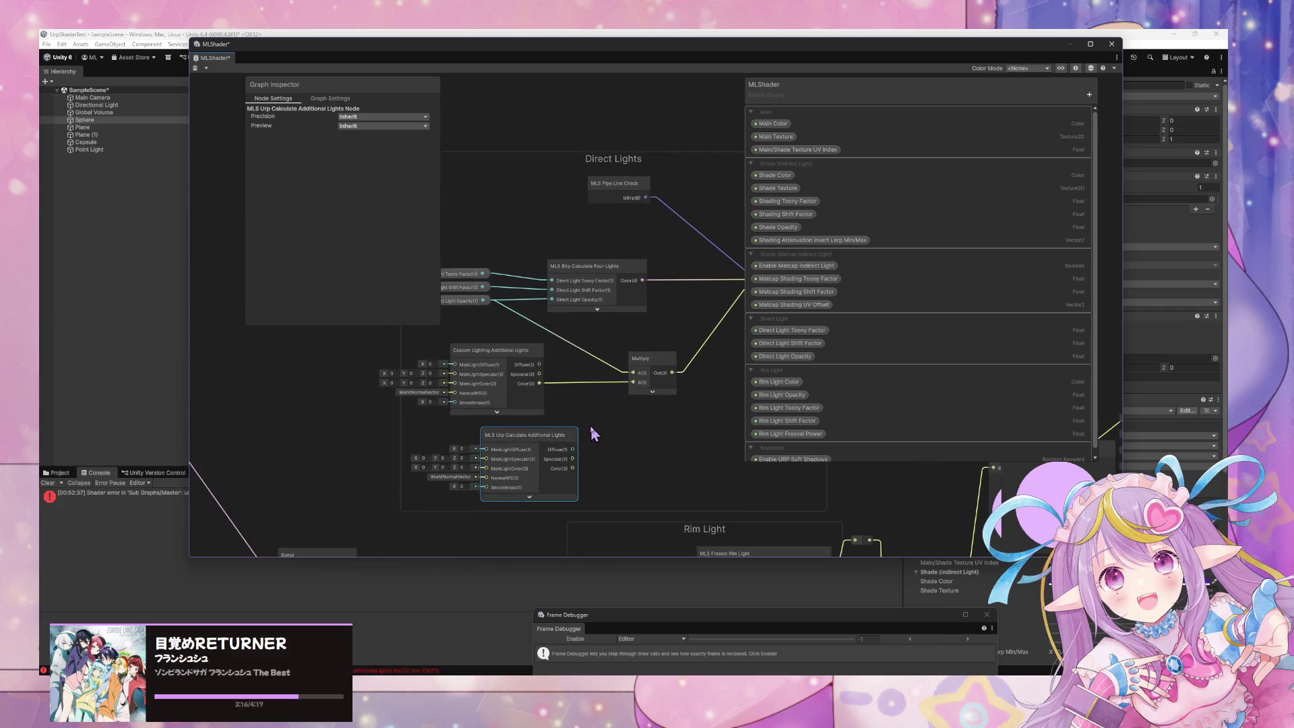
{"action": "left_click_drag", "start_coordinate": [586, 462], "coordinate": [633, 382]}
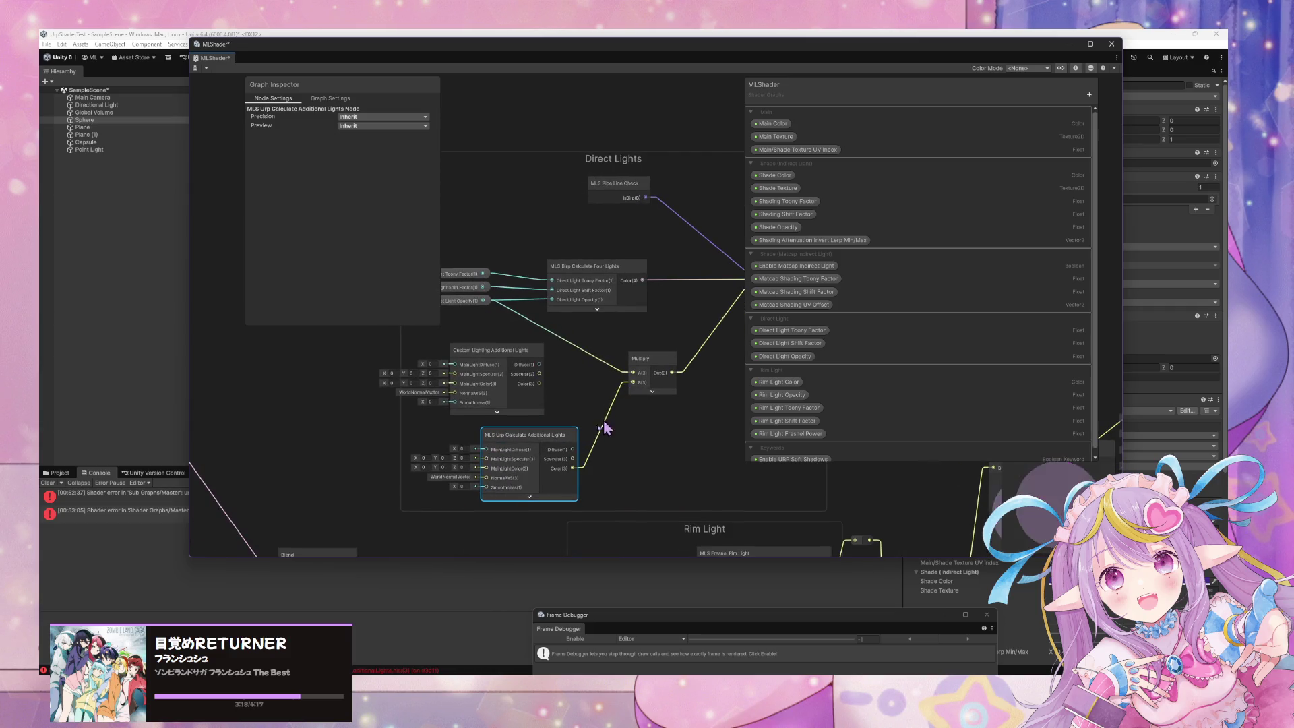
{"action": "left_click", "coordinate": [507, 377]}
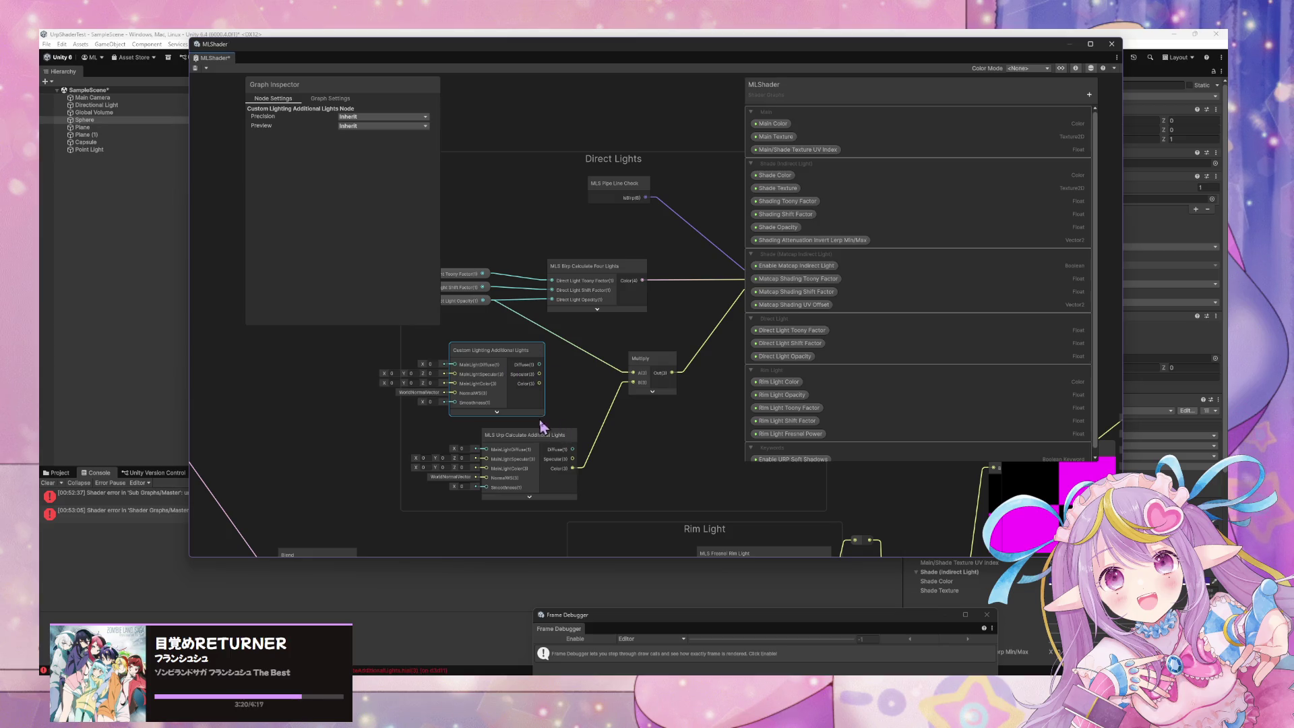
- Inspect the CalculateAdditionalLights function in the MLS Urp sub-graph, save it, and return to MLShader
{"action": "double_click", "coordinate": [535, 446]}
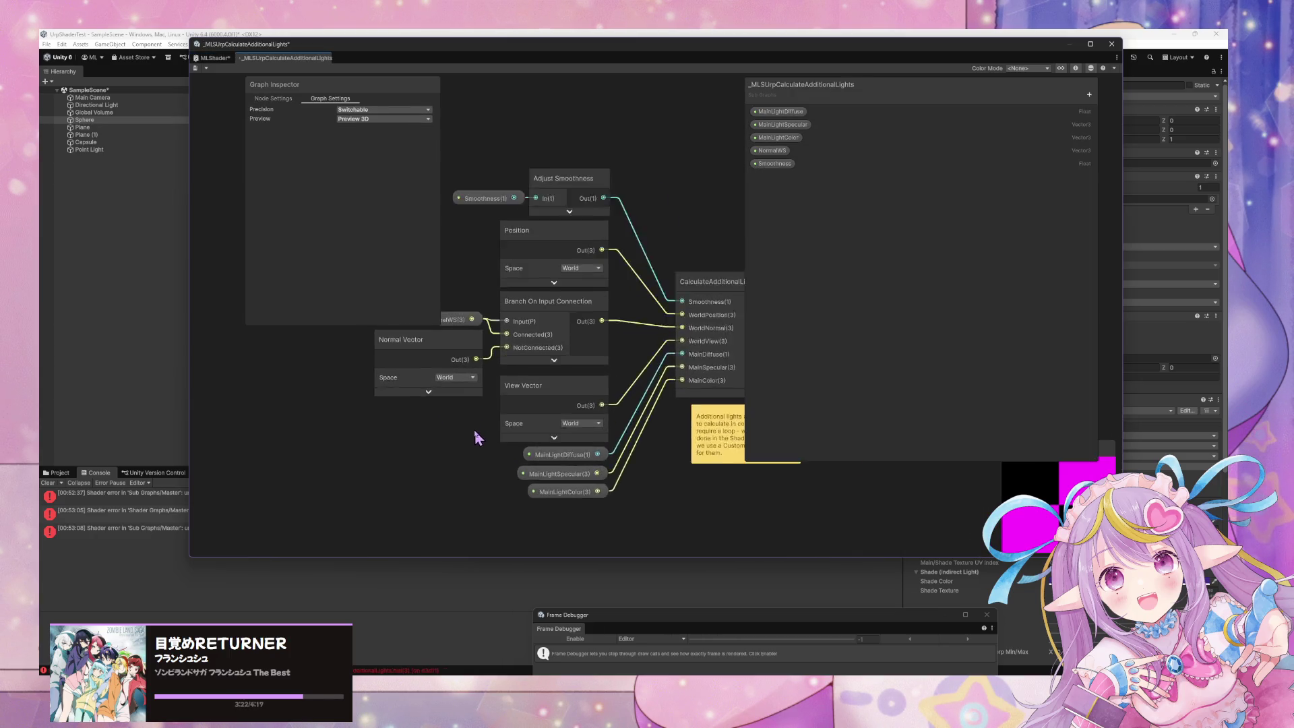
{"action": "left_click_drag", "start_coordinate": [465, 417], "coordinate": [402, 444]}
{"action": "left_click", "coordinate": [524, 381]}
{"action": "left_click", "coordinate": [556, 381]}
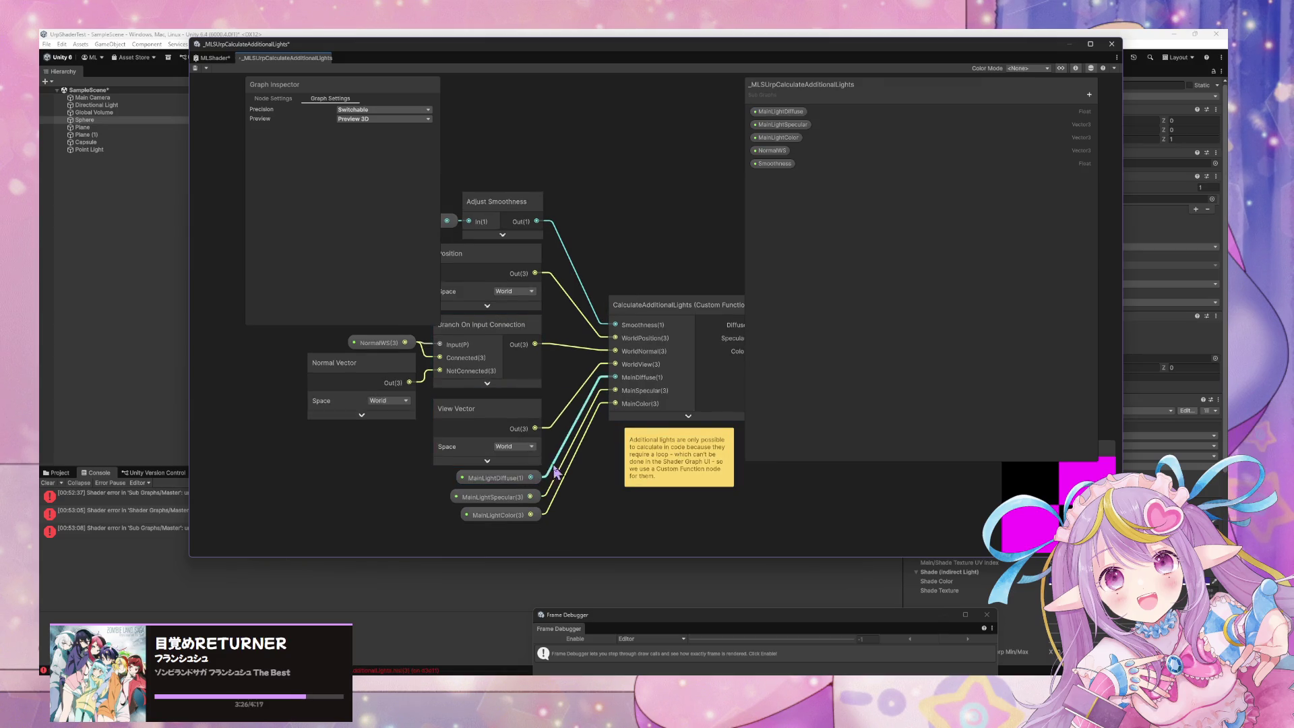
{"action": "left_click", "coordinate": [531, 478]}
{"action": "left_click", "coordinate": [664, 324]}
{"action": "left_click_drag", "start_coordinate": [708, 330], "coordinate": [538, 345]}
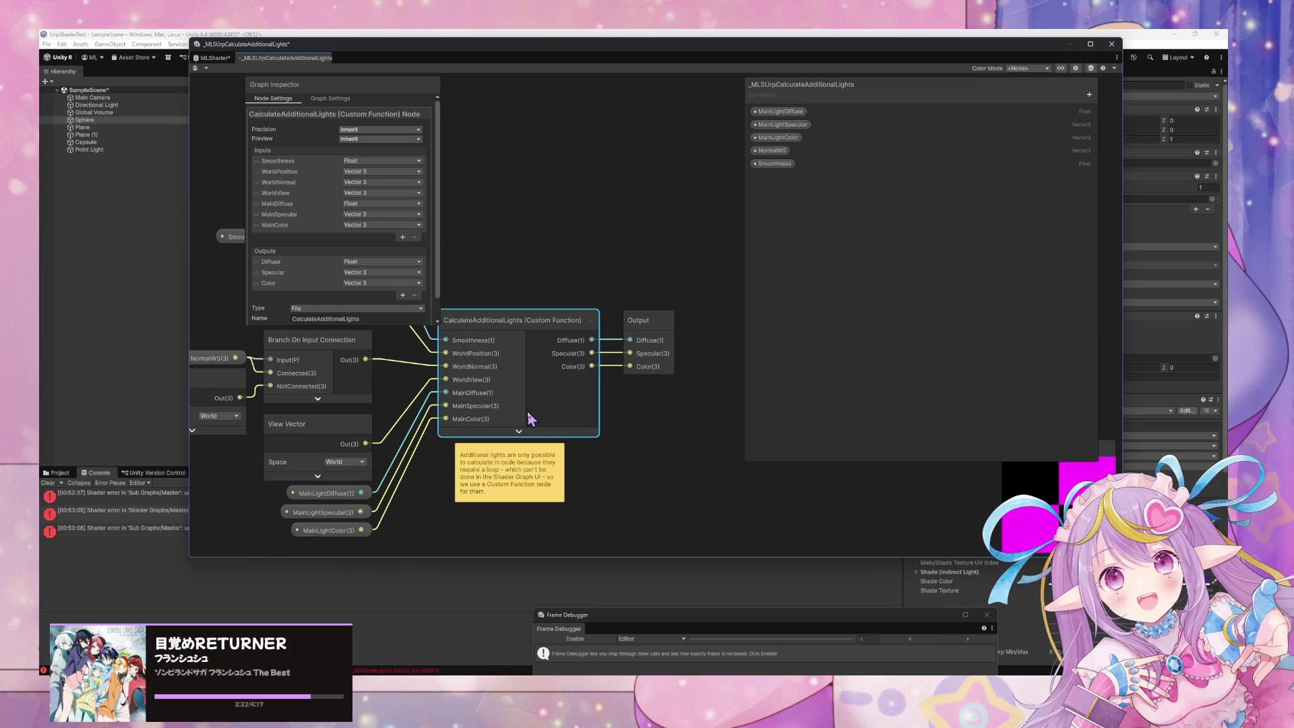
{"action": "left_click", "coordinate": [194, 69]}
{"action": "left_click", "coordinate": [217, 59]}
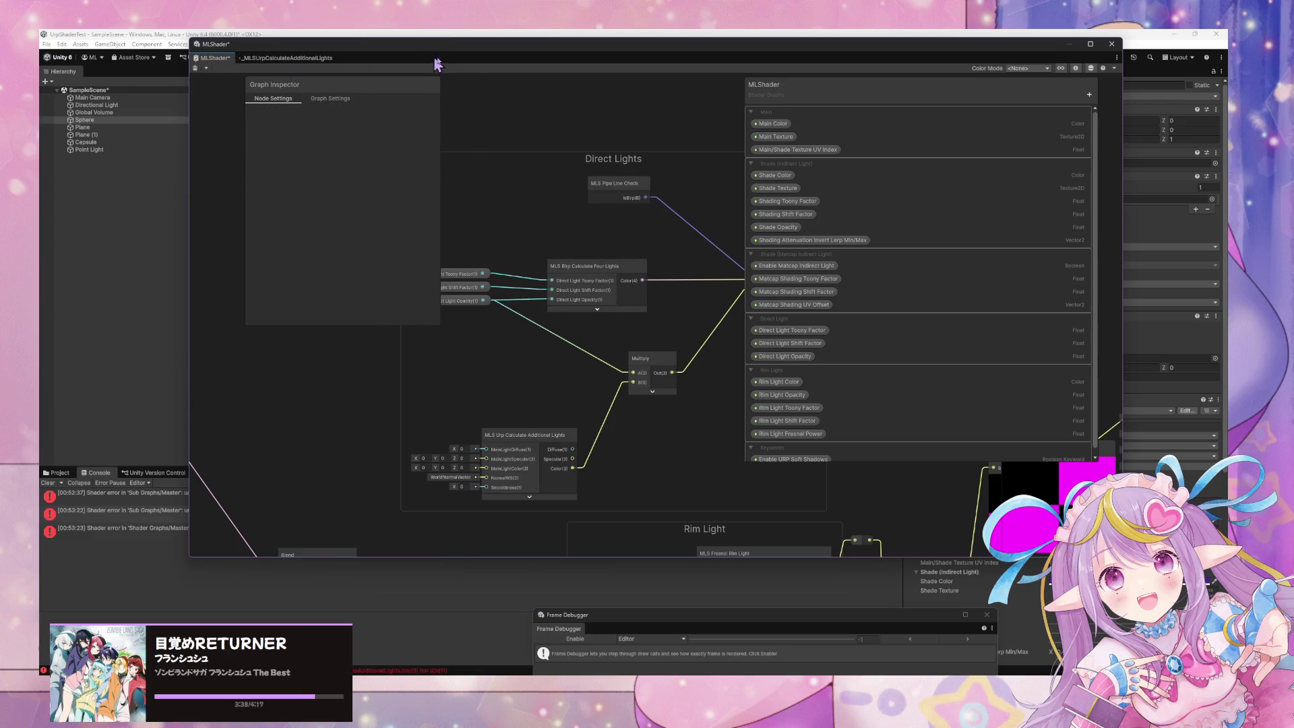
{"action": "mouse_move", "coordinate": [397, 52]}
{"action": "left_mouse_down"}
{"action": "mouse_move", "coordinate": [497, 35]}
{"action": "mouse_move", "coordinate": [843, 63]}
{"action": "mouse_move", "coordinate": [781, 62]}
{"action": "left_mouse_up"}
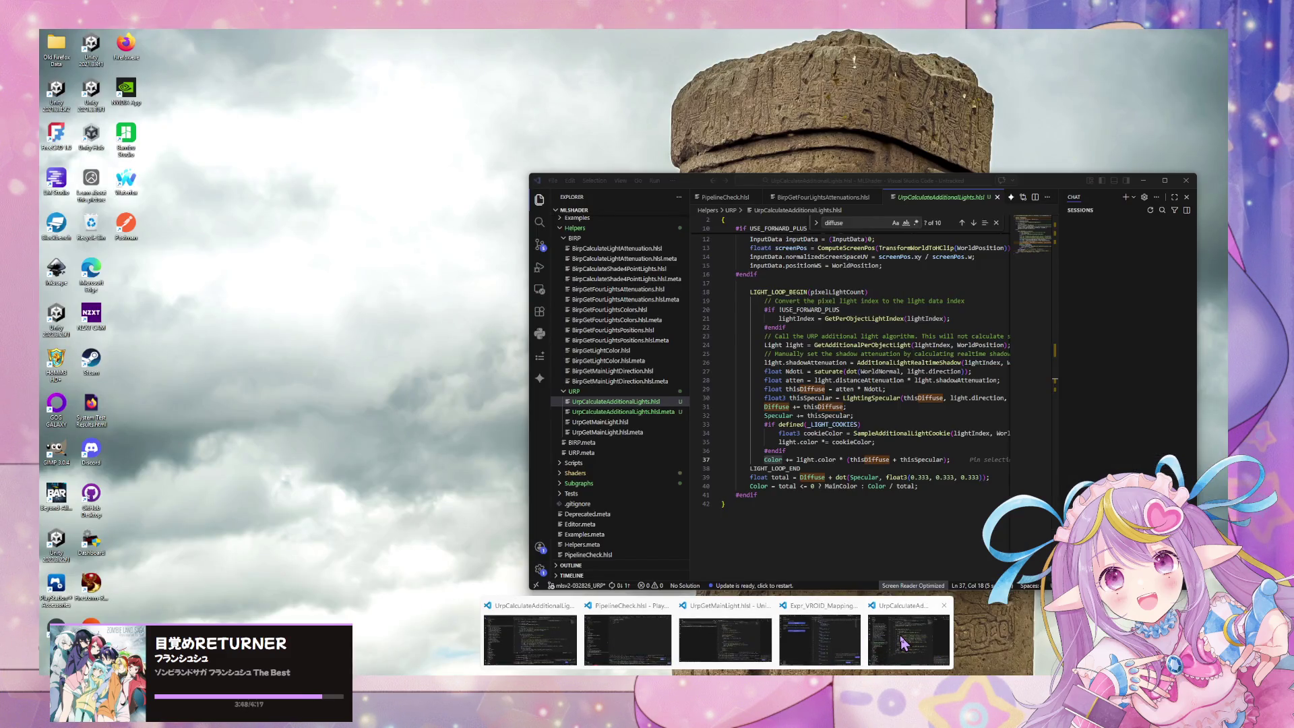
{"action": "left_click", "coordinate": [904, 643]}
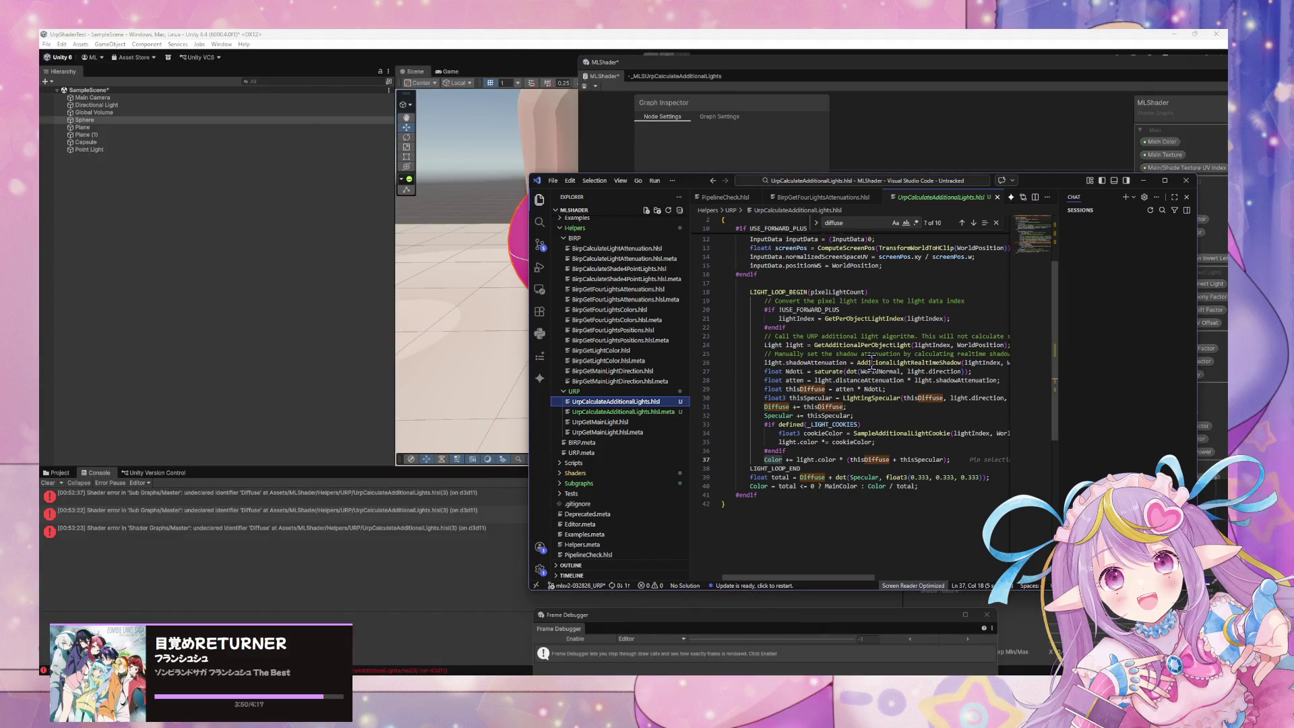
{"action": "scroll", "coordinate": [871, 363], "scroll_direction": "up", "scroll_amount": 4}
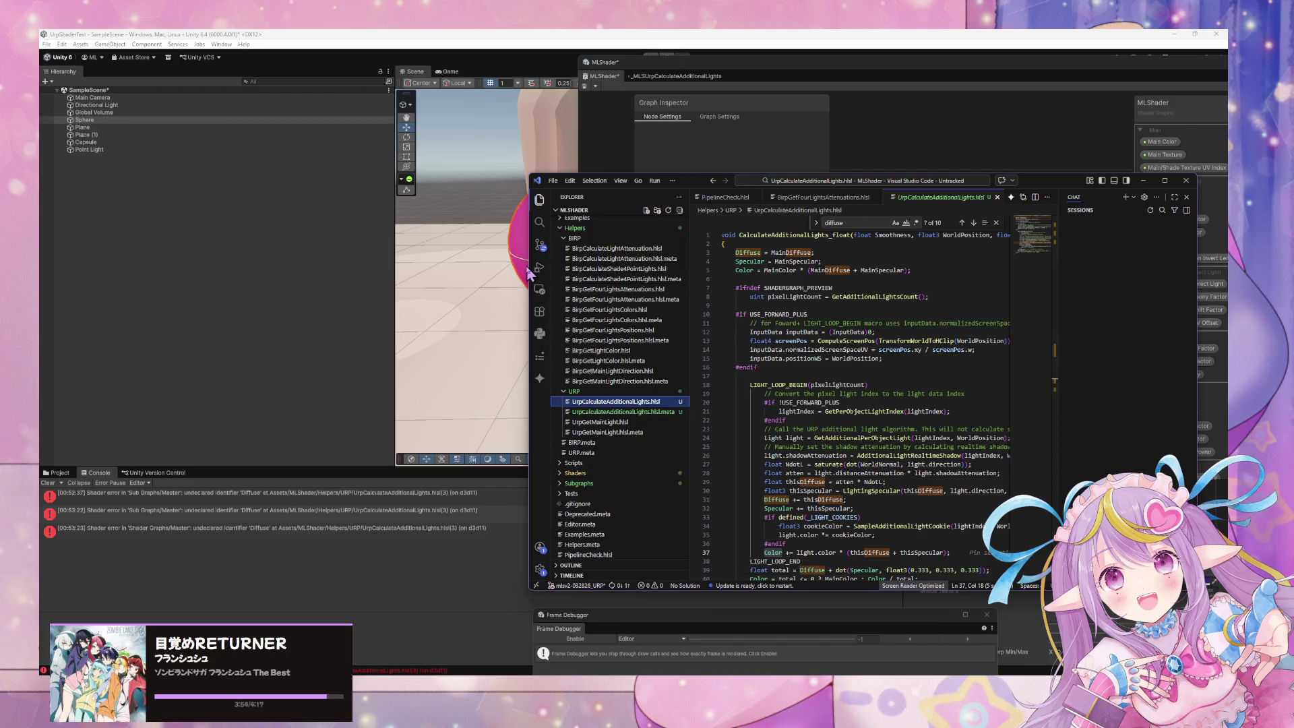
{"action": "left_click_drag", "start_coordinate": [529, 266], "coordinate": [195, 265]}
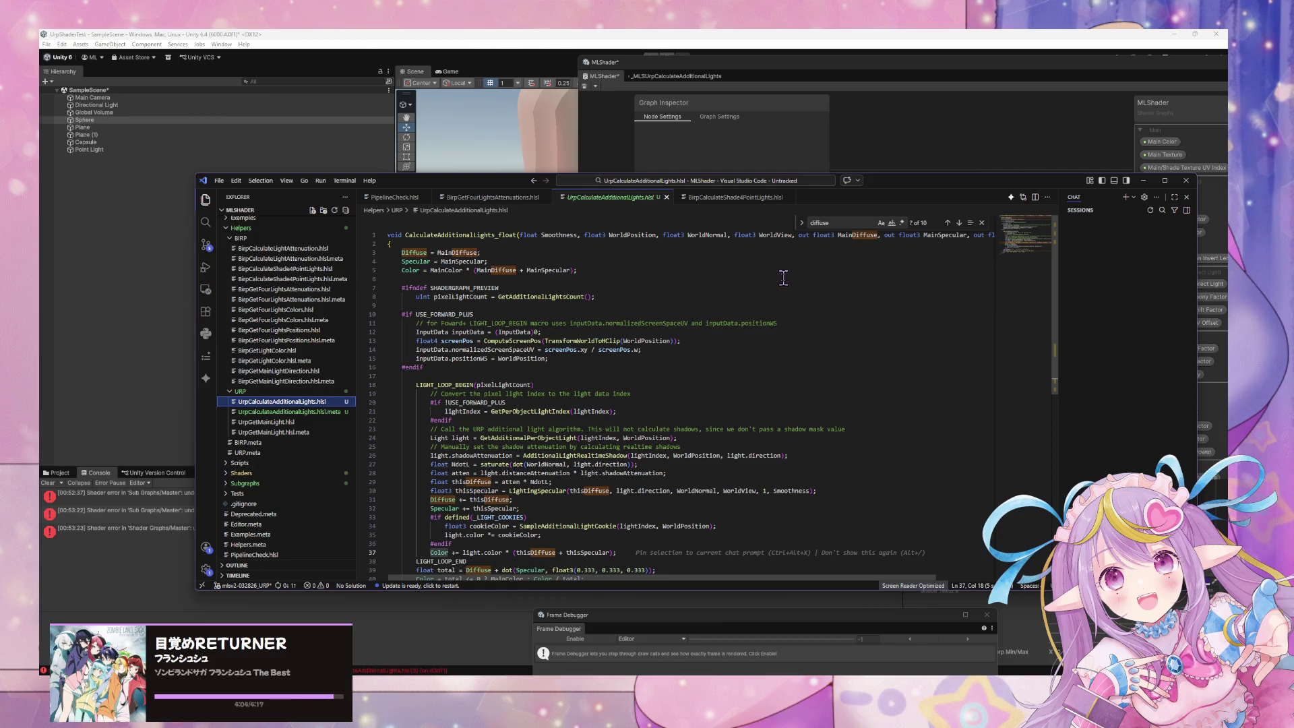
{"action": "mouse_move", "coordinate": [885, 236]}
{"action": "left_mouse_down"}
{"action": "mouse_move", "coordinate": [975, 237]}
{"action": "mouse_move", "coordinate": [384, 244]}
{"action": "left_mouse_up"}
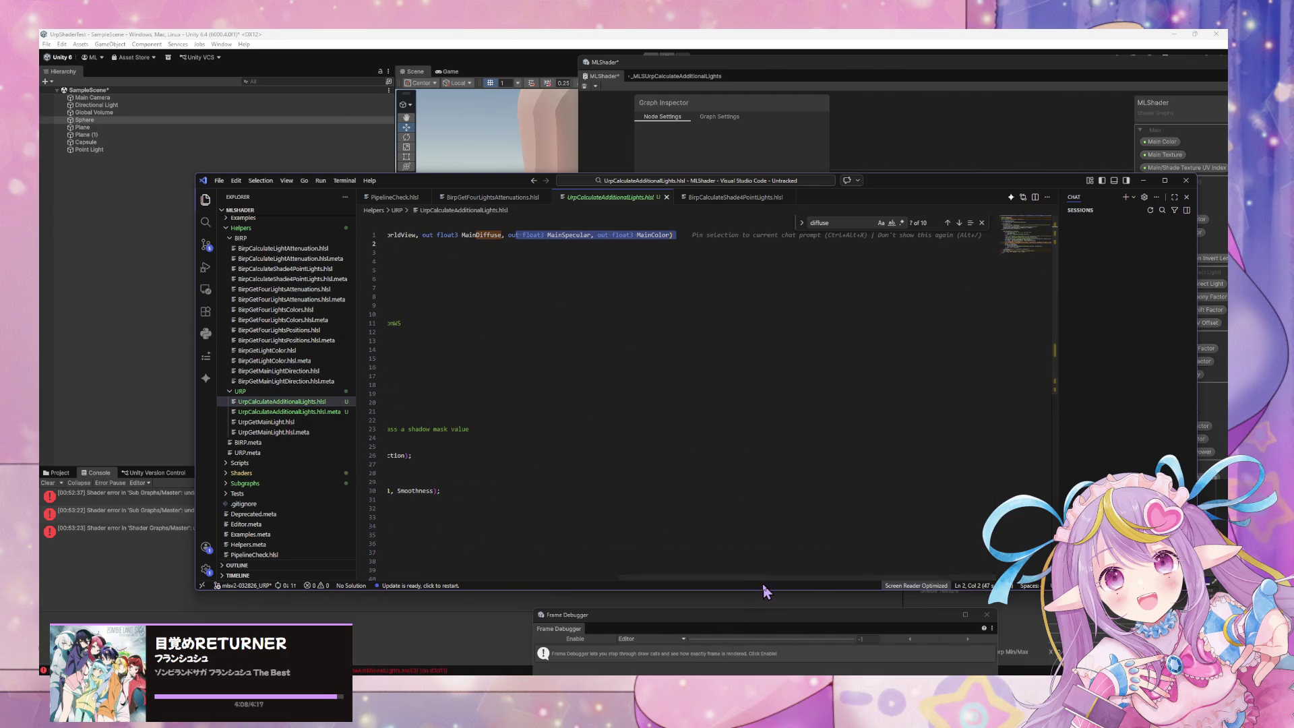
{"action": "left_click_drag", "start_coordinate": [739, 578], "coordinate": [508, 578]}
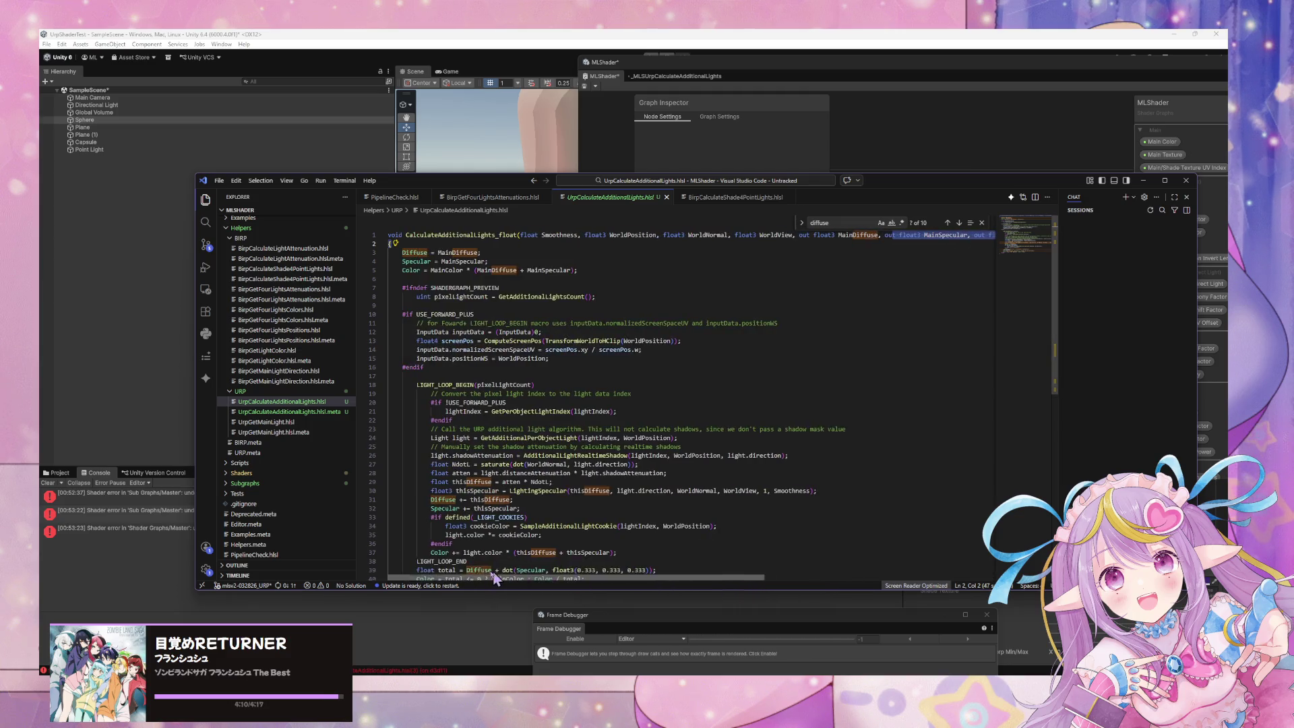
{"action": "scroll", "coordinate": [471, 364], "scroll_direction": "down", "scroll_amount": 5}
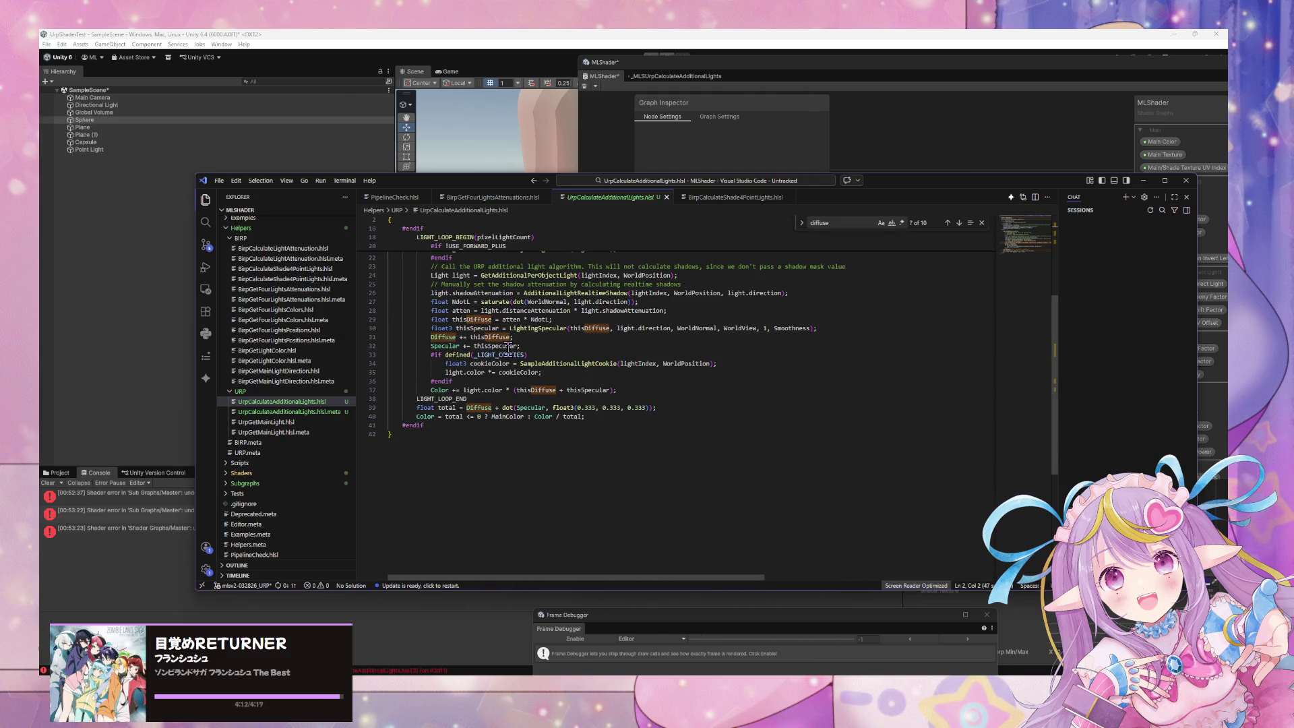
{"action": "scroll", "coordinate": [481, 345], "scroll_direction": "up", "scroll_amount": 7}
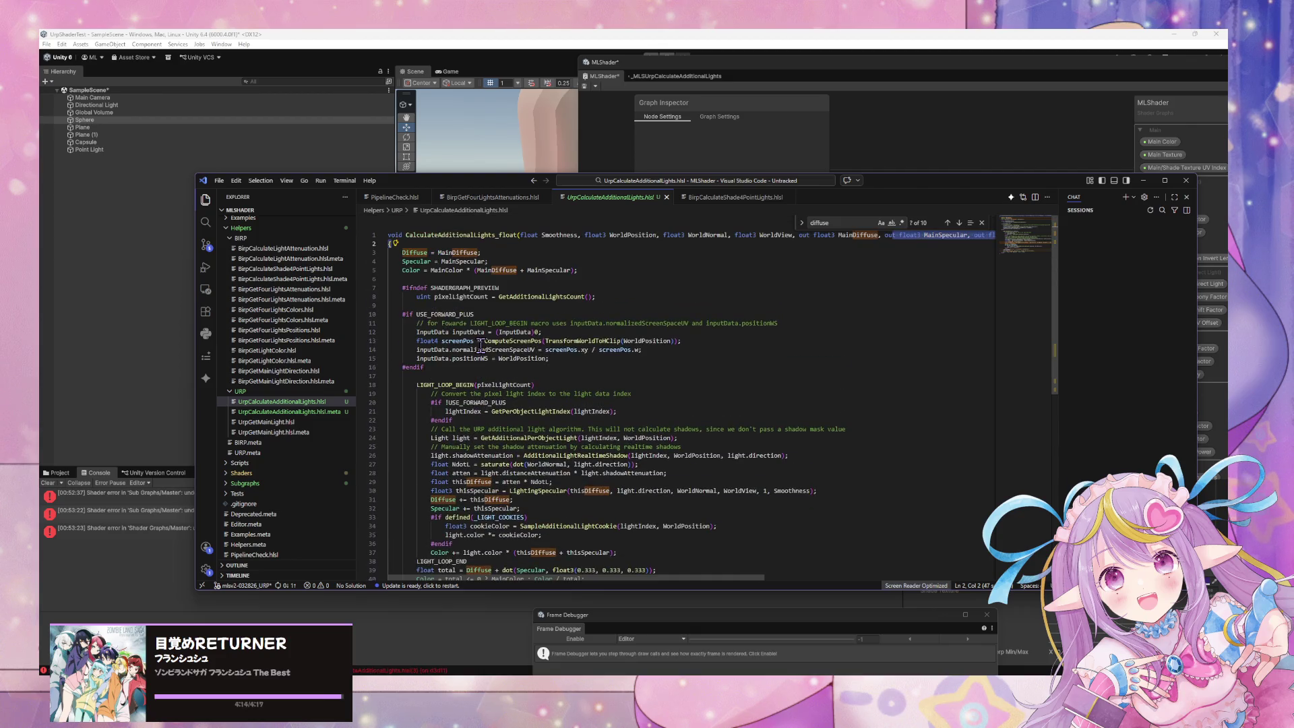
{"action": "left_click", "coordinate": [417, 246]}
{"action": "double_click", "coordinate": [415, 253]}
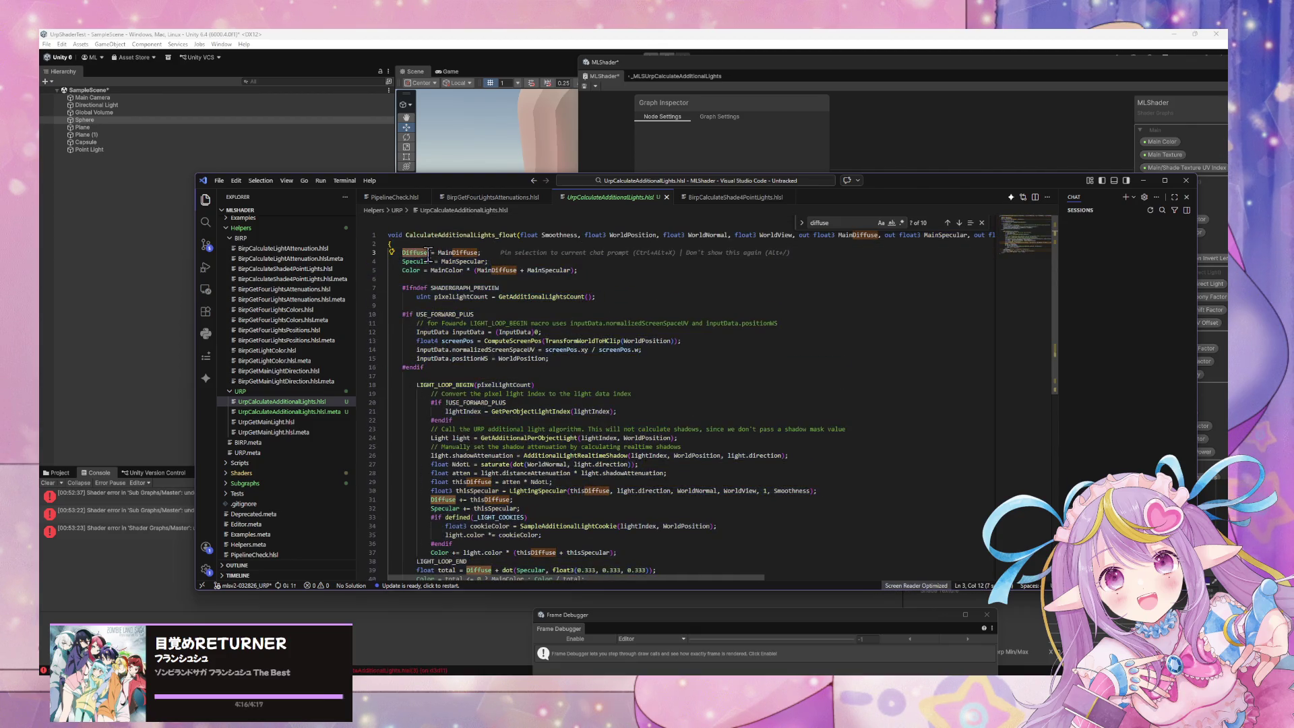
{"action": "key", "text": "ctrl+f"}
{"action": "left_click", "coordinate": [892, 222]}
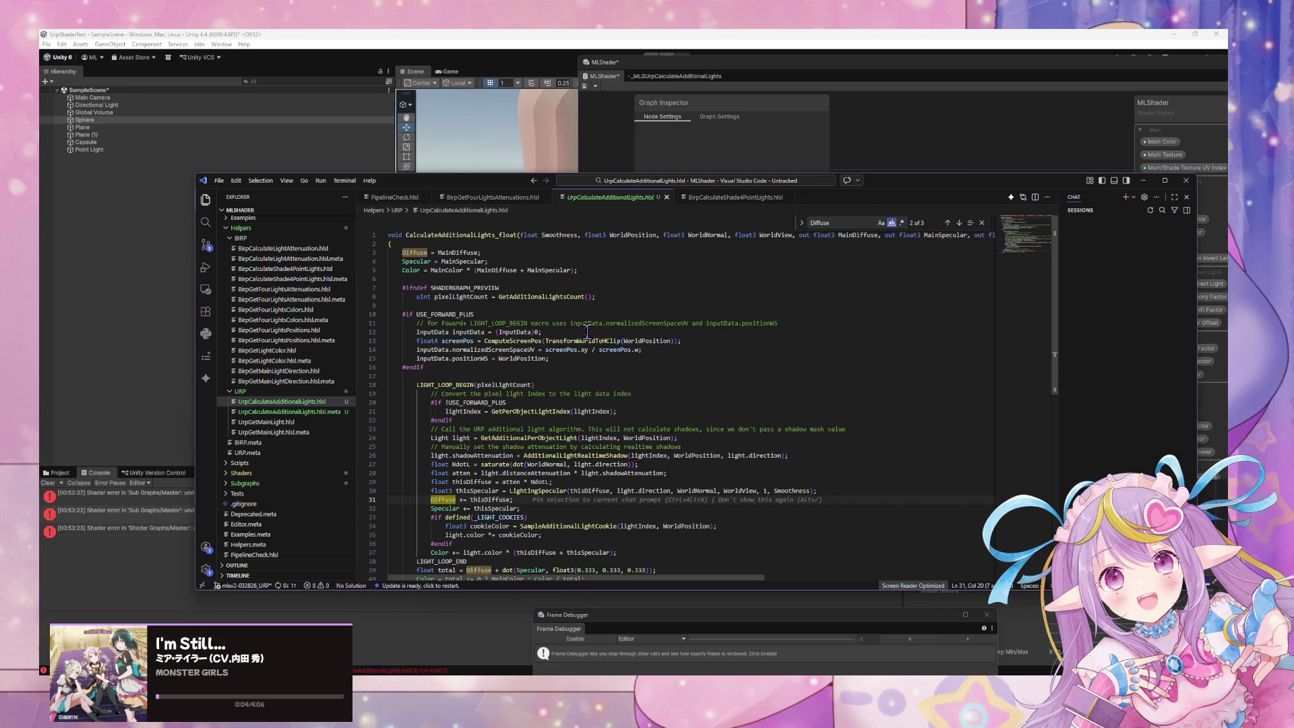
{"action": "left_click", "coordinate": [801, 223]}
{"action": "left_click", "coordinate": [839, 236]}
{"action": "type", "text": "MainDiffuse"}
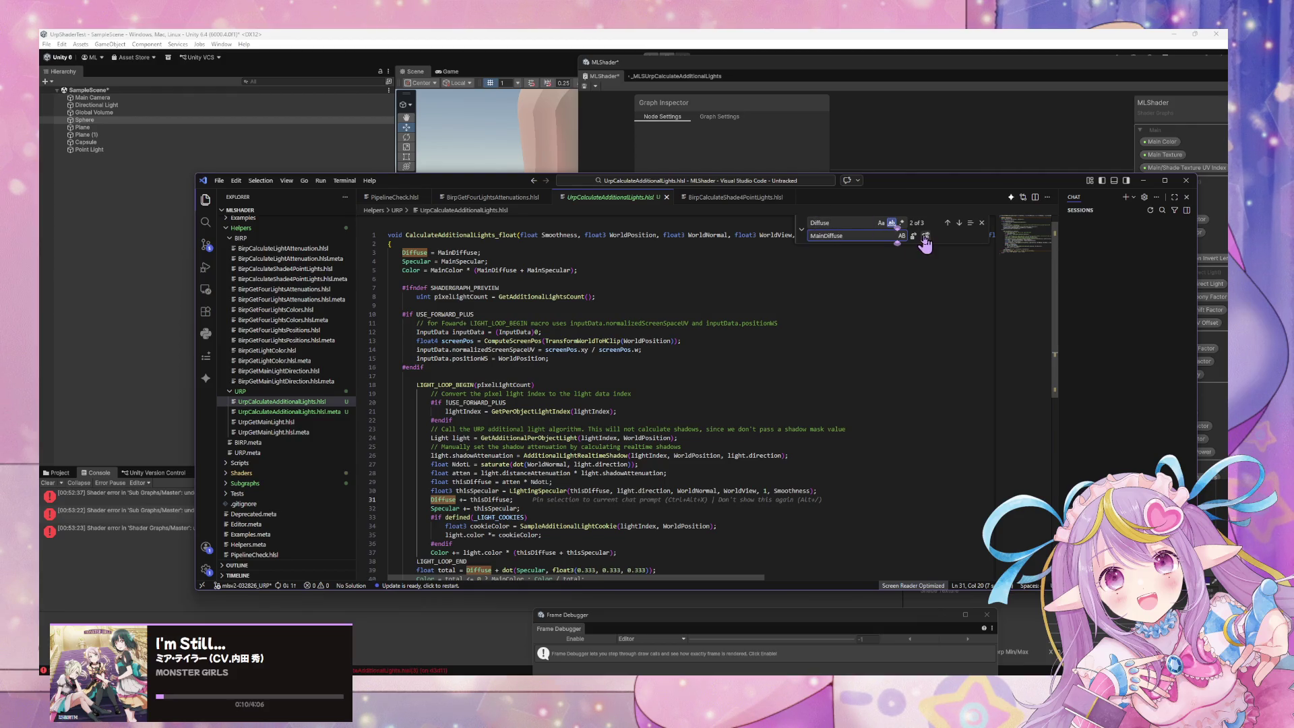
{"action": "left_click", "coordinate": [926, 236]}
{"action": "double_click", "coordinate": [419, 262]}
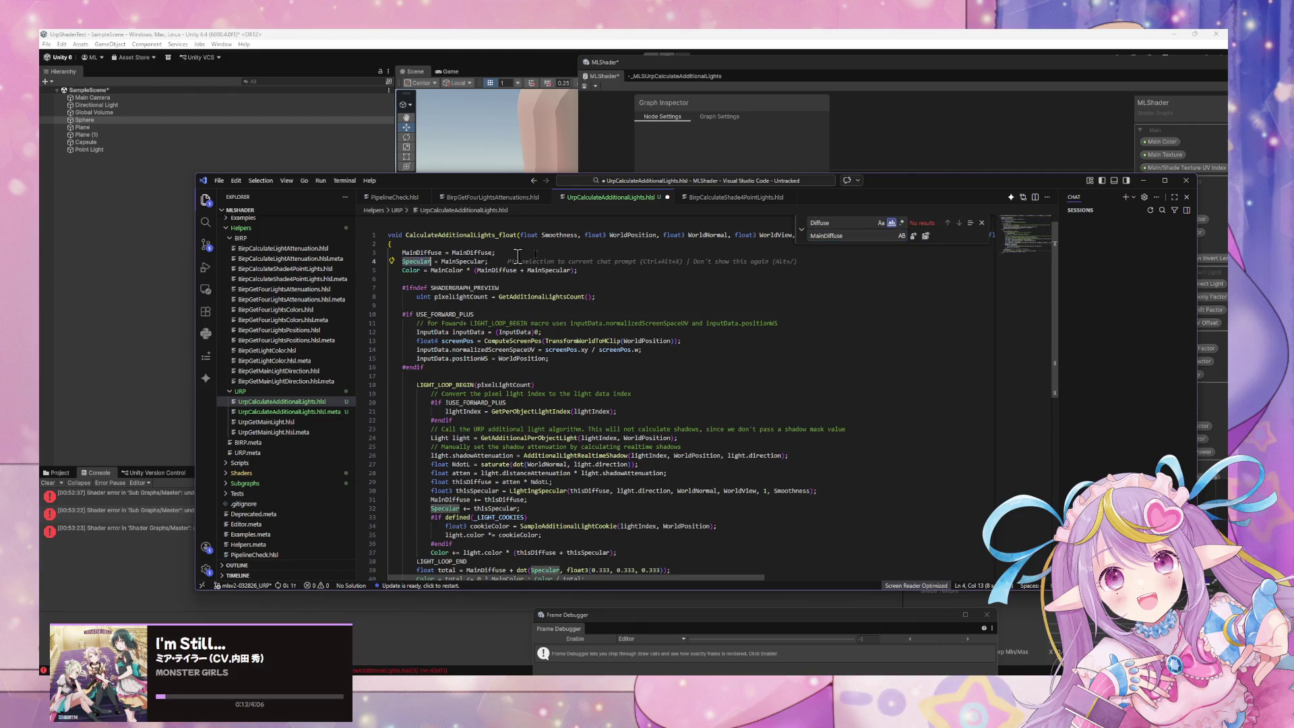
{"action": "key", "text": "ctrl+f"}
{"action": "key", "text": "Return"}
{"action": "left_click_drag", "start_coordinate": [826, 236], "coordinate": [885, 242]}
{"action": "type", "text": "MainSpecular"}
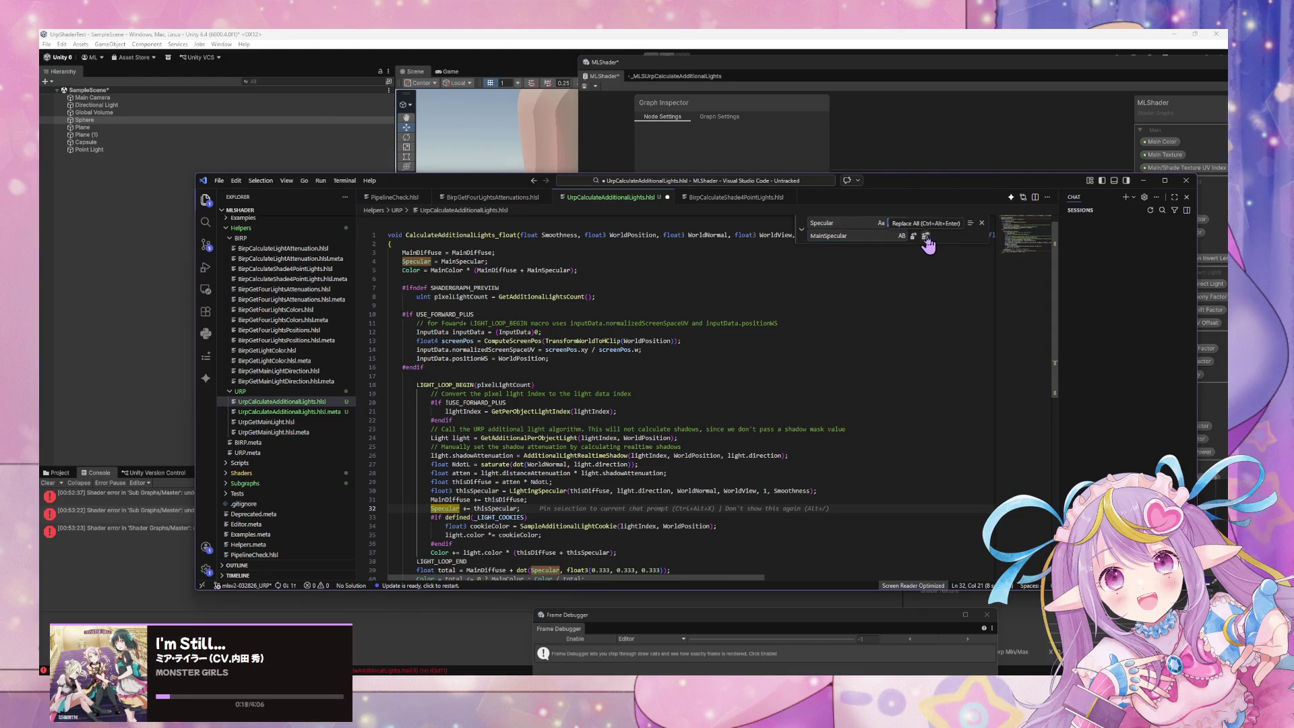
{"action": "left_click", "coordinate": [926, 236]}
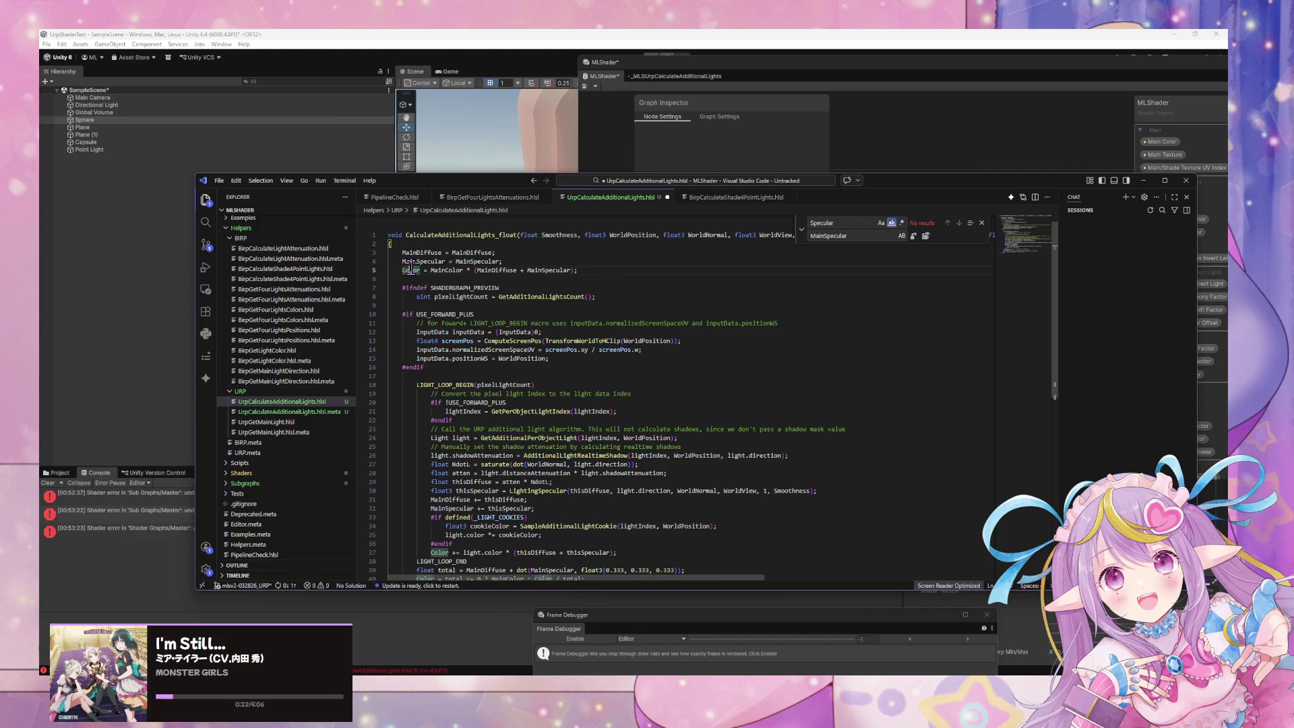
{"action": "double_click", "coordinate": [495, 288]}
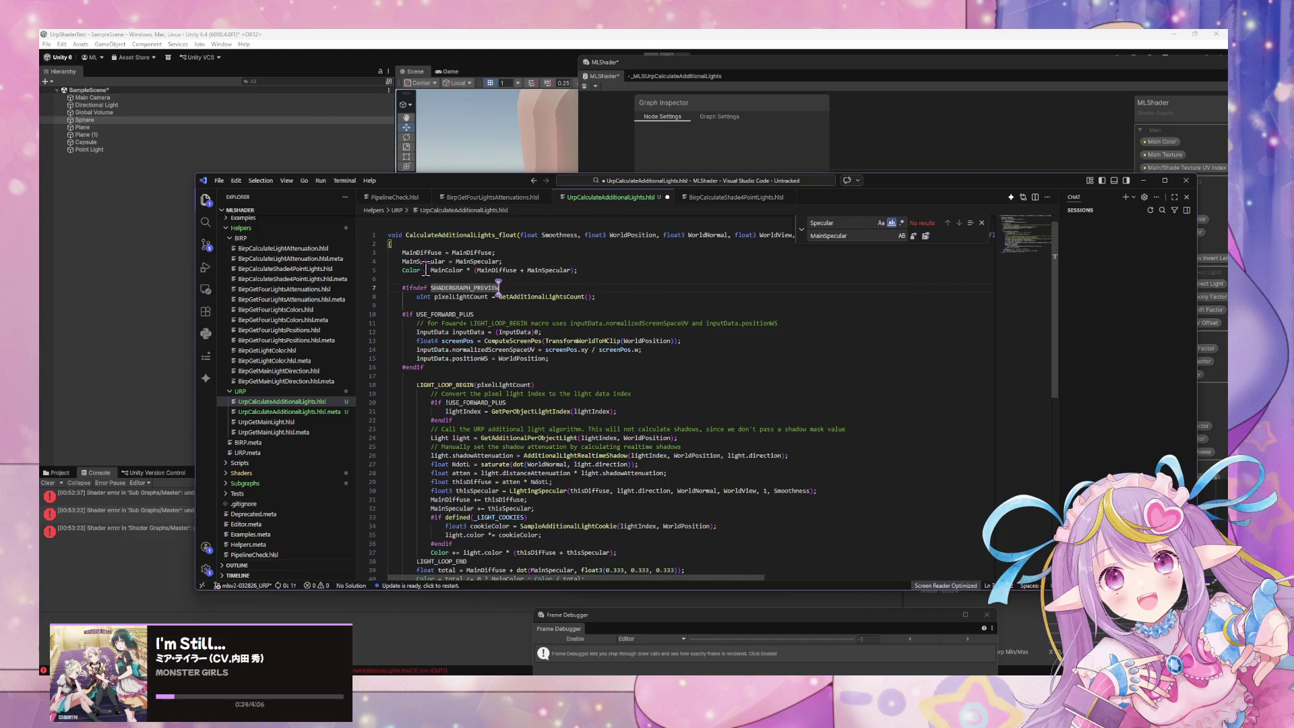
{"action": "mouse_move", "coordinate": [195, 244]}
{"action": "left_mouse_down"}
{"action": "mouse_move", "coordinate": [22, 245]}
{"action": "mouse_move", "coordinate": [178, 270]}
{"action": "left_mouse_up"}
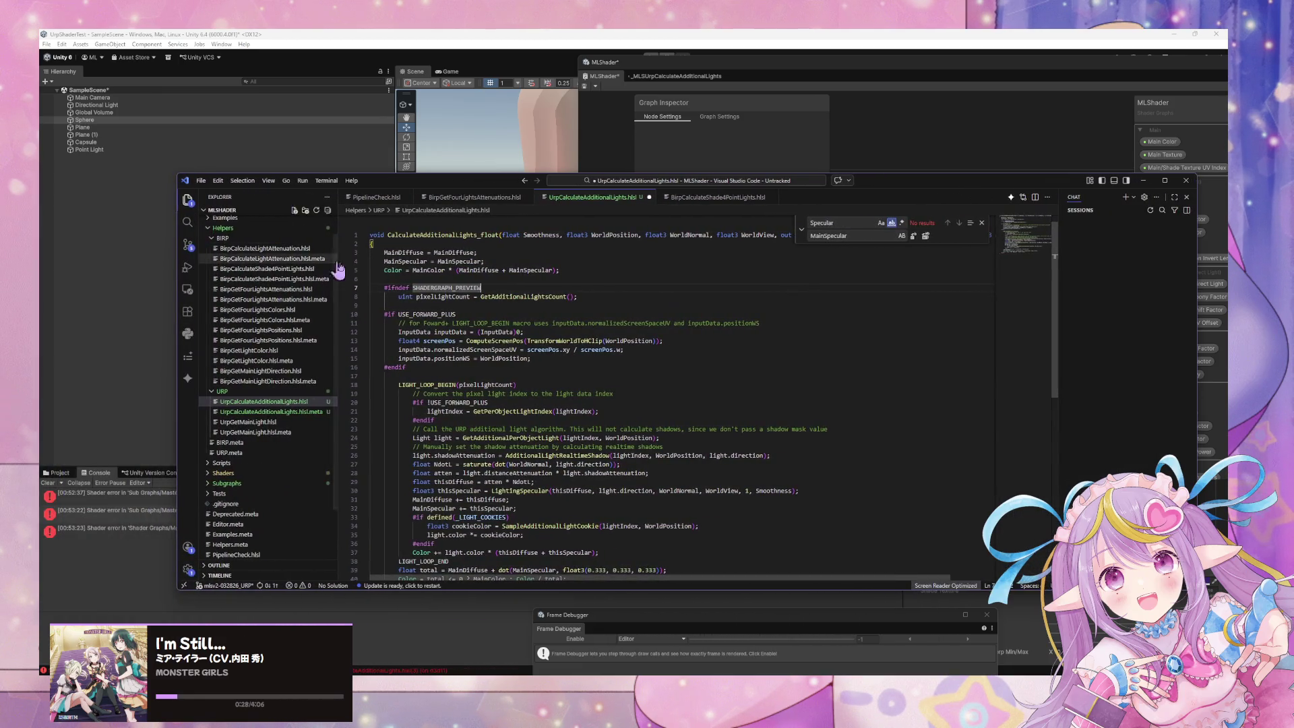
{"action": "double_click", "coordinate": [393, 269]}
{"action": "left_click", "coordinate": [839, 224]}
{"action": "type", "text": "Color"}
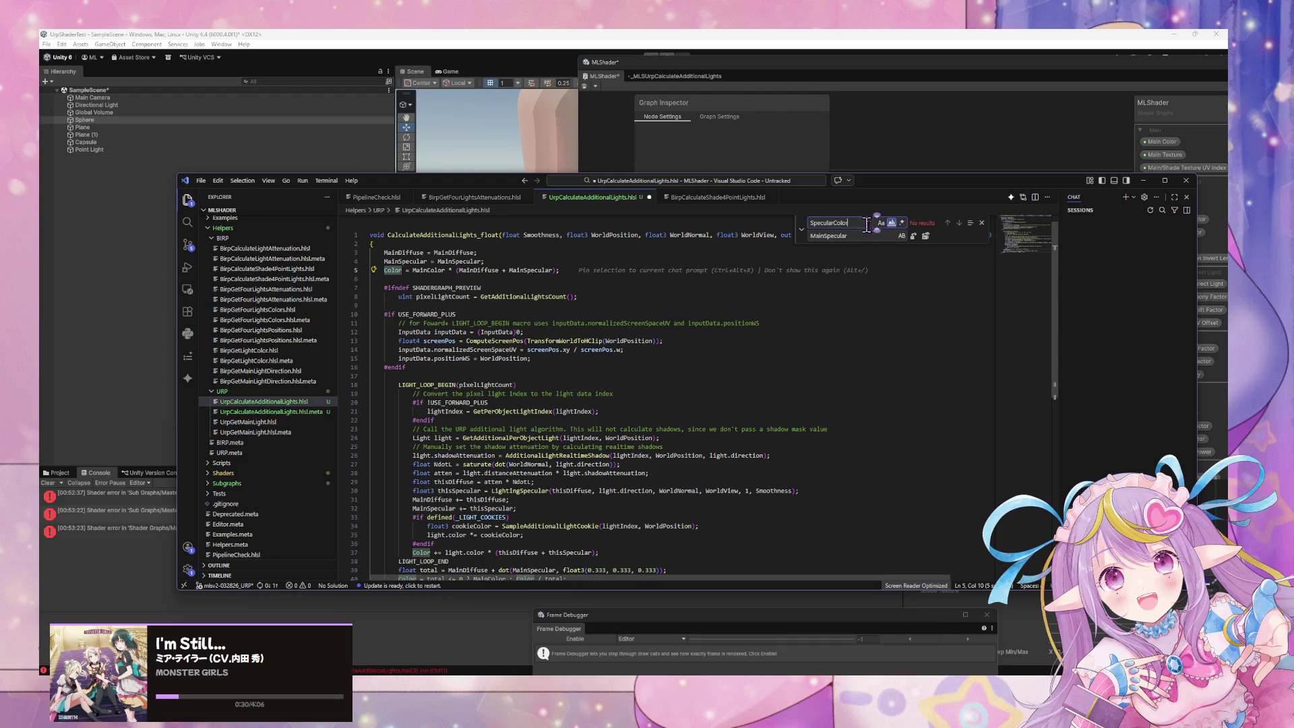
{"action": "left_click", "coordinate": [862, 235]}
{"action": "left_click", "coordinate": [817, 225]}
{"action": "left_click_drag", "start_coordinate": [811, 223], "coordinate": [840, 223]}
{"action": "key", "text": "BackSpace"}
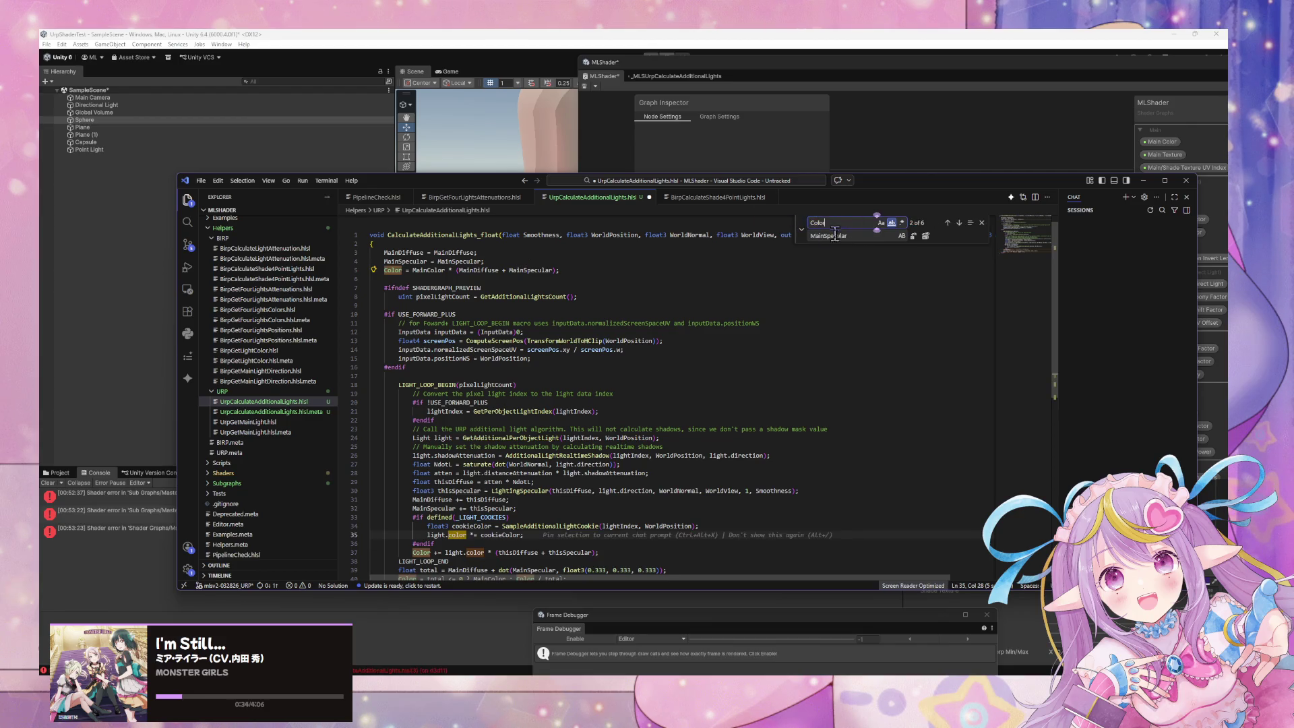
{"action": "double_click", "coordinate": [867, 236]}
{"action": "type", "text": "M<"}
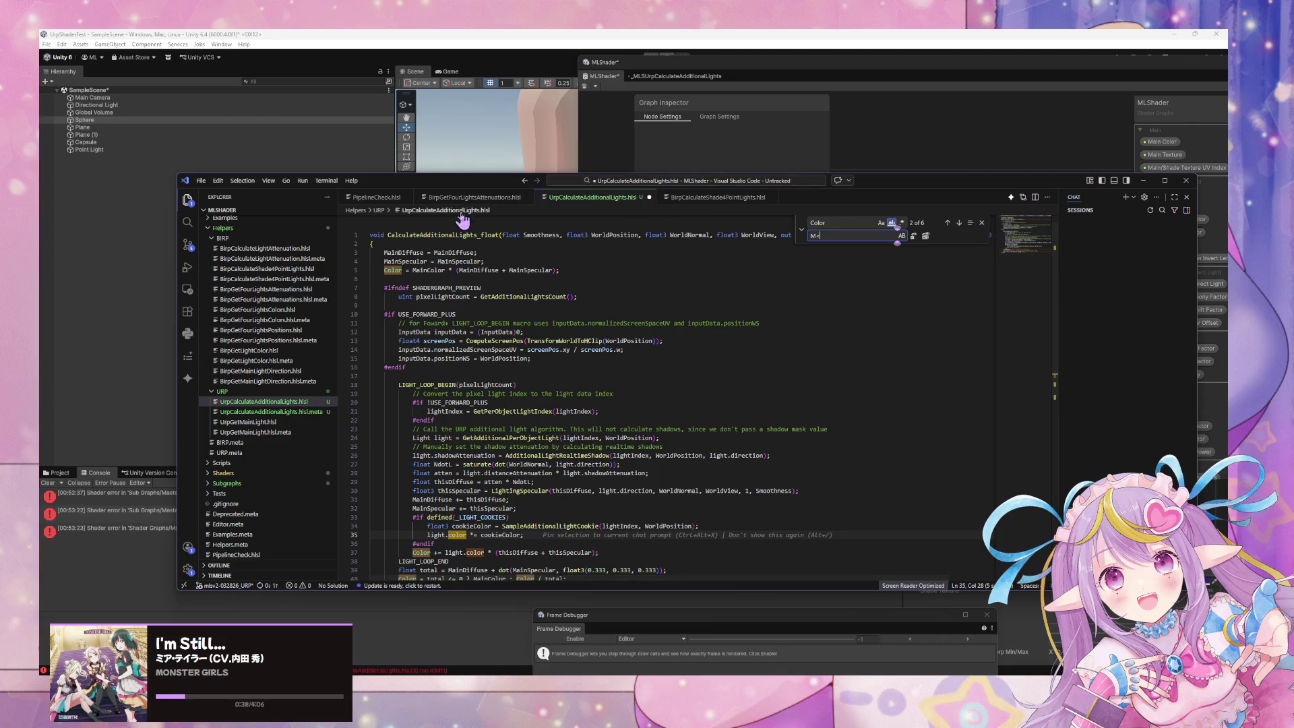
{"action": "left_click", "coordinate": [466, 252]}
{"action": "key", "text": "ctrl+z"}
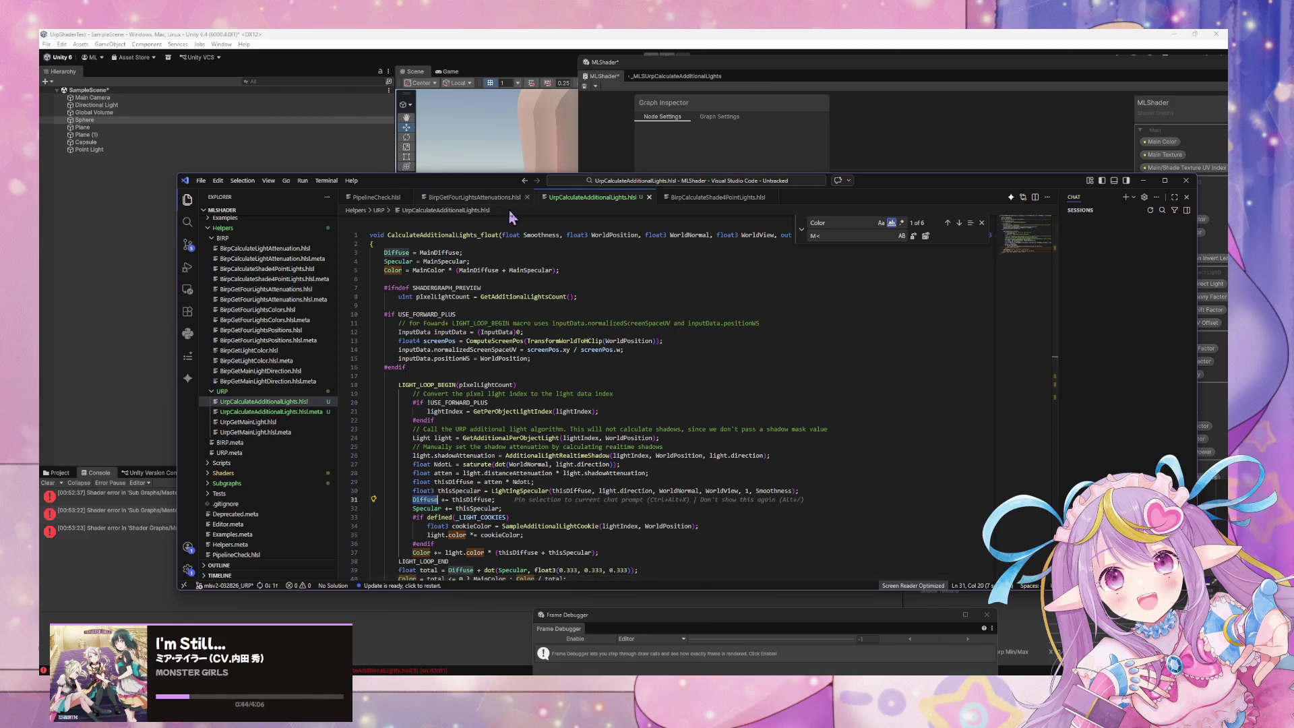
{"action": "mouse_move", "coordinate": [424, 185]}
{"action": "left_mouse_down"}
{"action": "mouse_move", "coordinate": [599, 283]}
{"action": "mouse_move", "coordinate": [490, 265]}
{"action": "left_mouse_up"}
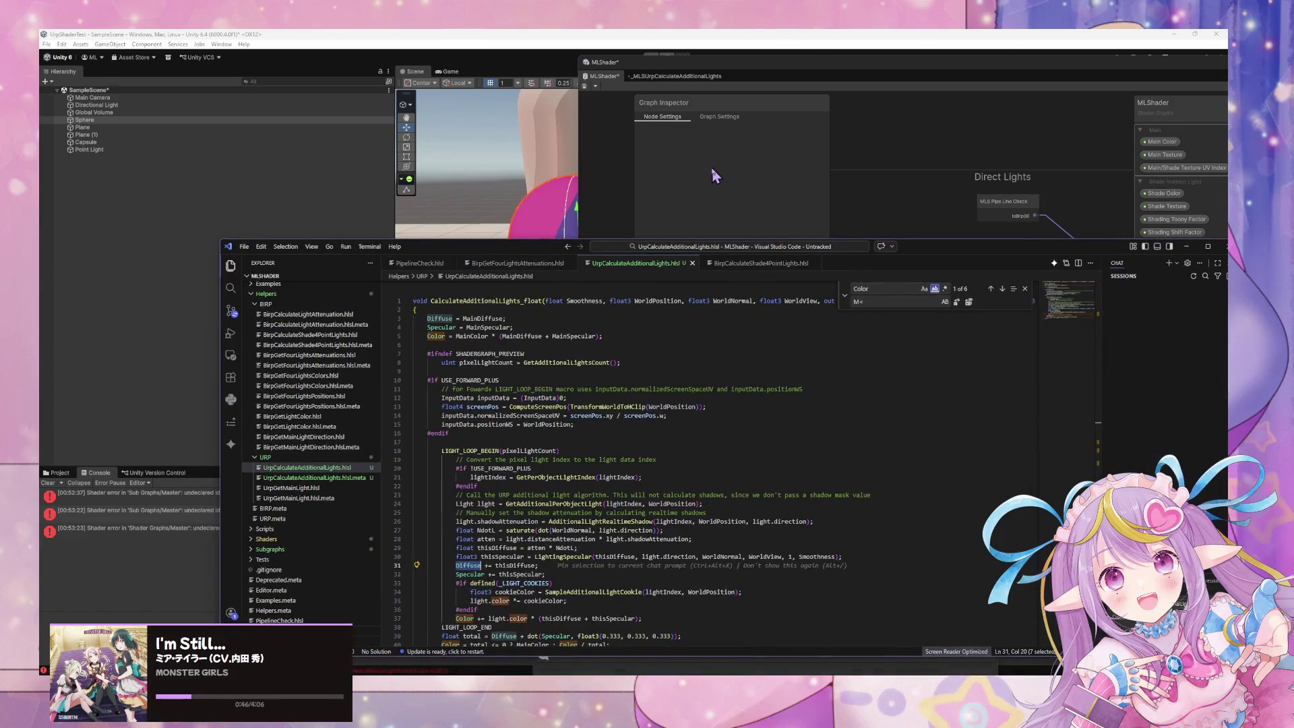
- Move VS Code aside and open the additional-lights subgraph's CalculateAdditionalLights node settings
{"action": "mouse_move", "coordinate": [1006, 241]}
{"action": "left_mouse_down"}
{"action": "mouse_move", "coordinate": [671, 449]}
{"action": "mouse_move", "coordinate": [757, 308]}
{"action": "mouse_move", "coordinate": [483, 191]}
{"action": "mouse_move", "coordinate": [532, 183]}
{"action": "left_mouse_up"}
{"action": "left_click", "coordinate": [932, 453]}
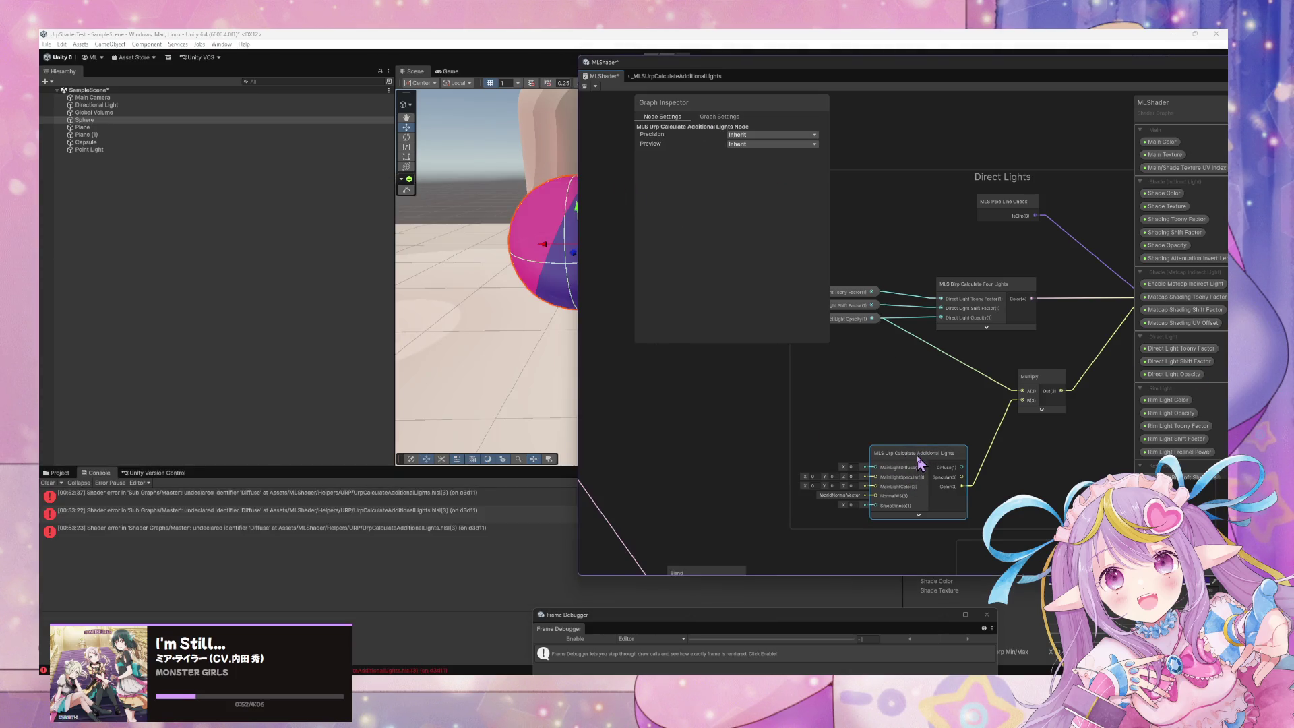
{"action": "double_click", "coordinate": [919, 460]}
{"action": "left_click", "coordinate": [864, 365]}
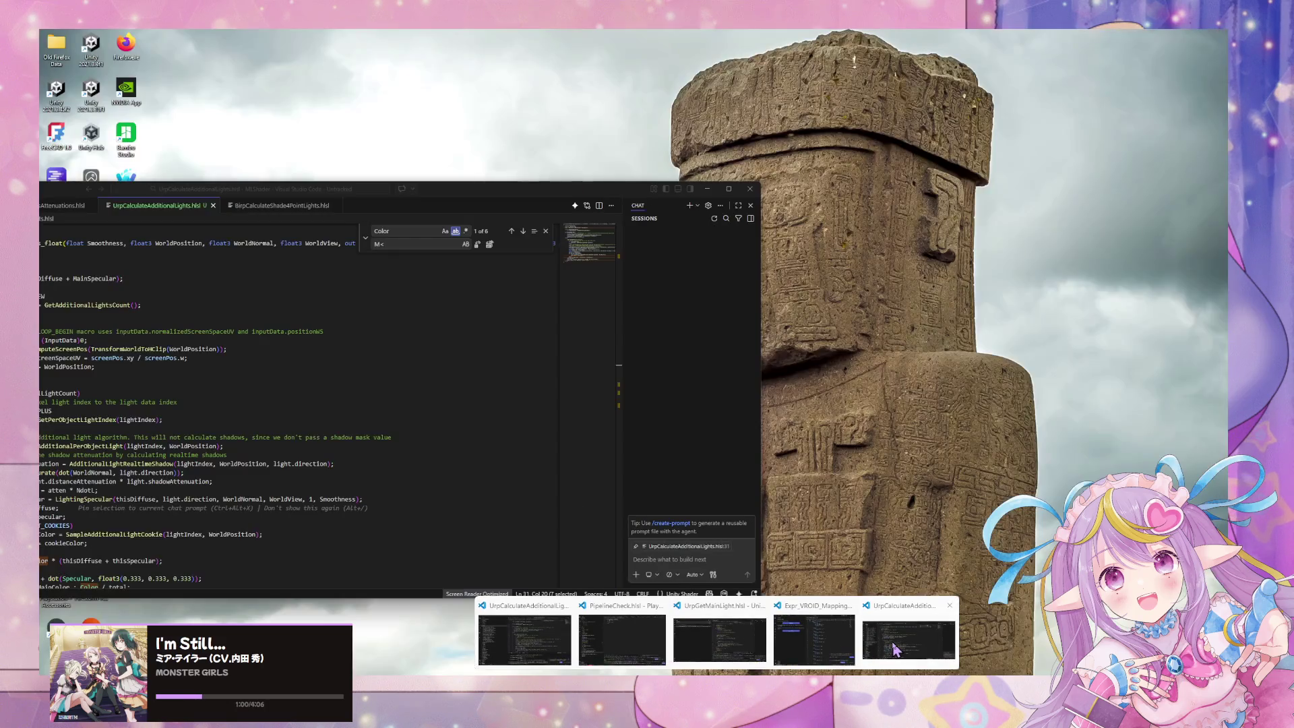
- Shift VS Code out of the way, return to Unity, and enlarge the Shader Graph window
{"action": "left_click", "coordinate": [896, 651]}
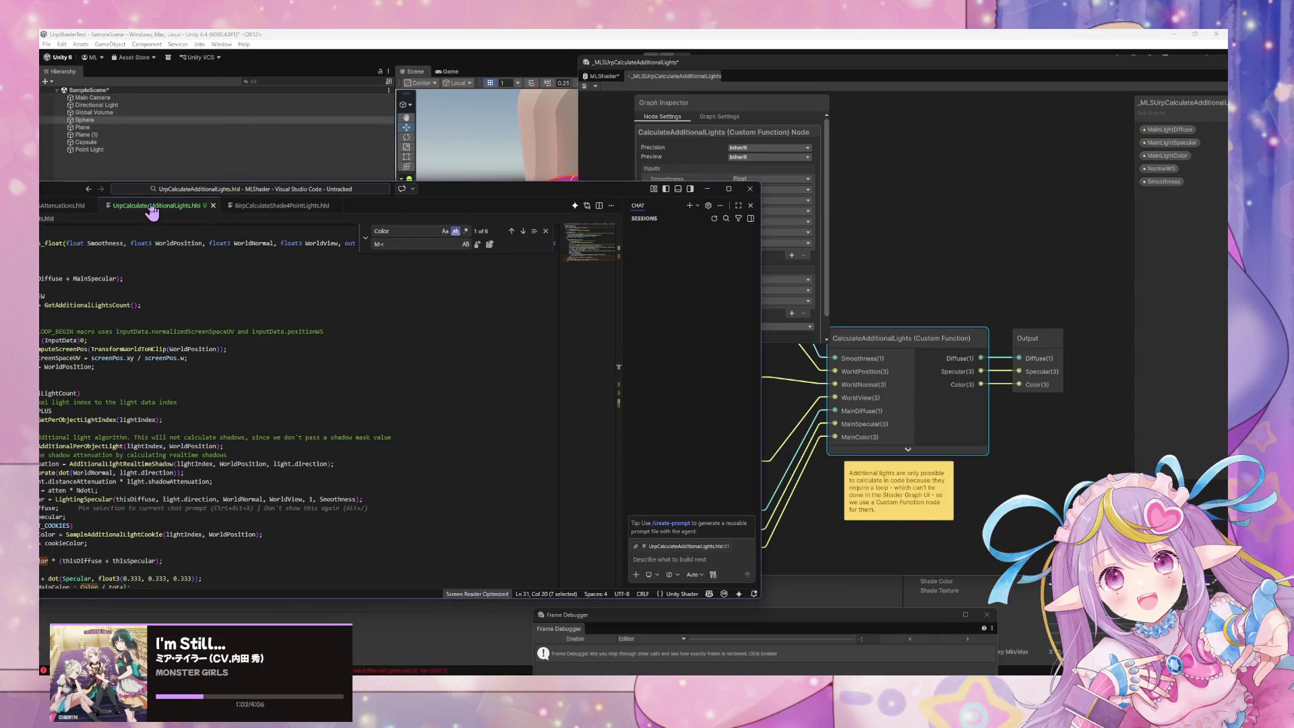
{"action": "mouse_move", "coordinate": [442, 194]}
{"action": "left_mouse_down"}
{"action": "mouse_move", "coordinate": [0, 201]}
{"action": "mouse_move", "coordinate": [104, 193]}
{"action": "left_mouse_up"}
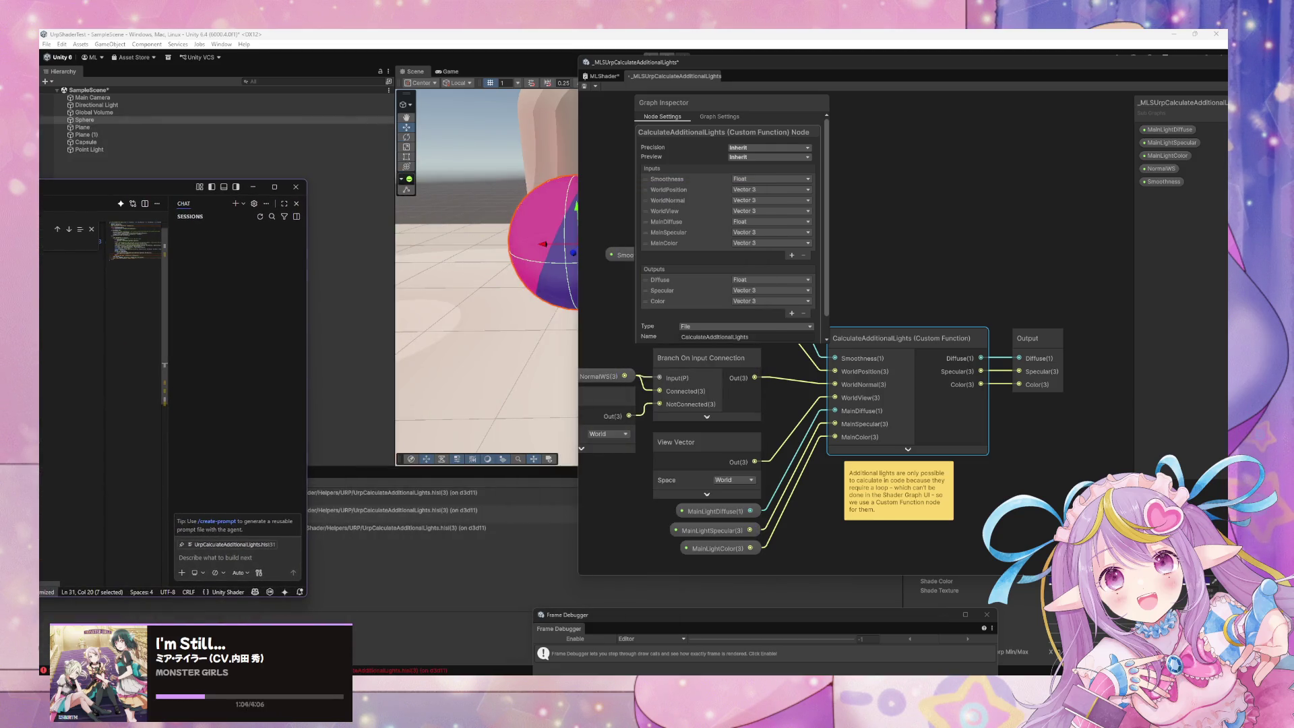
{"action": "left_click", "coordinate": [51, 241]}
{"action": "key", "text": "alt+Tab"}
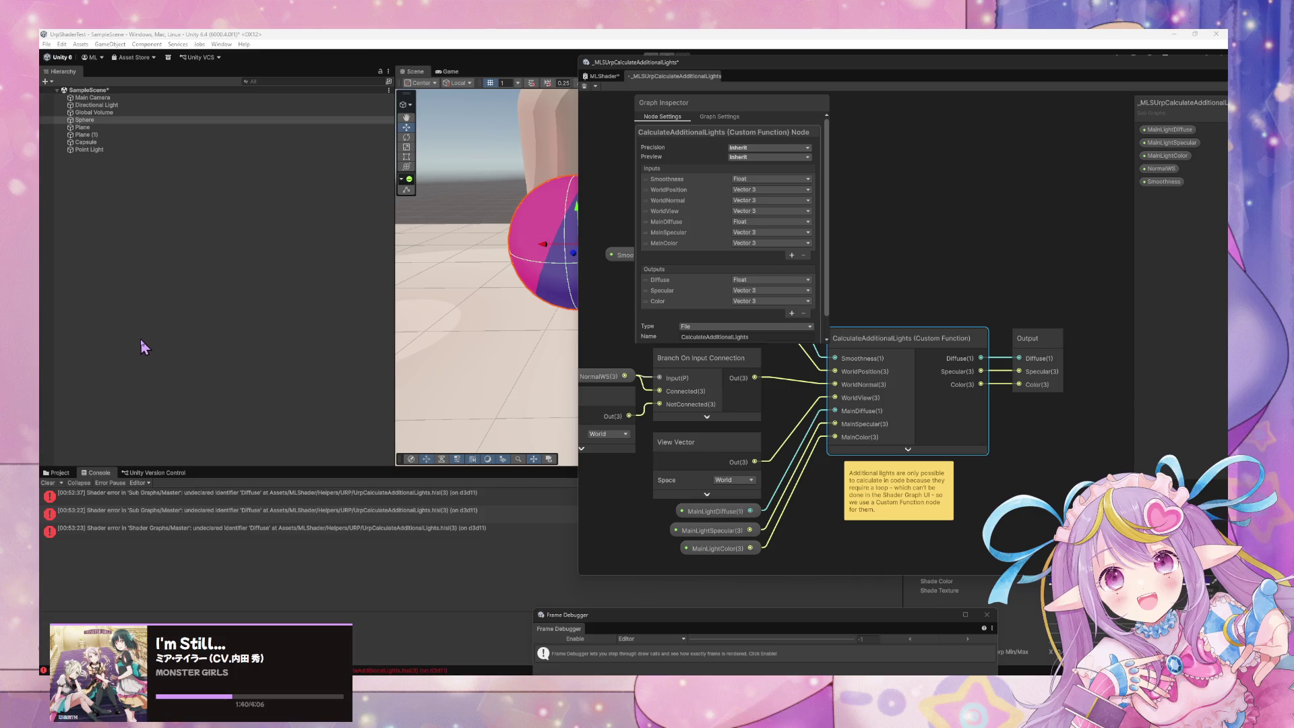
{"action": "left_click", "coordinate": [899, 356]}
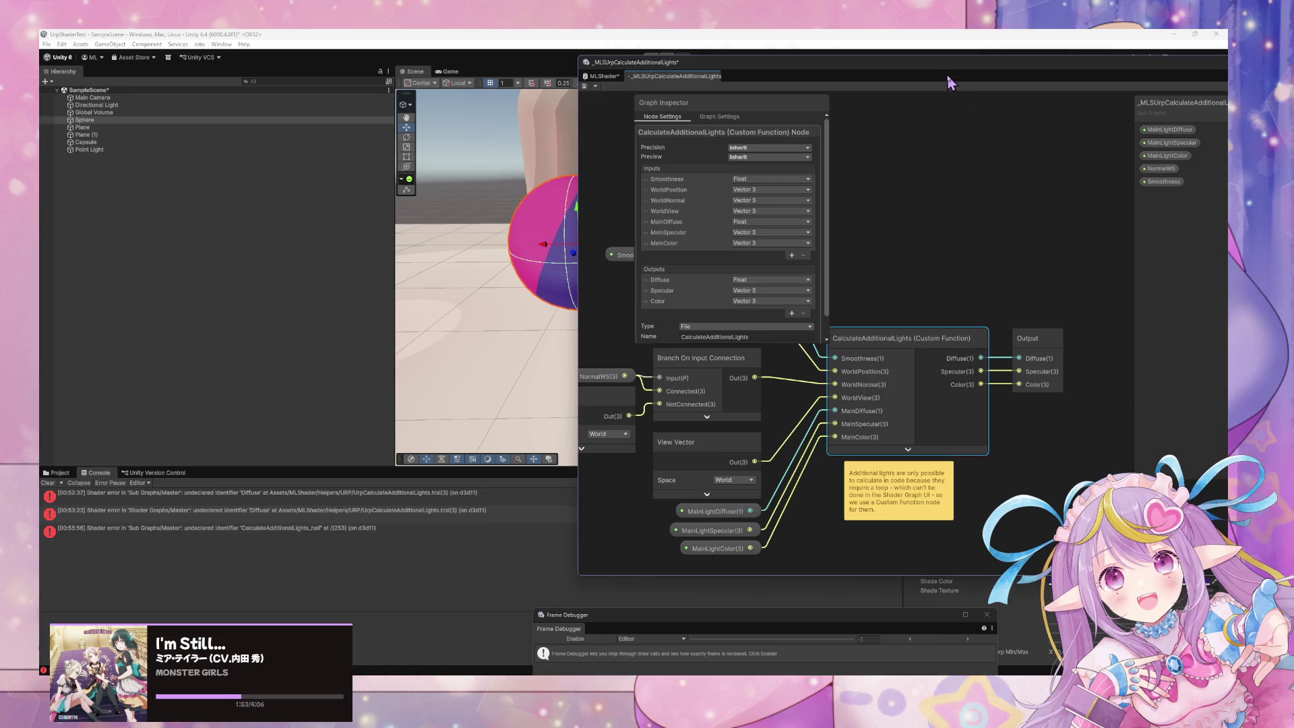
{"action": "left_click_drag", "start_coordinate": [817, 64], "coordinate": [481, 102]}
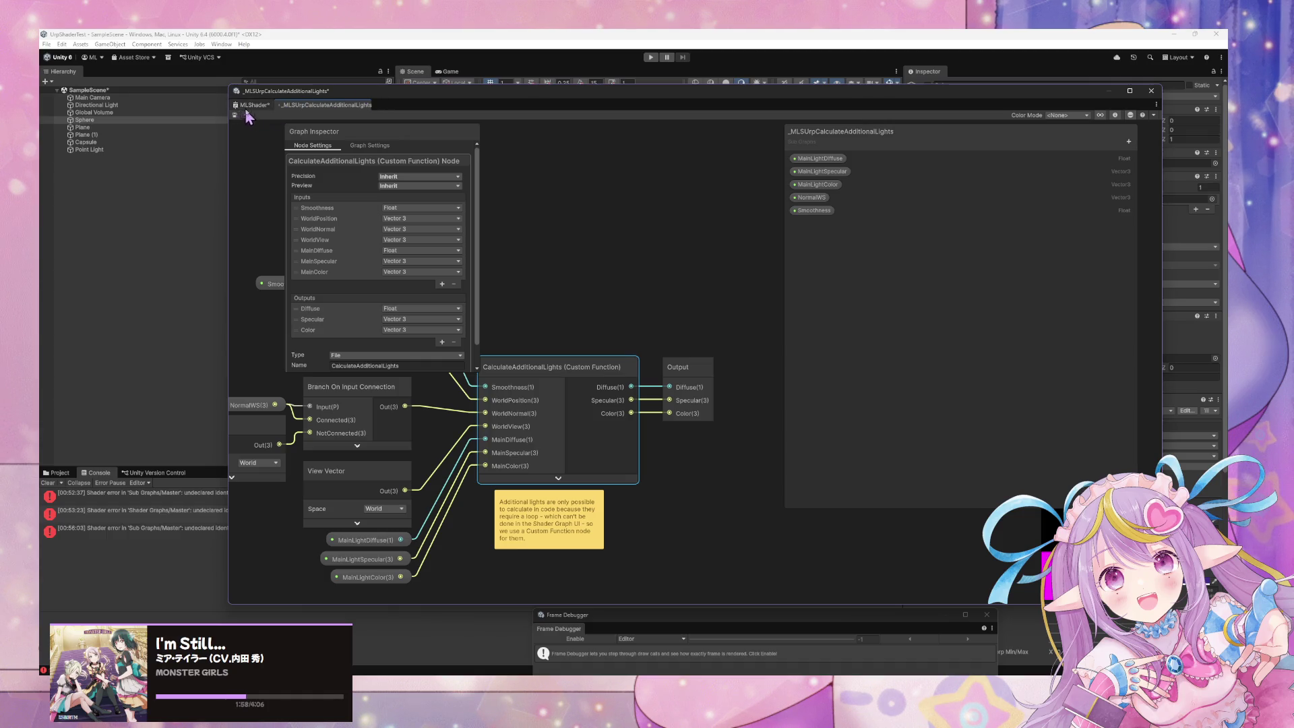
- Move the graph window to uncover the scene and save the additional-lights subgraph
{"action": "mouse_move", "coordinate": [418, 95]}
{"action": "left_mouse_down"}
{"action": "mouse_move", "coordinate": [759, 151]}
{"action": "mouse_move", "coordinate": [841, 249]}
{"action": "mouse_move", "coordinate": [696, 128]}
{"action": "left_mouse_up"}
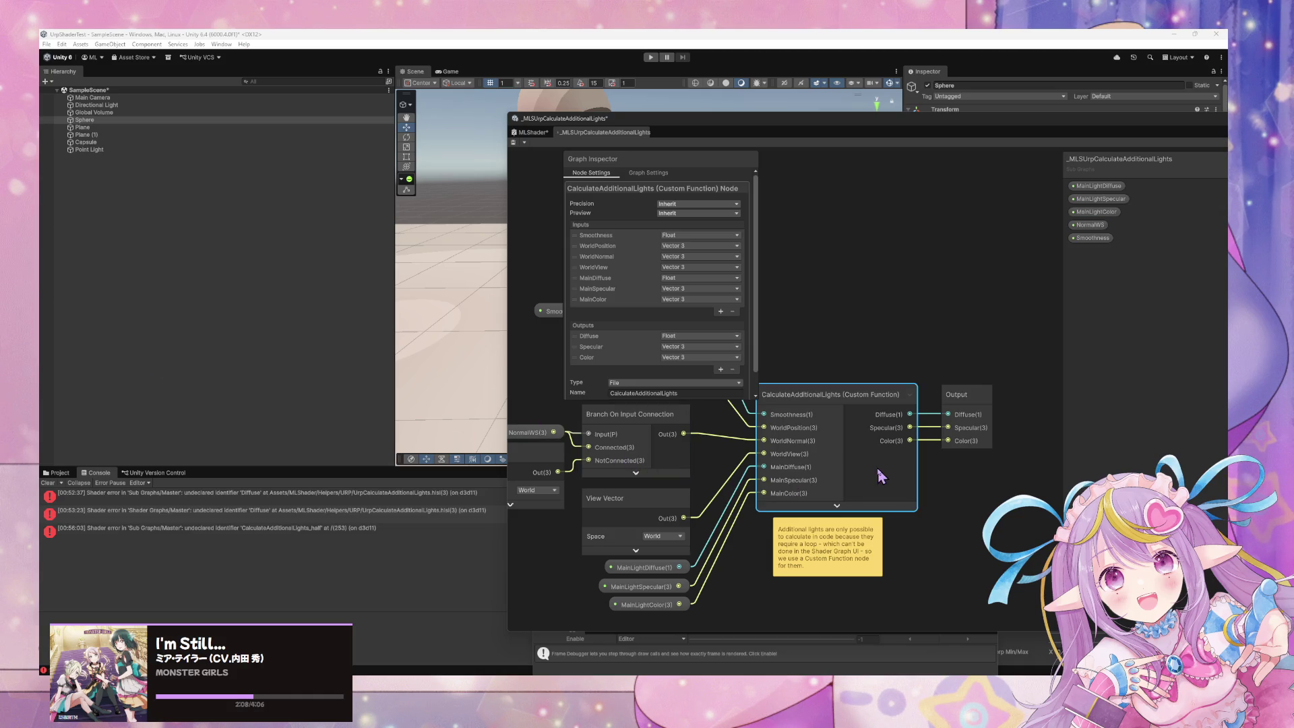
{"action": "scroll", "coordinate": [676, 391], "scroll_direction": "down", "scroll_amount": 2}
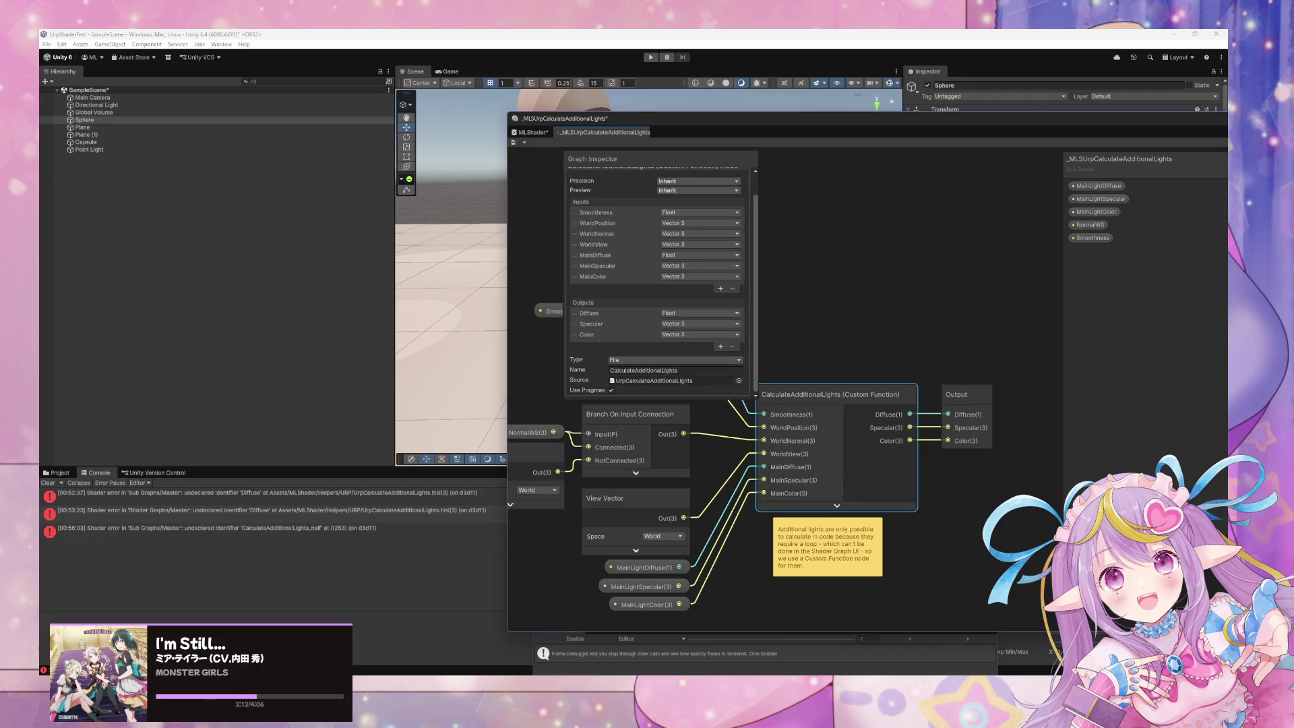
{"action": "left_click", "coordinate": [513, 142]}
- Check the parent MLShader graph, then reopen the subgraph and select its custom function node
{"action": "left_click", "coordinate": [537, 133]}
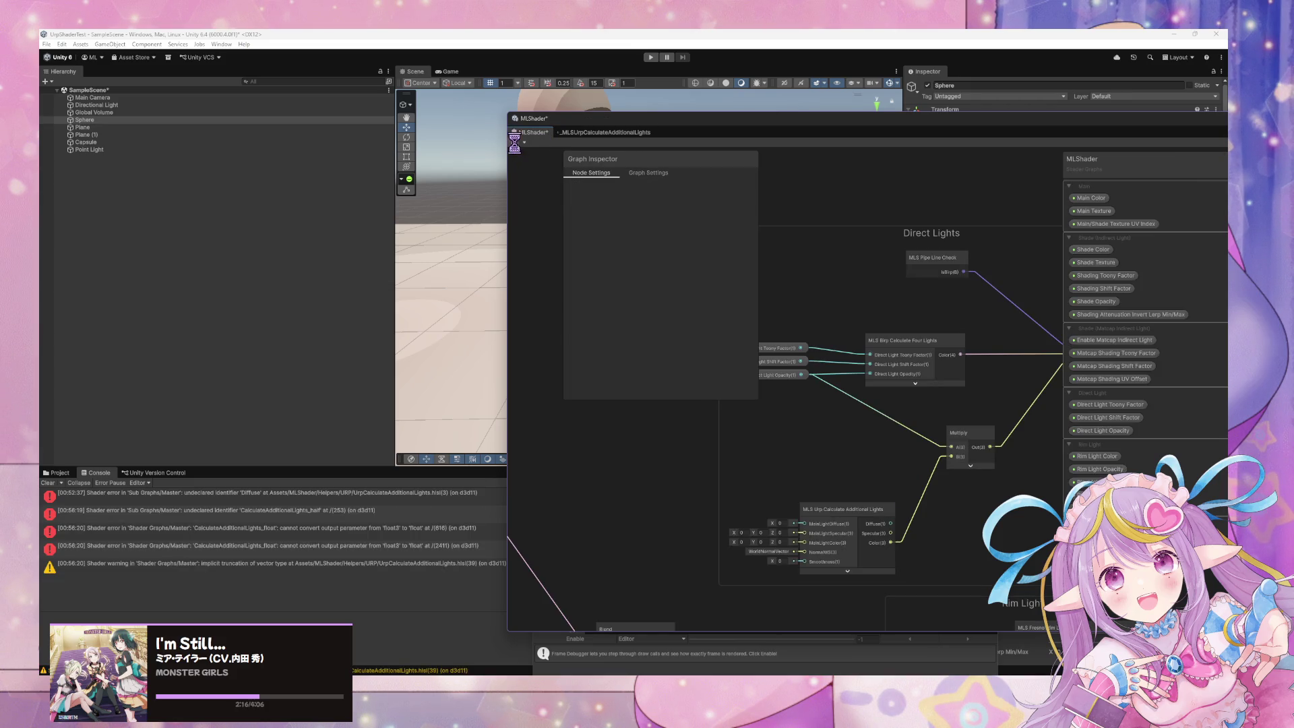
{"action": "mouse_move", "coordinate": [755, 128]}
{"action": "left_mouse_down"}
{"action": "mouse_move", "coordinate": [834, 517]}
{"action": "mouse_move", "coordinate": [768, 497]}
{"action": "mouse_move", "coordinate": [721, 196]}
{"action": "mouse_move", "coordinate": [739, 172]}
{"action": "mouse_move", "coordinate": [719, 159]}
{"action": "left_mouse_up"}
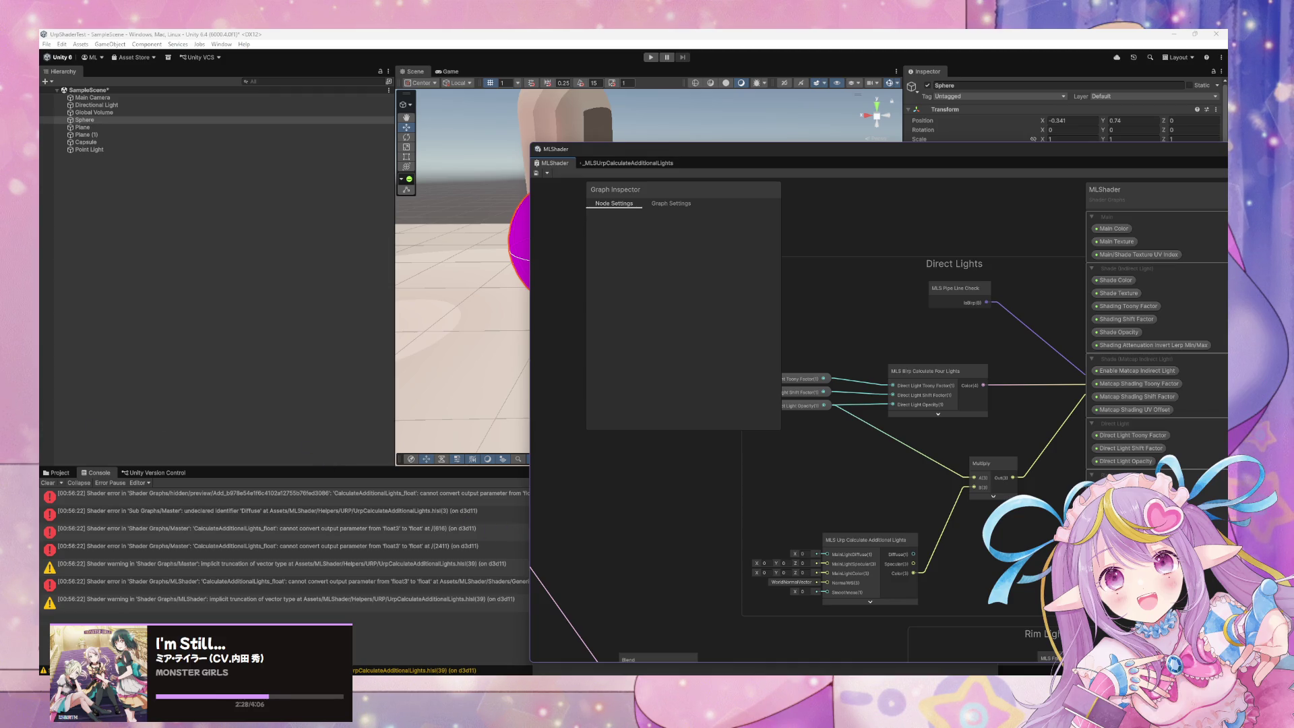
{"action": "left_click", "coordinate": [878, 554]}
{"action": "double_click", "coordinate": [878, 555]}
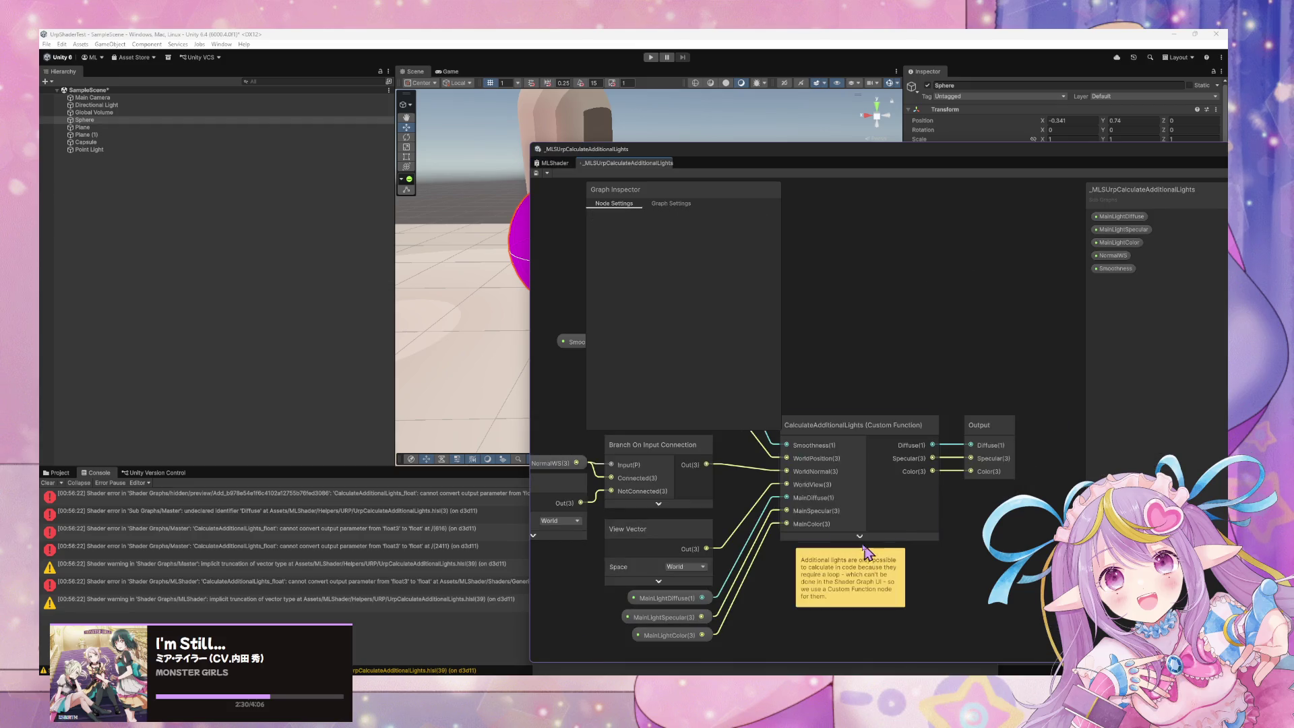
{"action": "left_click", "coordinate": [839, 436]}
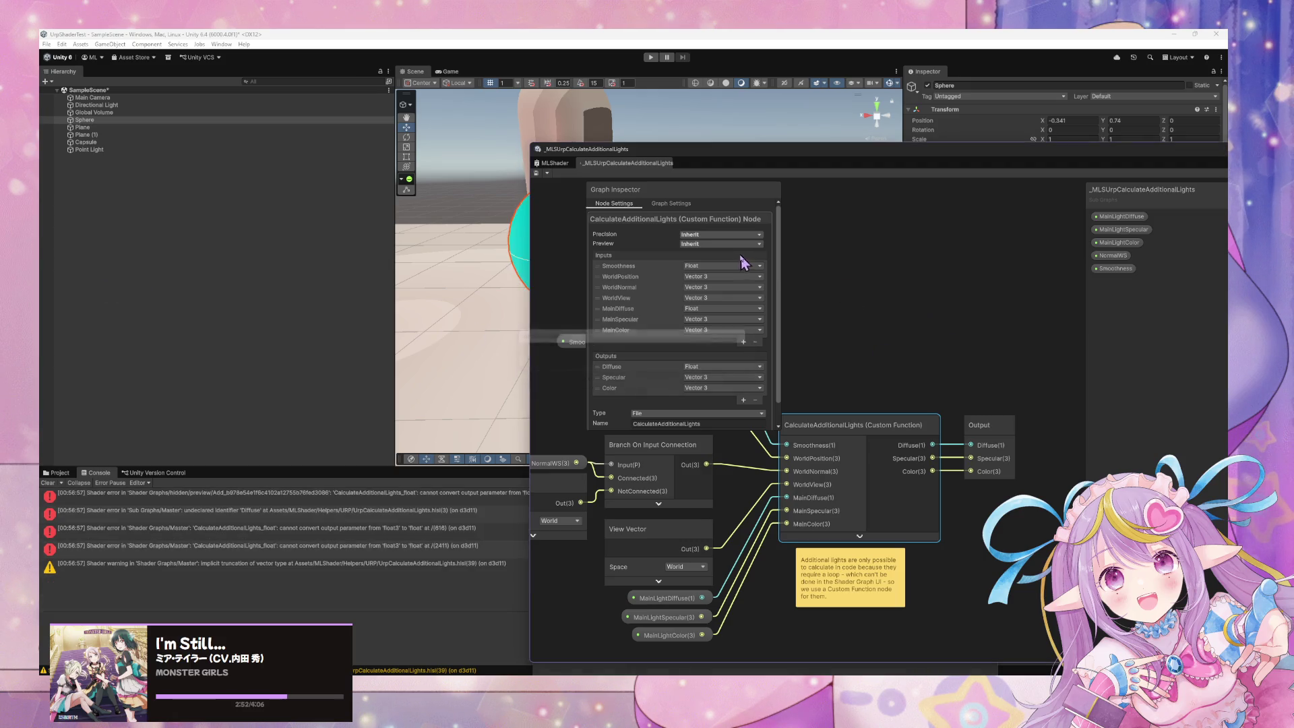
- Clear the Console, reposition the graph window beside the scene, and select the CalculateAdditionalLights node
{"action": "left_click_drag", "start_coordinate": [744, 263], "coordinate": [725, 251]}
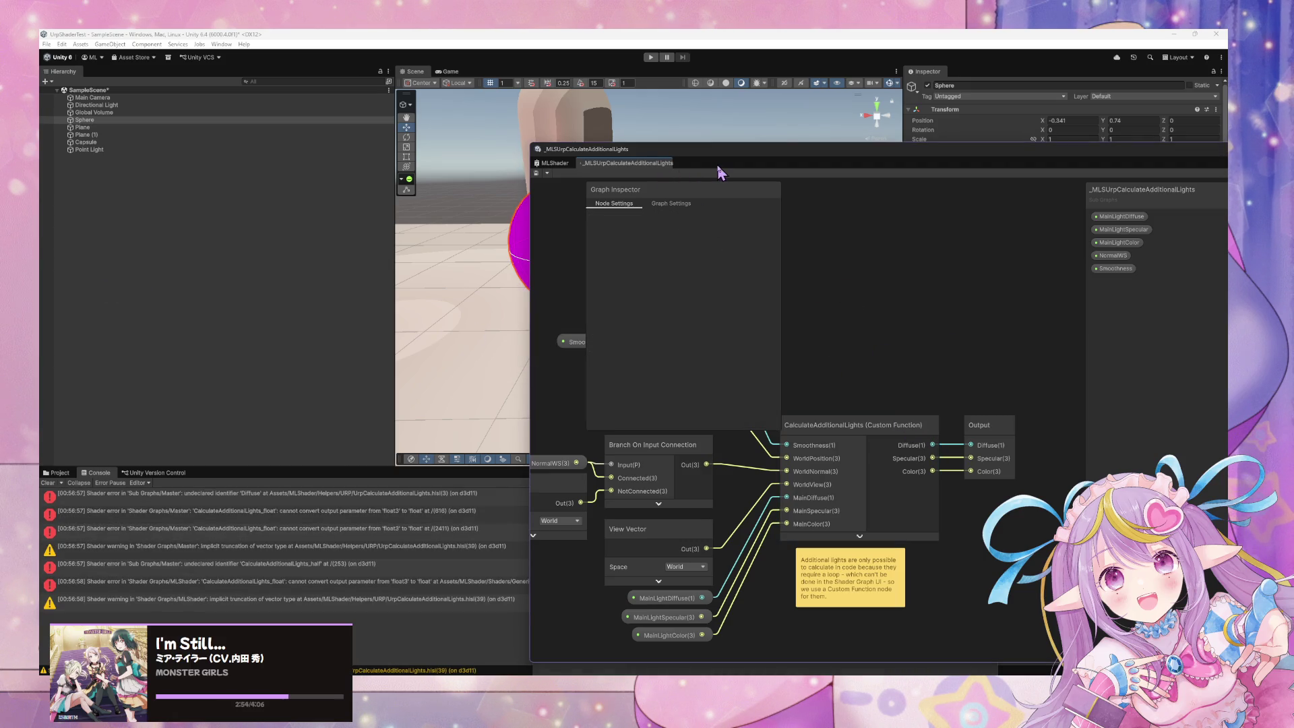
{"action": "left_click", "coordinate": [48, 482]}
{"action": "mouse_move", "coordinate": [736, 160]}
{"action": "left_mouse_down"}
{"action": "mouse_move", "coordinate": [1138, 204]}
{"action": "mouse_move", "coordinate": [1045, 175]}
{"action": "left_mouse_up"}
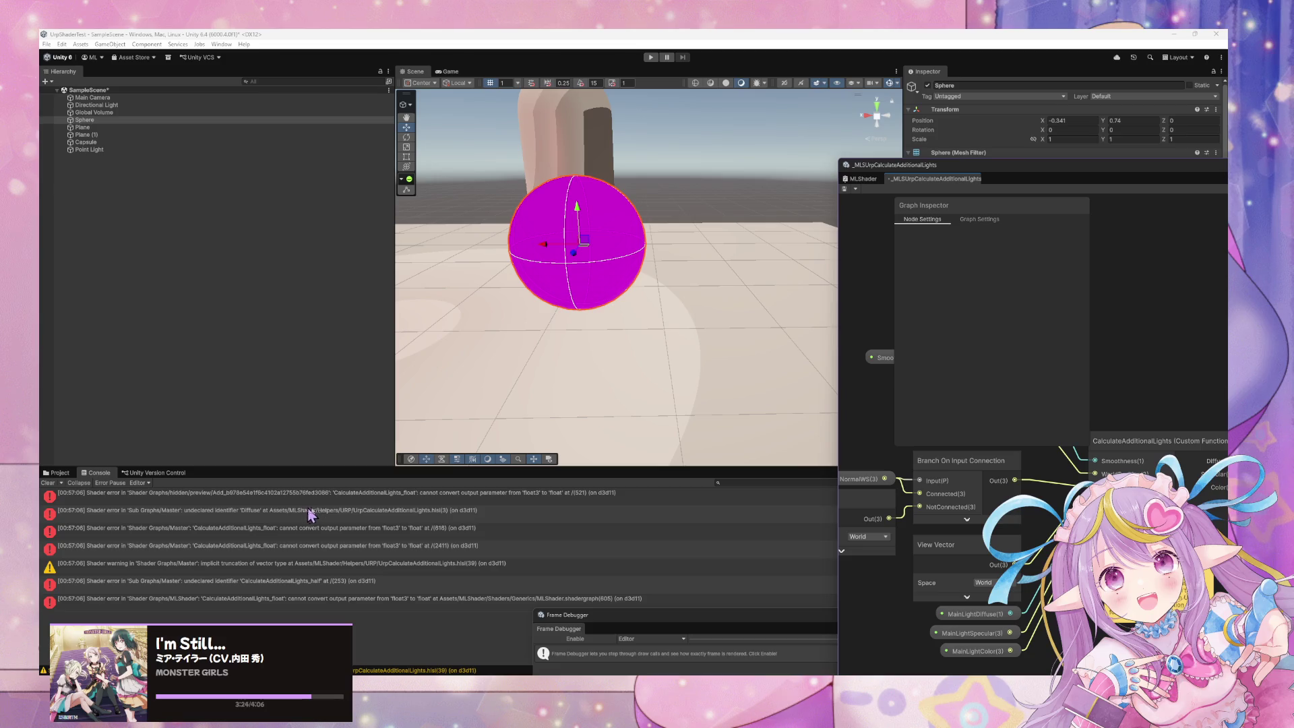
{"action": "left_click_drag", "start_coordinate": [971, 165], "coordinate": [811, 128]}
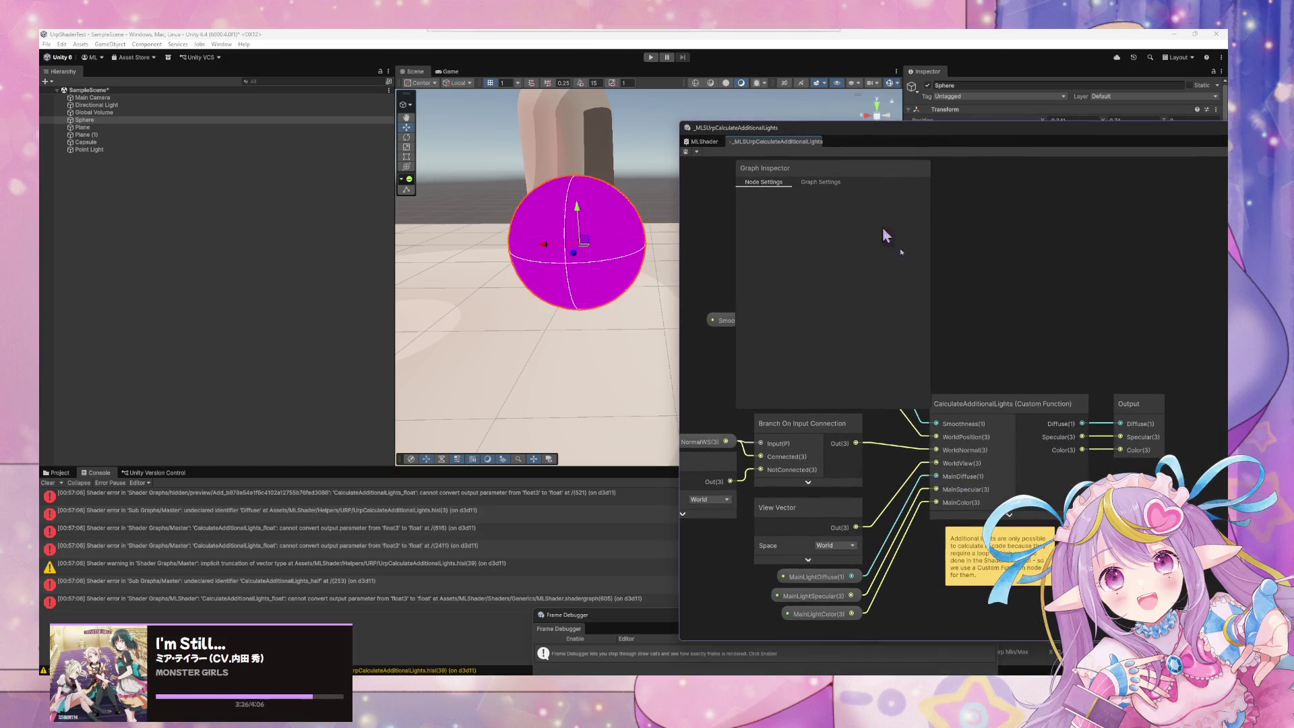
{"action": "left_click", "coordinate": [1018, 437]}
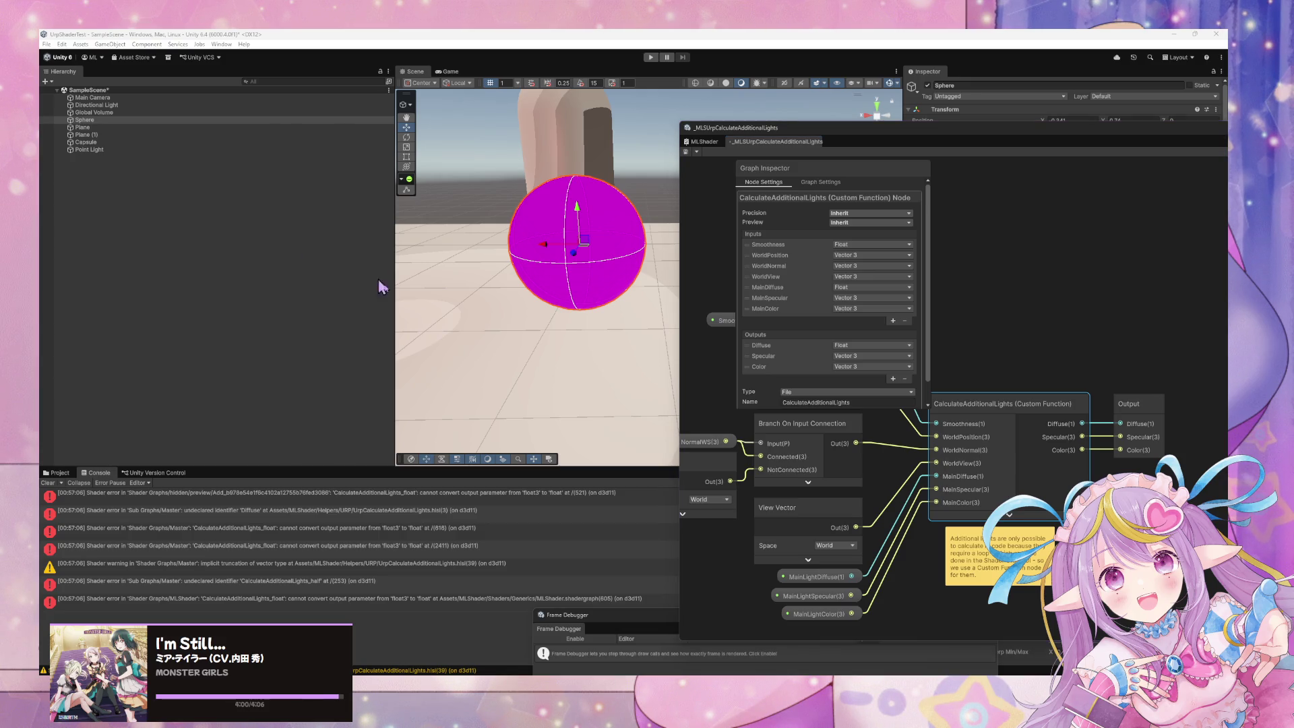
- Recompile the shader, clear the Console, and switch between MLShader and the additional-lights subgraph
{"action": "left_click", "coordinate": [691, 384]}
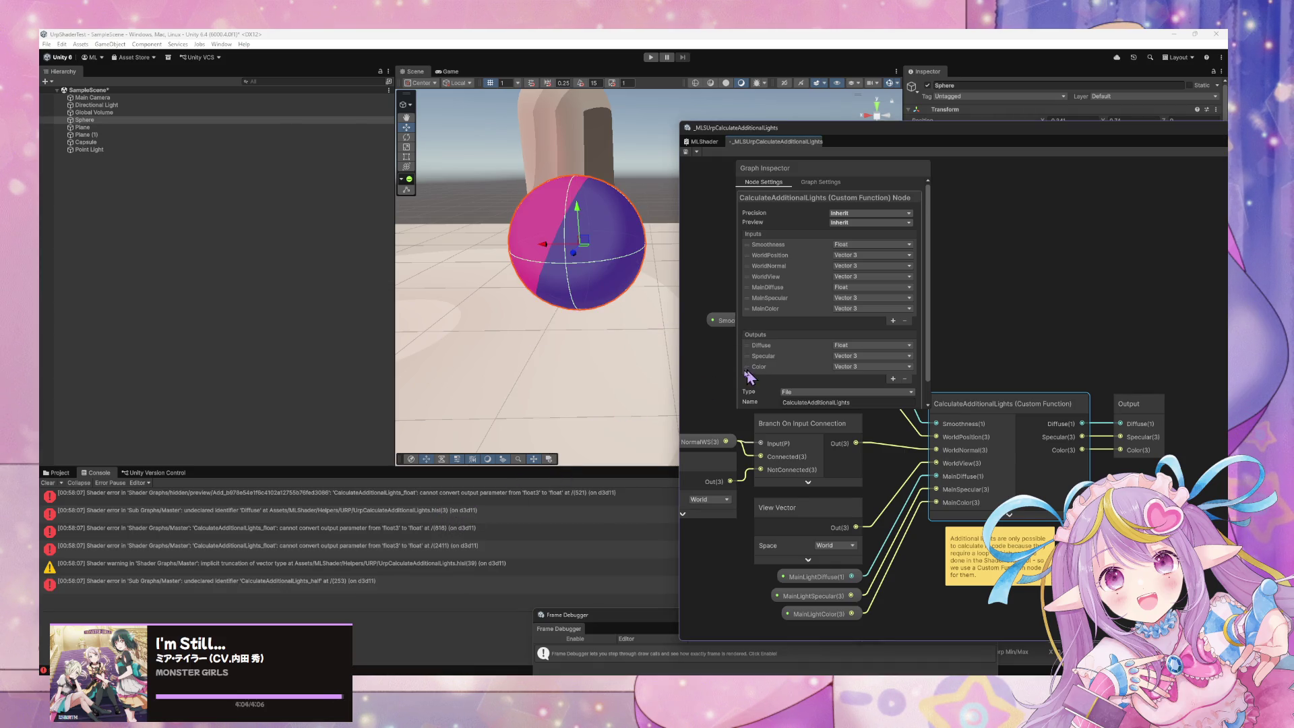
{"action": "left_click_drag", "start_coordinate": [881, 136], "coordinate": [788, 141]}
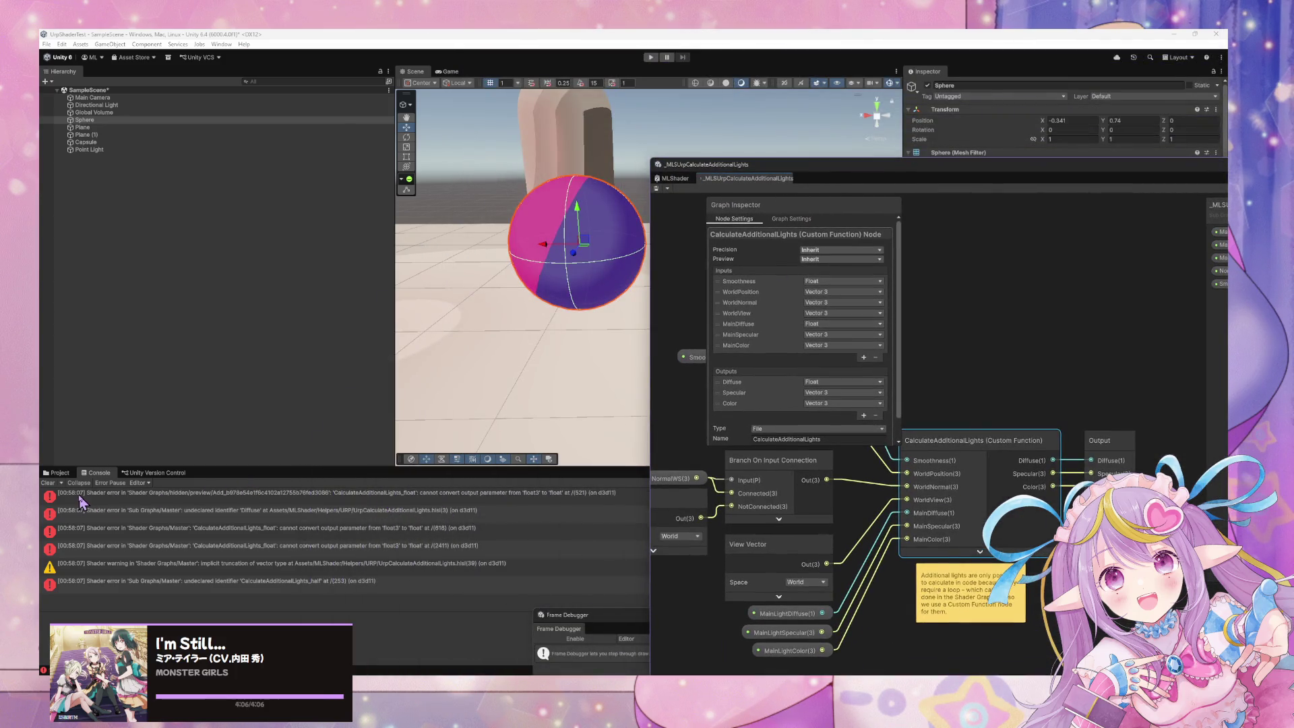
{"action": "left_click", "coordinate": [47, 483]}
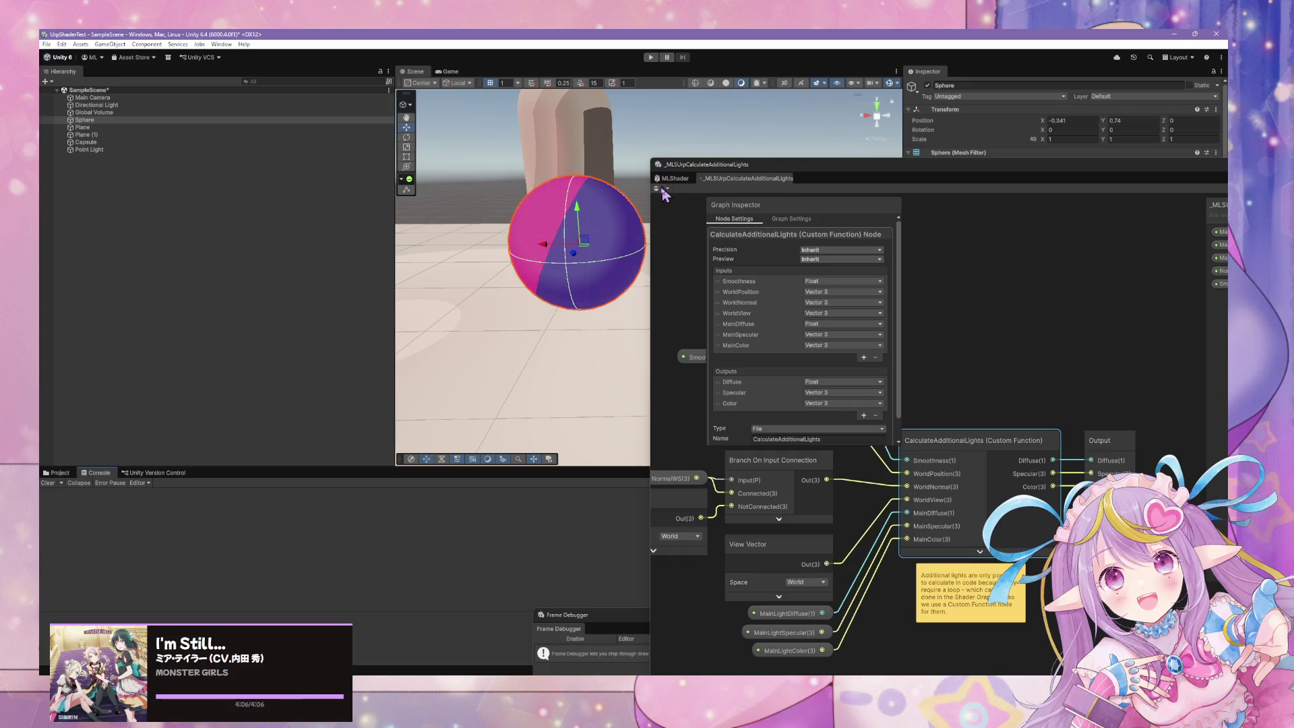
{"action": "left_click", "coordinate": [681, 180]}
{"action": "left_click", "coordinate": [681, 180]}
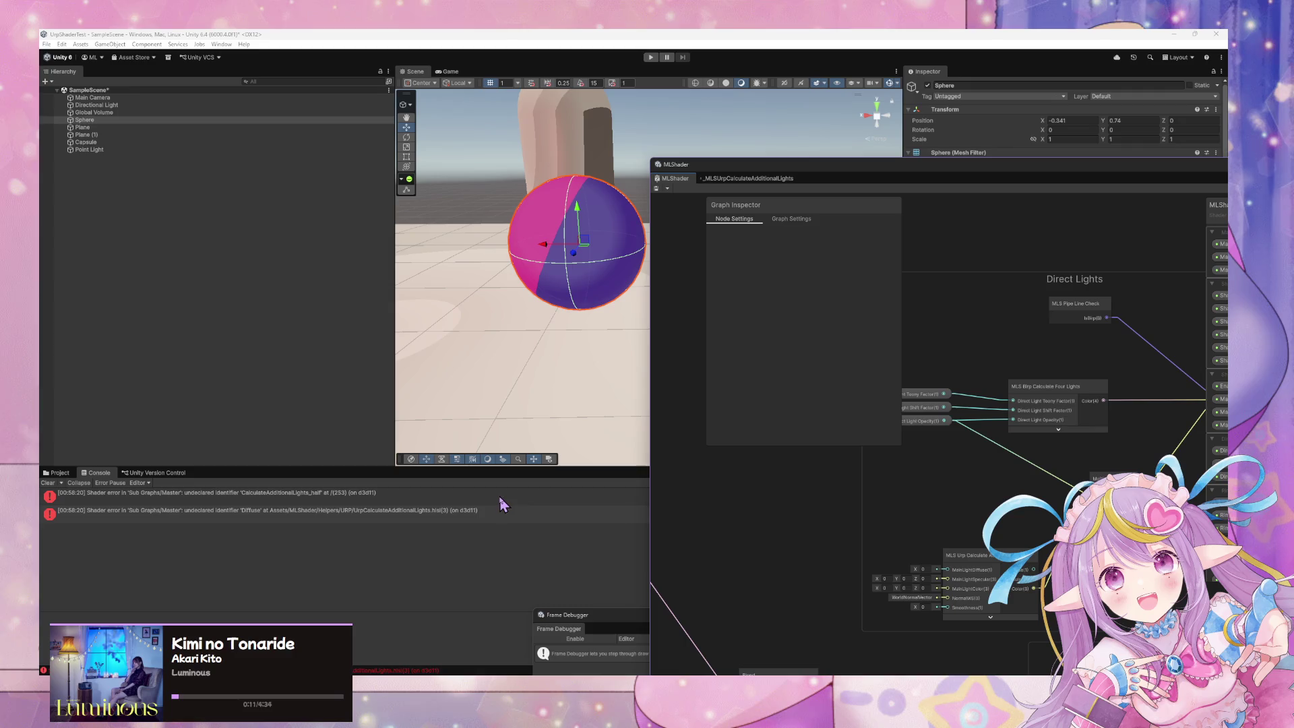
{"action": "left_click", "coordinate": [761, 180]}
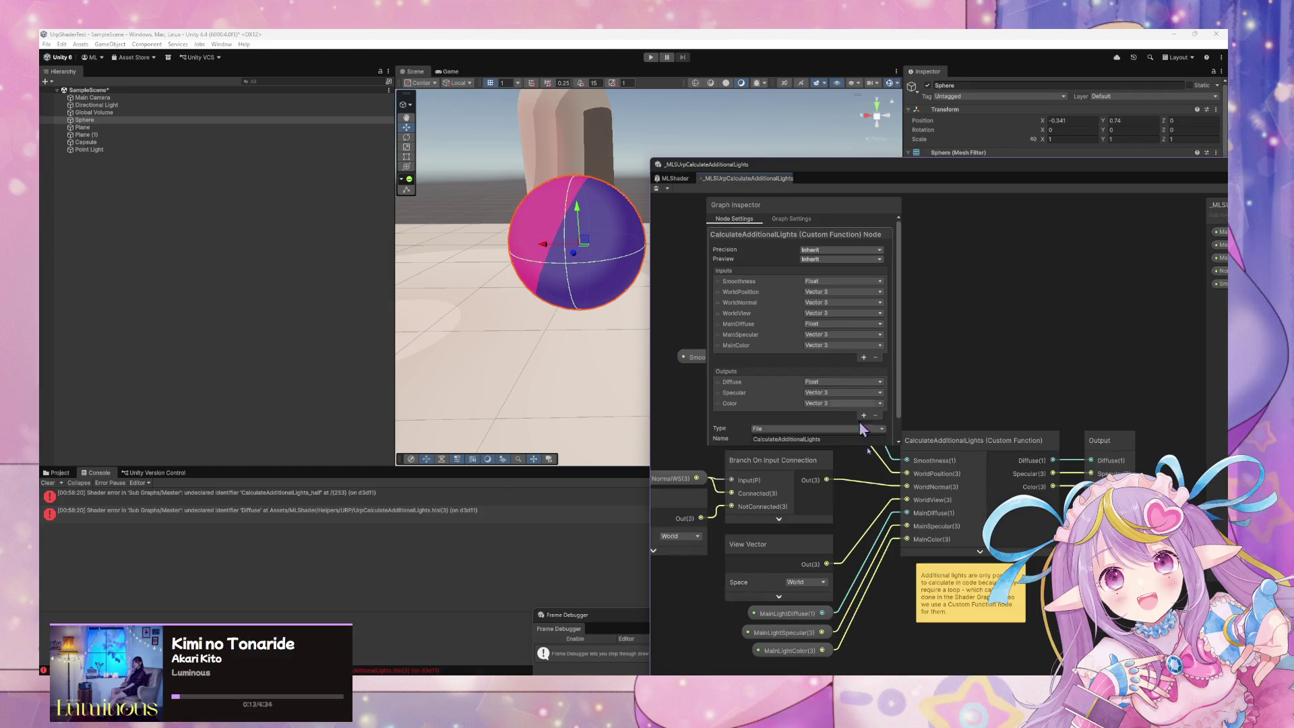
- Set the CalculateAdditionalLights node's precision to Single and save the subgraph
{"action": "scroll", "coordinate": [836, 441], "scroll_direction": "down", "scroll_amount": 1}
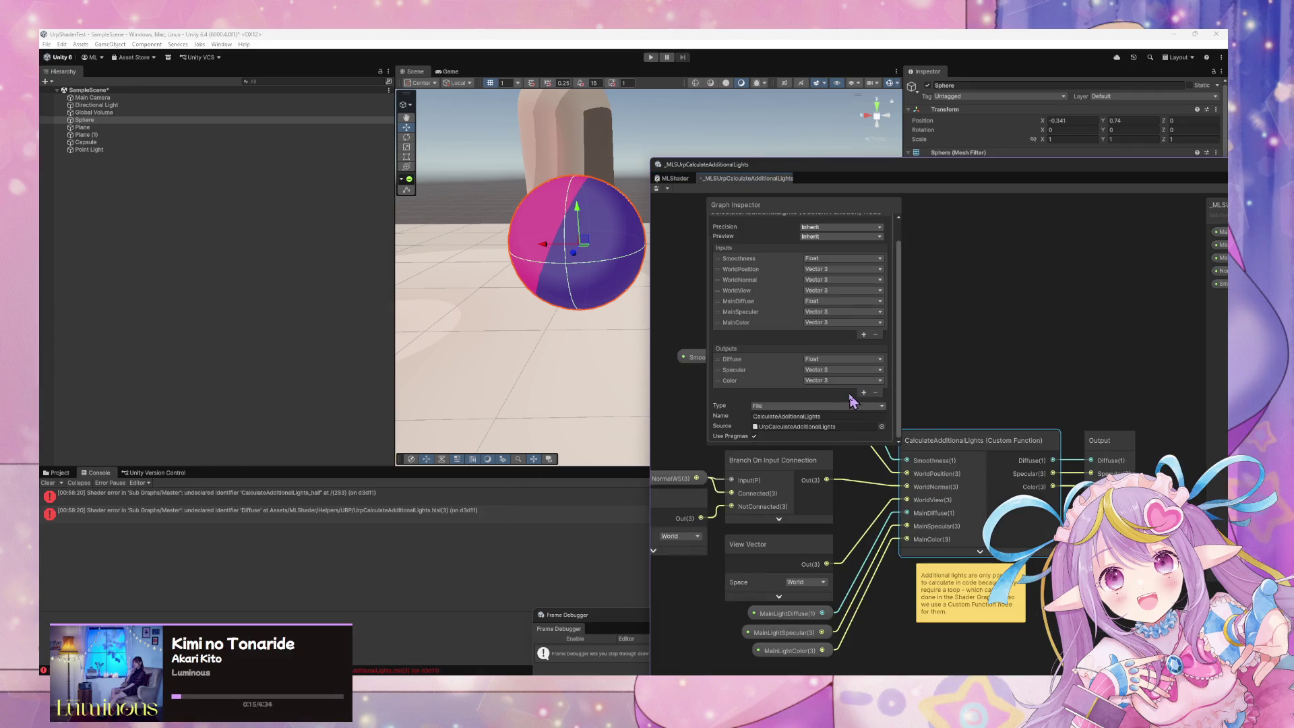
{"action": "left_click", "coordinate": [843, 417]}
{"action": "left_click", "coordinate": [844, 416]}
{"action": "scroll", "coordinate": [837, 249], "scroll_direction": "up", "scroll_amount": 1}
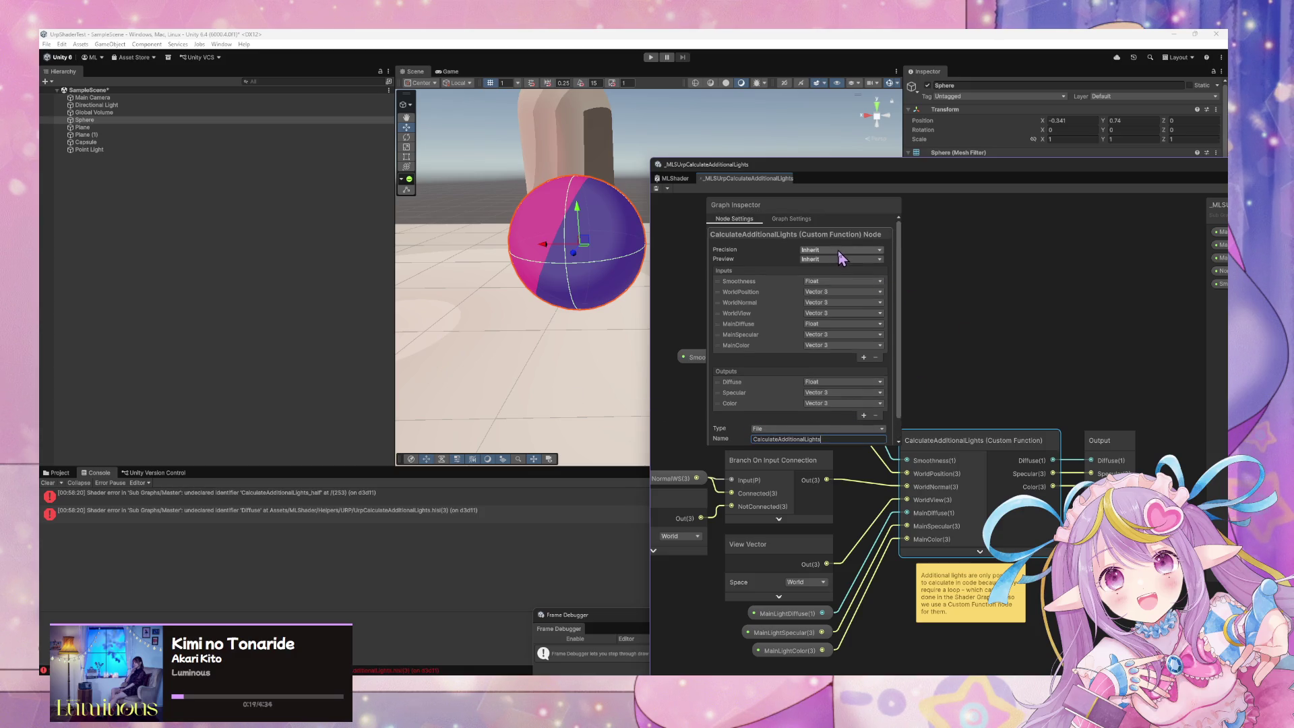
{"action": "left_click", "coordinate": [837, 249]}
{"action": "left_click", "coordinate": [859, 270]}
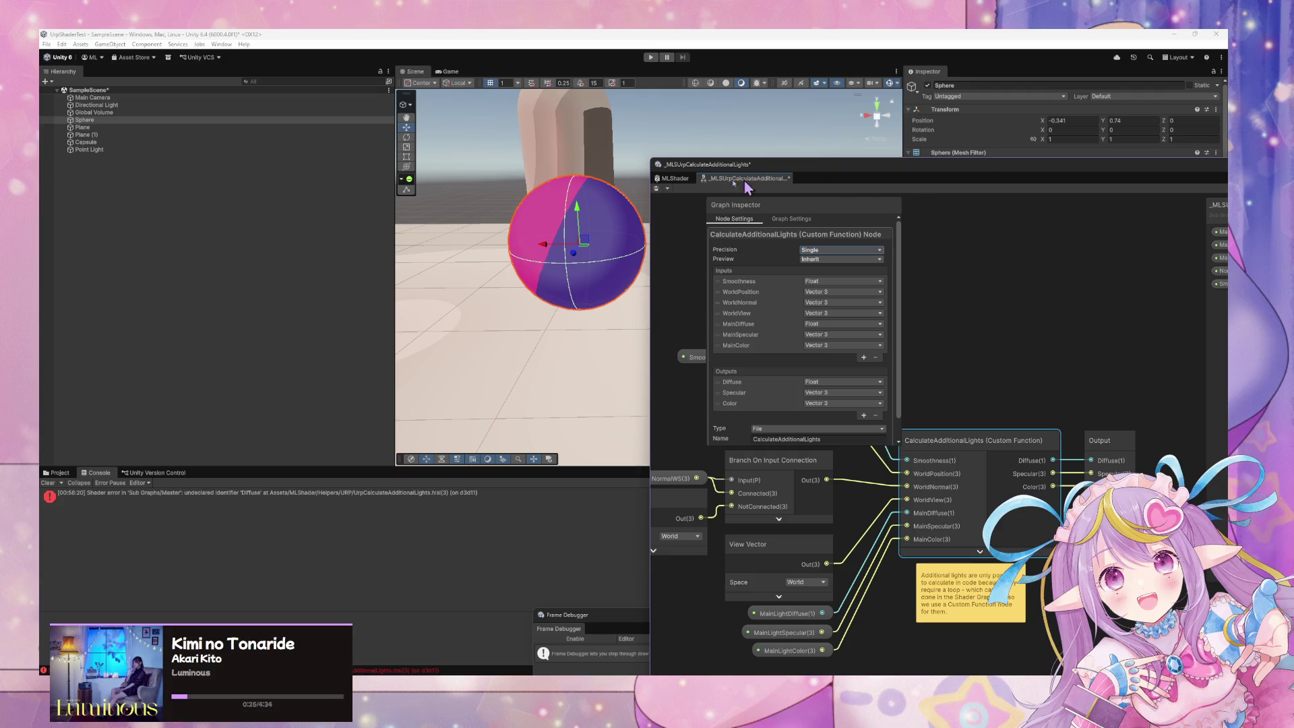
{"action": "left_click", "coordinate": [657, 188]}
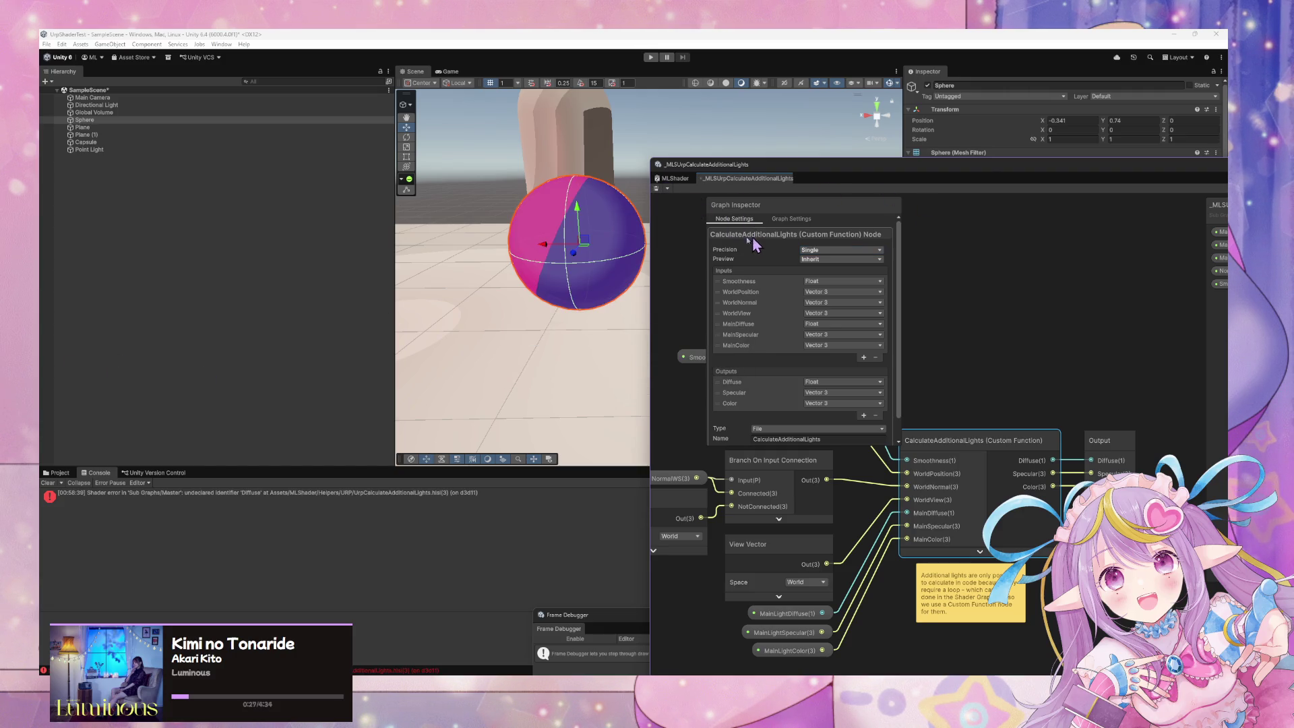
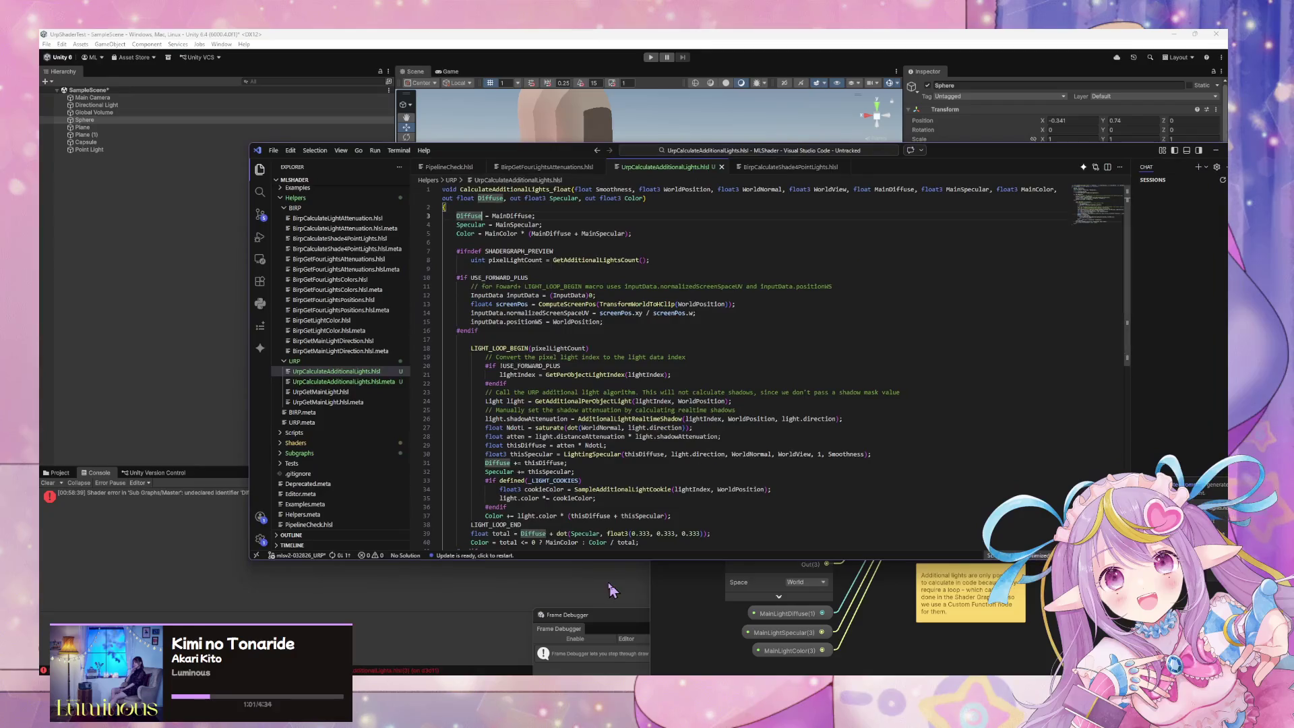
- Inspect the Helpers\LinearStep.hlsl deletion diff in the 'Working Rim Light, Indirect/Direct Light' commit
{"action": "left_click", "coordinate": [849, 264]}
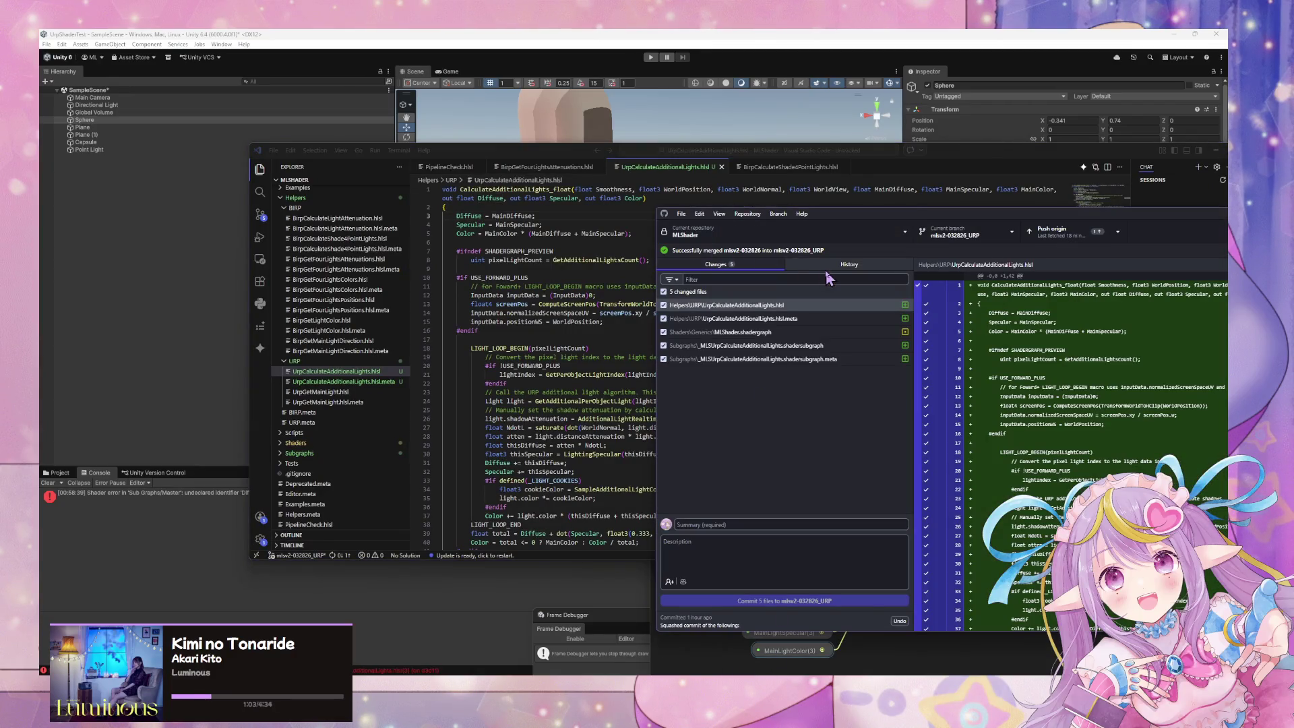
{"action": "left_click", "coordinate": [766, 374]}
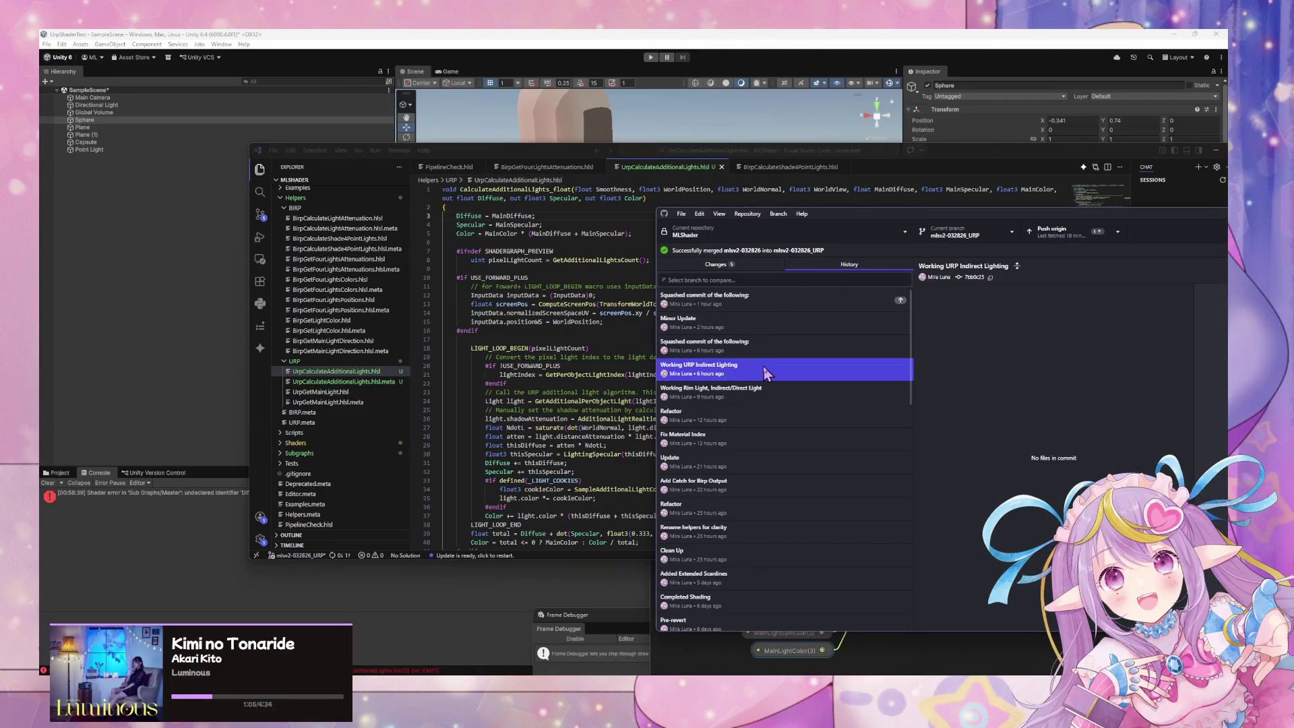
{"action": "key", "text": "Down"}
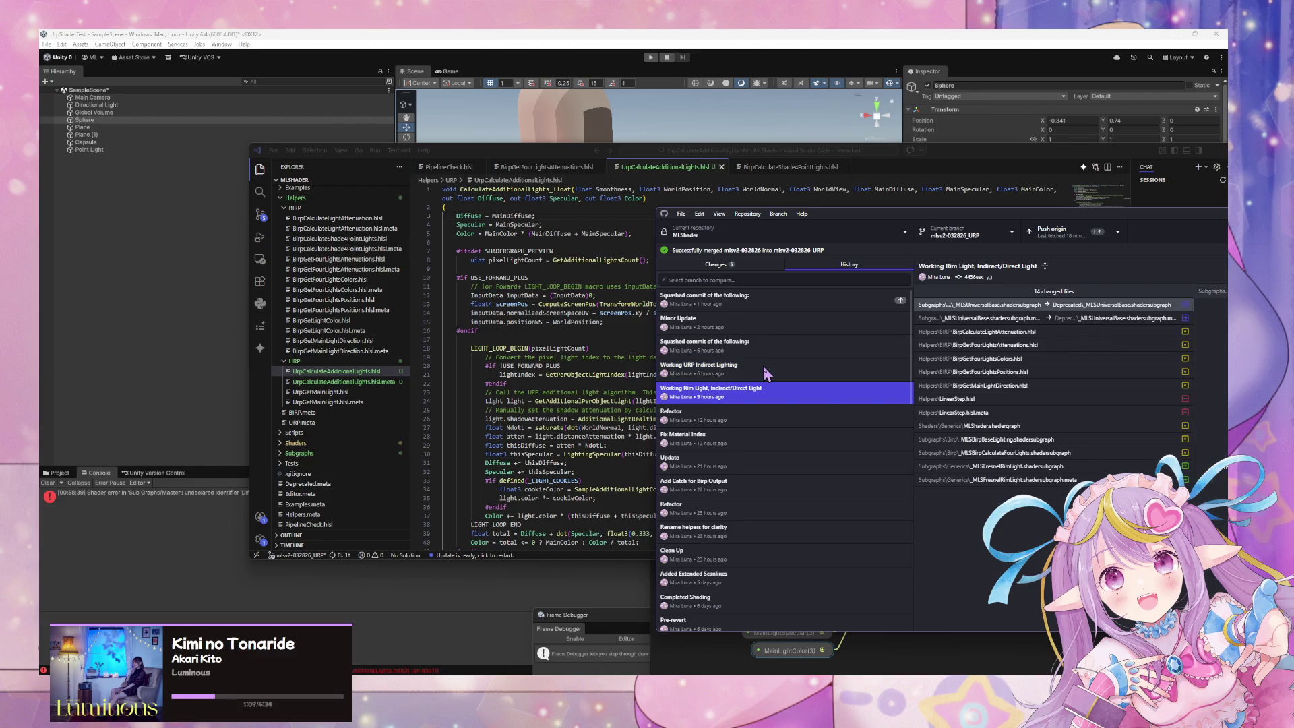
{"action": "left_click", "coordinate": [951, 398]}
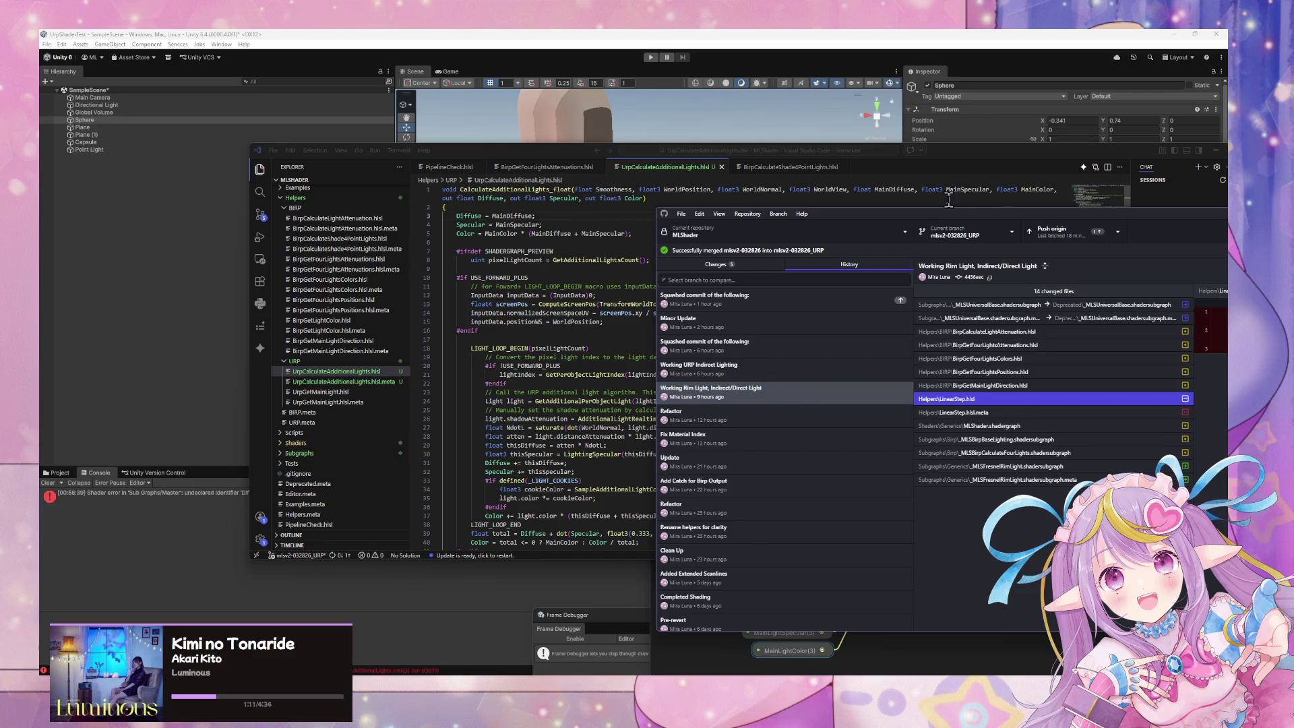
{"action": "left_click_drag", "start_coordinate": [950, 217], "coordinate": [500, 244]}
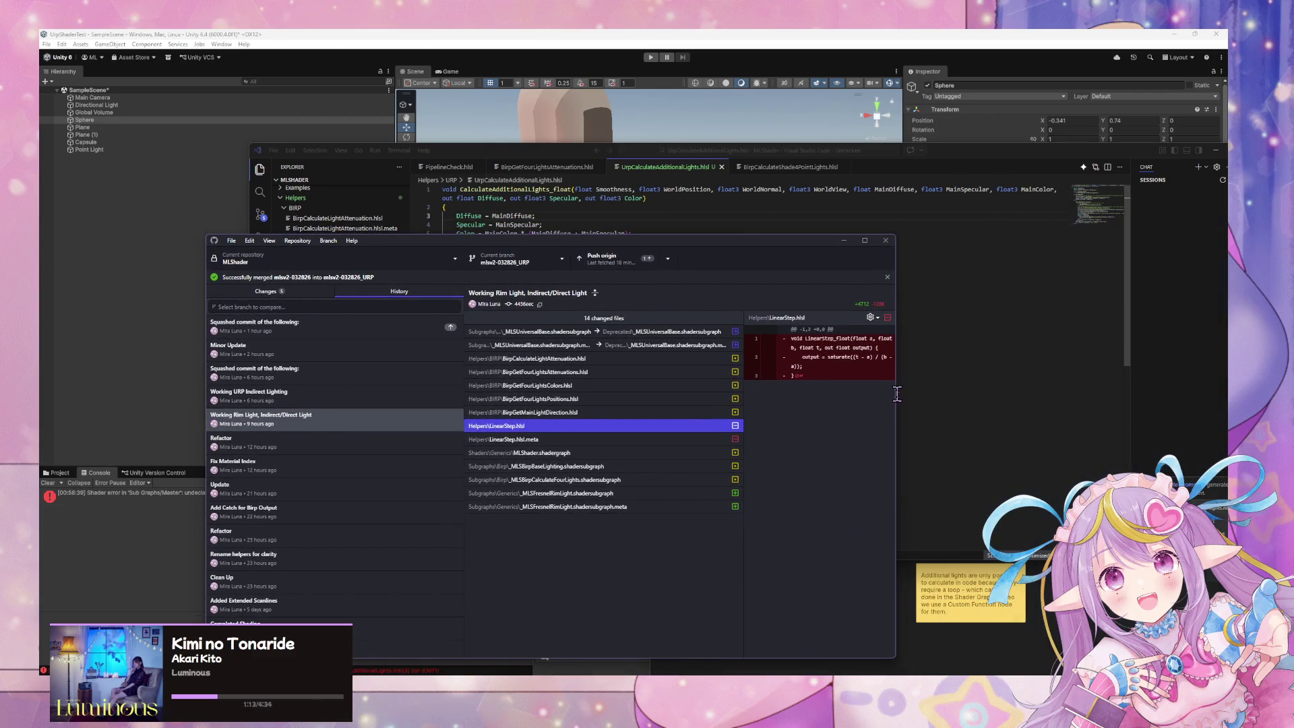
{"action": "mouse_move", "coordinate": [895, 393]}
{"action": "left_mouse_down"}
{"action": "mouse_move", "coordinate": [1044, 369]}
{"action": "mouse_move", "coordinate": [1212, 369]}
{"action": "left_mouse_up"}
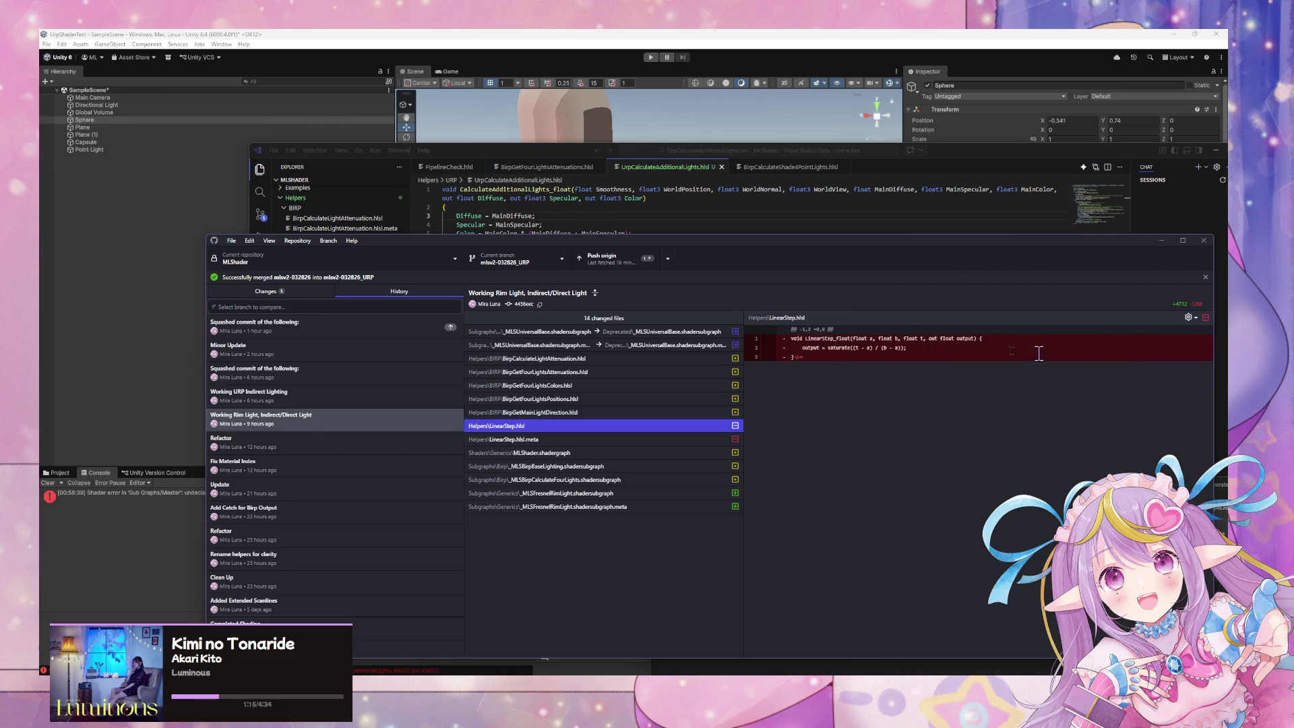
{"action": "left_click_drag", "start_coordinate": [901, 349], "coordinate": [800, 347]}
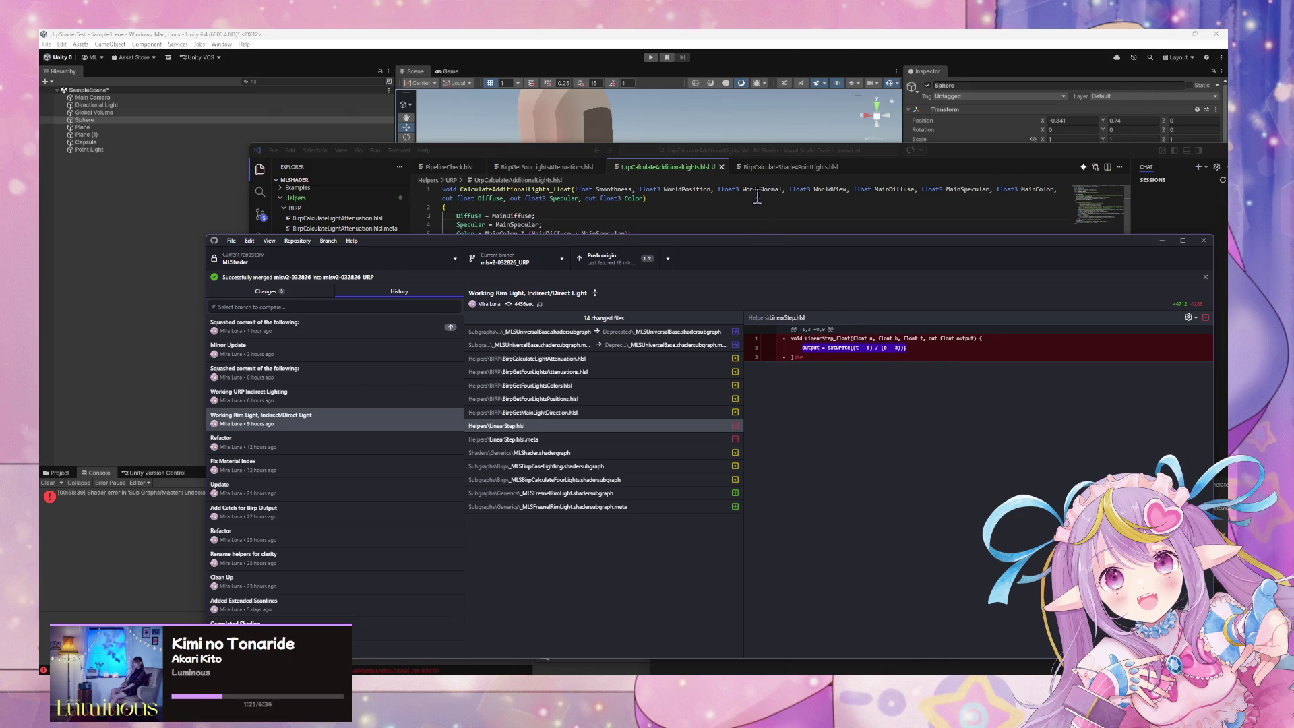
{"action": "left_click", "coordinate": [522, 155]}
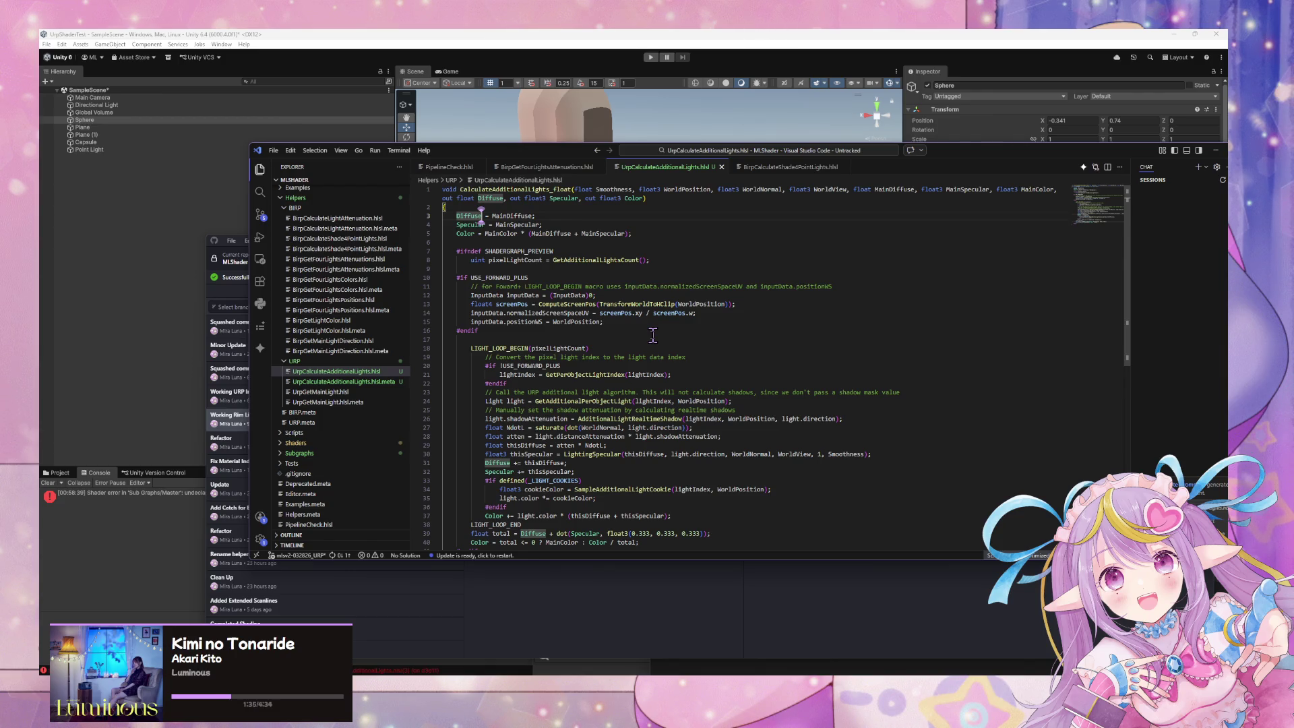
- Check the end of UrpCalculateAdditionalLights.hlsl, then move VS Code aside and focus the Unity editor
{"action": "scroll", "coordinate": [653, 335], "scroll_direction": "down", "scroll_amount": 3}
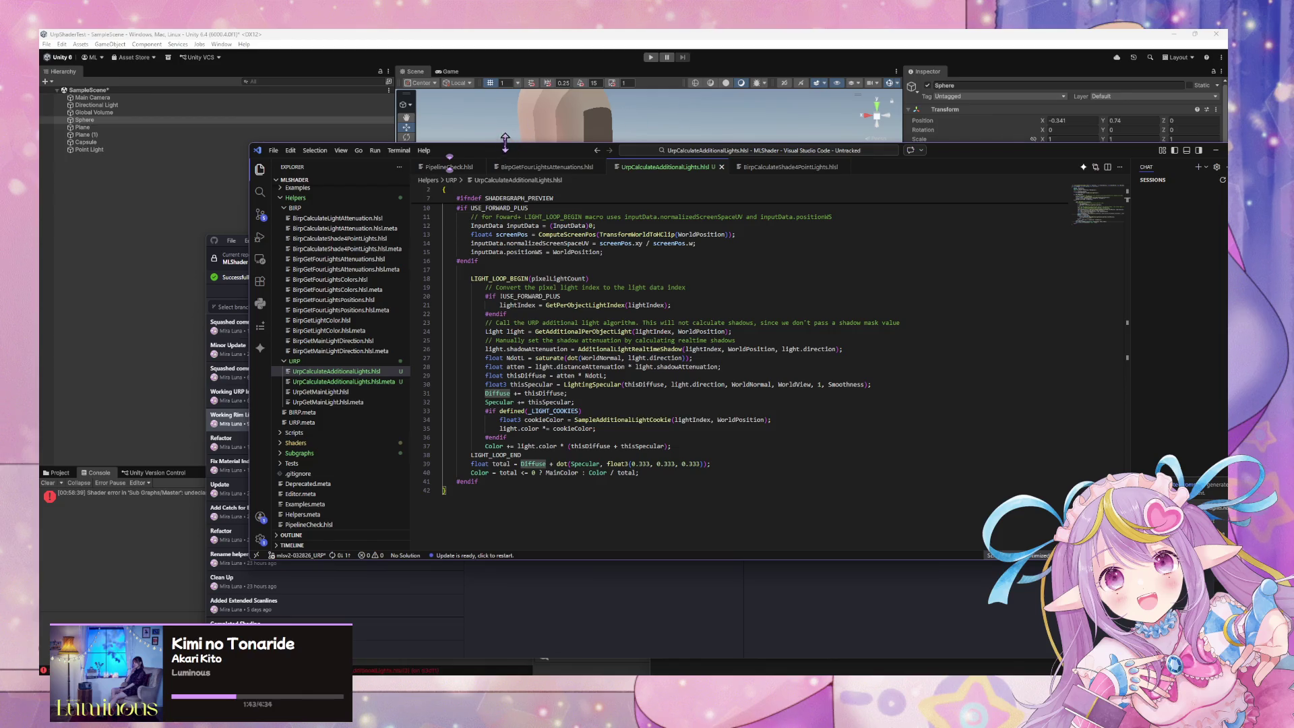
{"action": "left_click_drag", "start_coordinate": [506, 157], "coordinate": [735, 375]}
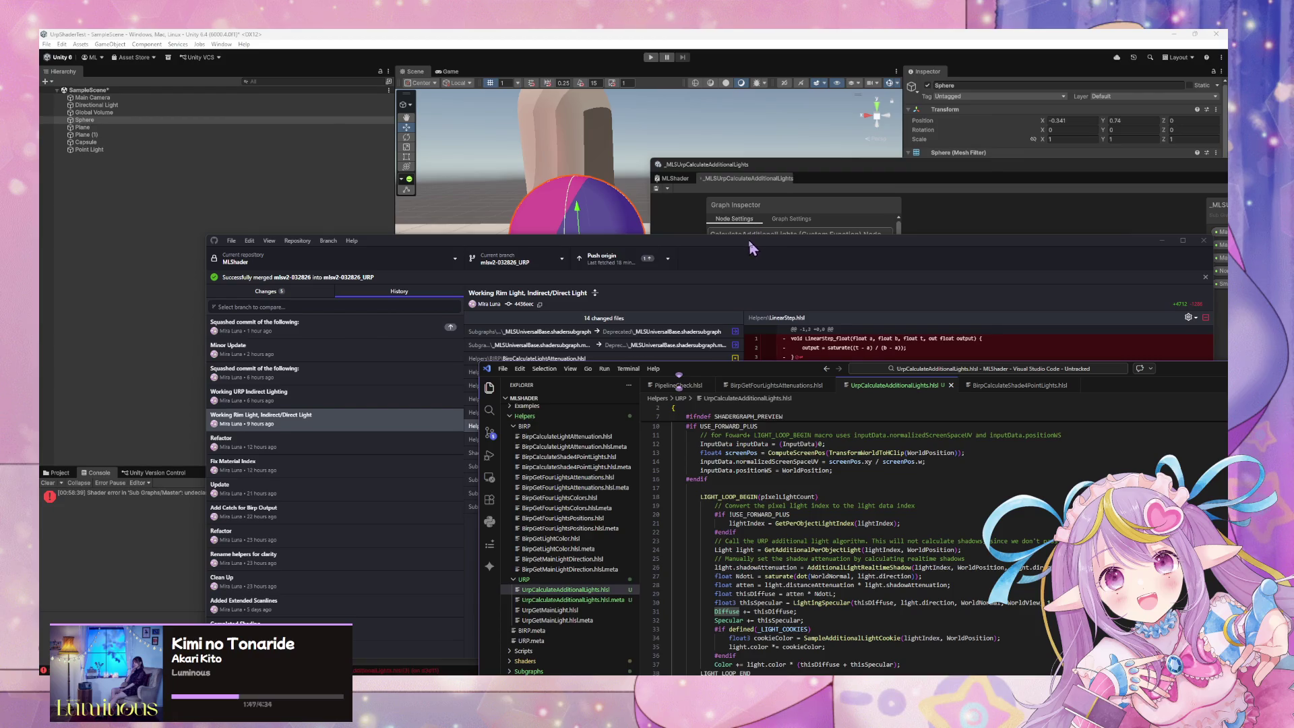
{"action": "left_click_drag", "start_coordinate": [751, 248], "coordinate": [752, 458]}
{"action": "left_click", "coordinate": [570, 215]}
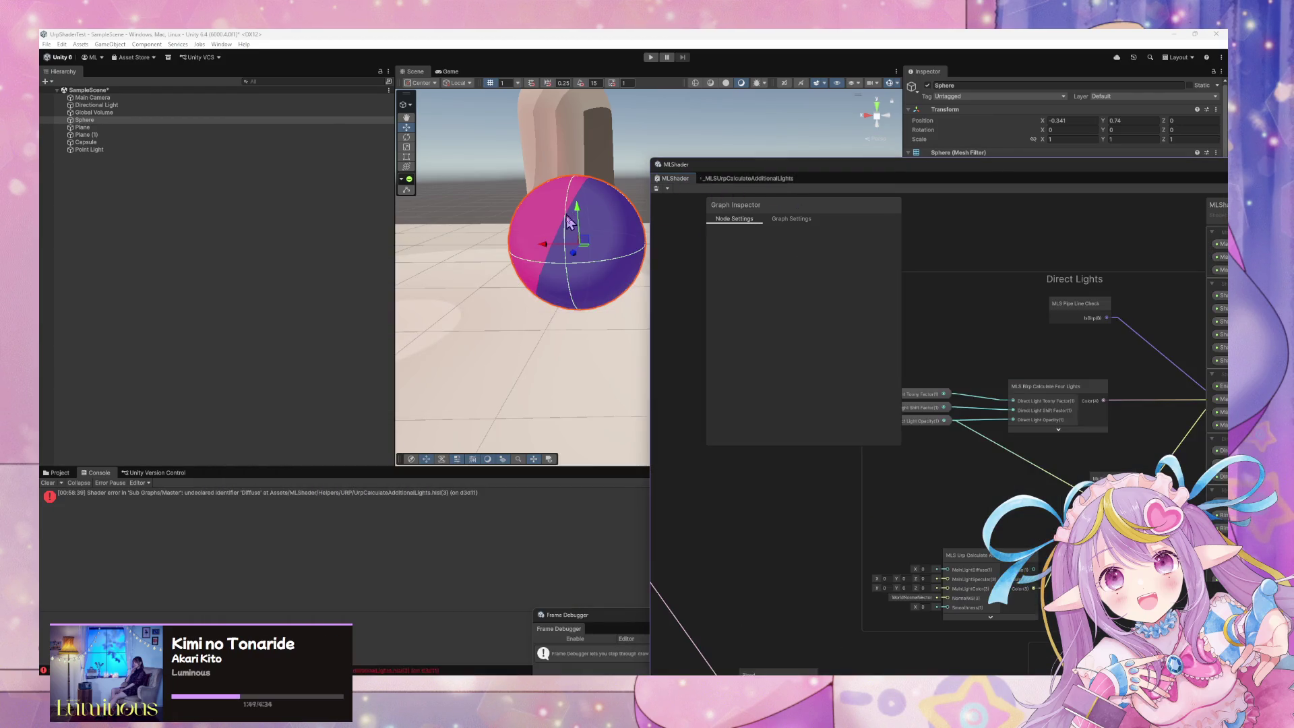
- Dim the red point light to intensity 0.78, shorten its range and slide it along X
{"action": "scroll", "coordinate": [570, 215], "scroll_direction": "down", "scroll_amount": 5}
{"action": "left_click_drag", "start_coordinate": [573, 200], "coordinate": [437, 219]}
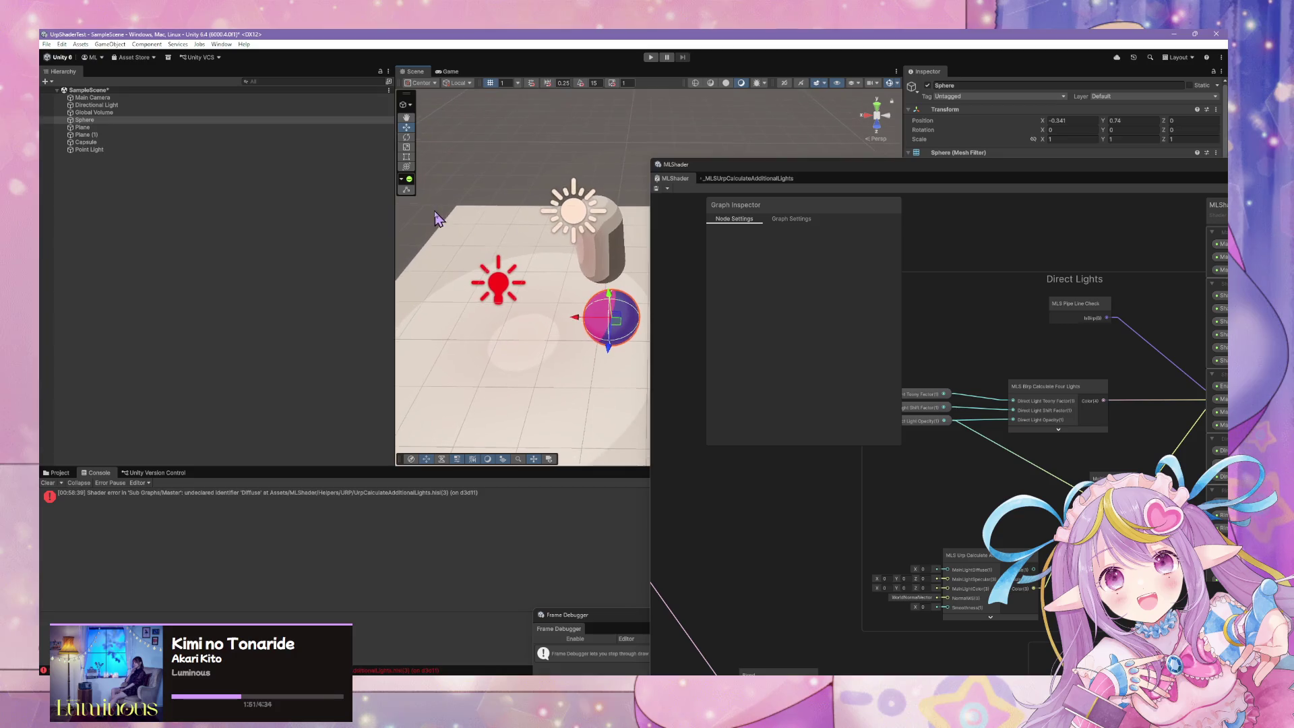
{"action": "left_click", "coordinate": [135, 149]}
{"action": "left_click_drag", "start_coordinate": [590, 298], "coordinate": [537, 245]}
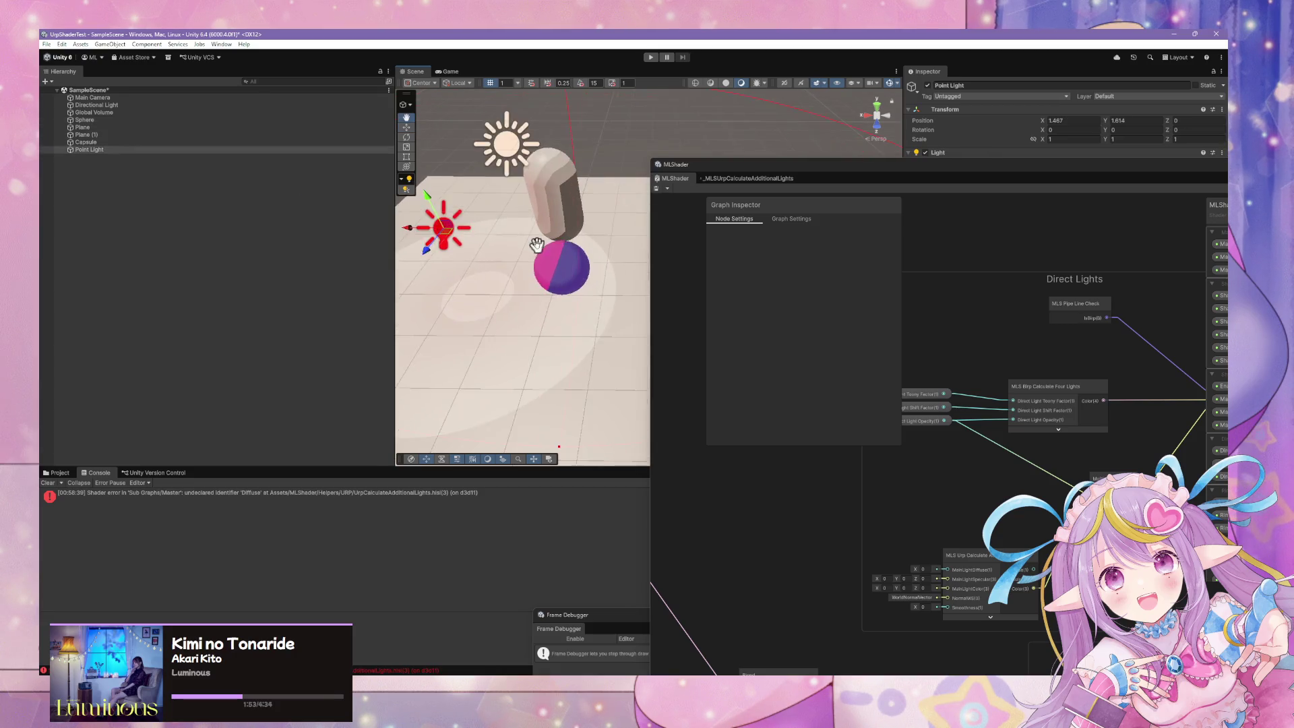
{"action": "key", "text": "f"}
{"action": "left_click_drag", "start_coordinate": [883, 172], "coordinate": [903, 413]}
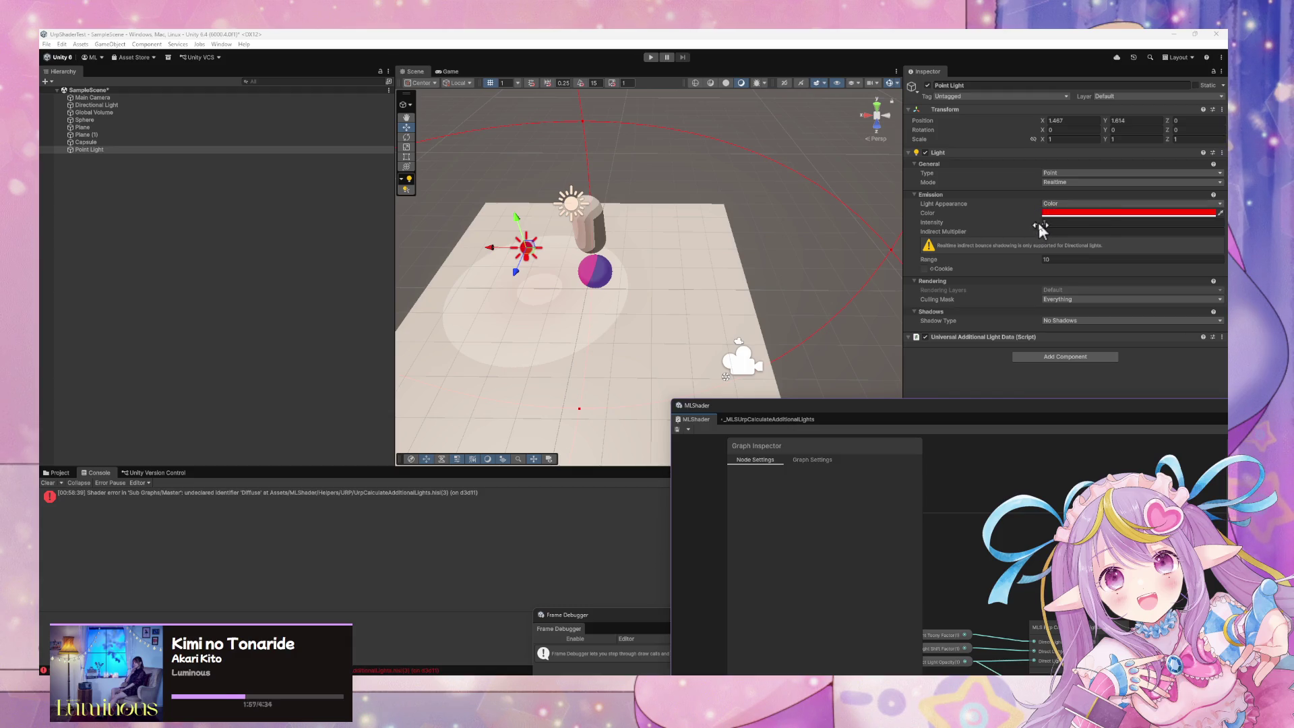
{"action": "left_click_drag", "start_coordinate": [1040, 228], "coordinate": [1029, 221]}
{"action": "left_click", "coordinate": [1048, 260]}
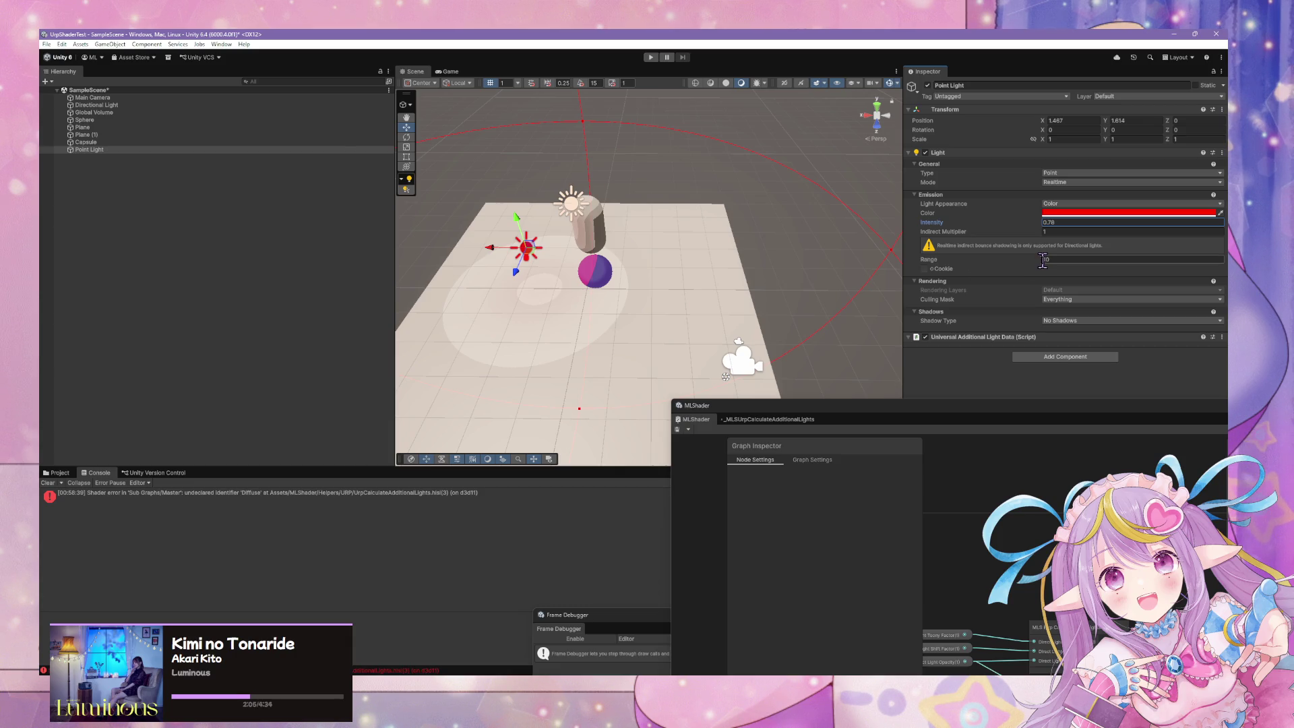
{"action": "mouse_move", "coordinate": [1030, 260]}
{"action": "left_mouse_down"}
{"action": "mouse_move", "coordinate": [803, 254]}
{"action": "mouse_move", "coordinate": [887, 254]}
{"action": "mouse_move", "coordinate": [848, 256]}
{"action": "left_mouse_up"}
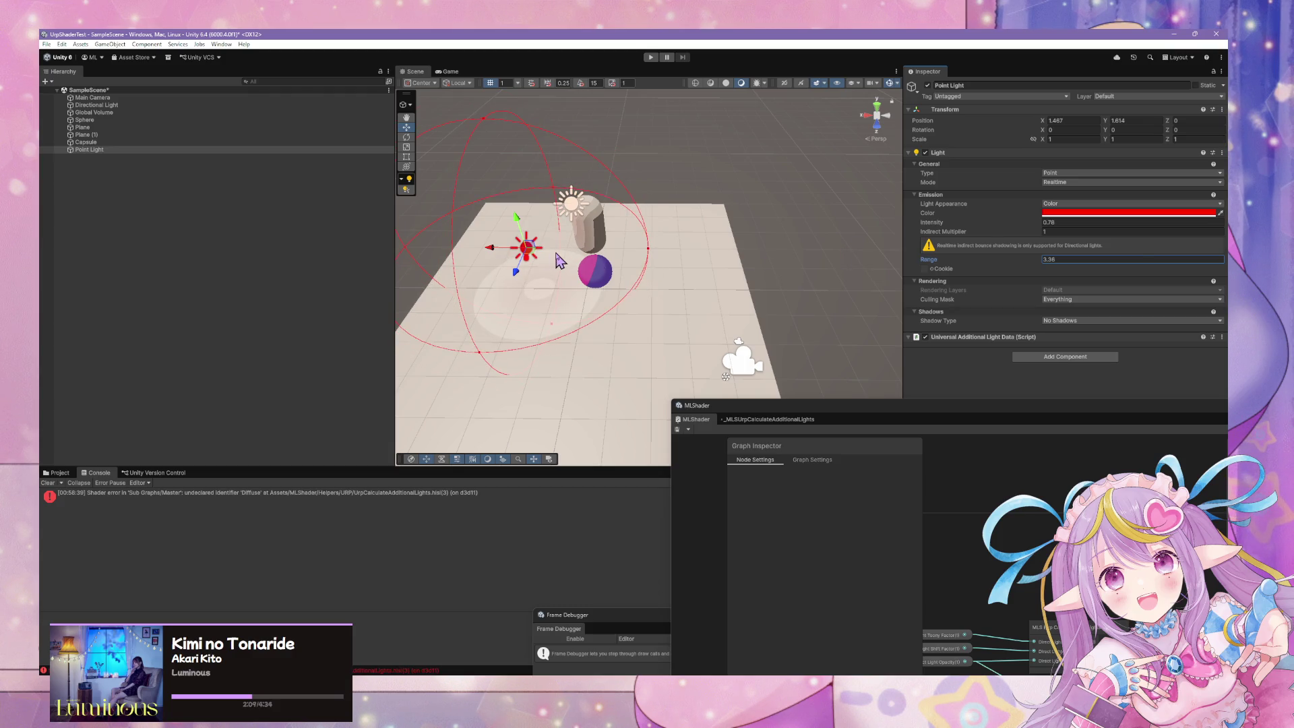
{"action": "mouse_move", "coordinate": [492, 249]}
{"action": "left_mouse_down"}
{"action": "mouse_move", "coordinate": [658, 276]}
{"action": "mouse_move", "coordinate": [468, 273]}
{"action": "left_mouse_up"}
- Duplicate the point light, move the copy to the sphere's other side and shrink its range to 3.34
{"action": "left_click", "coordinate": [88, 150]}
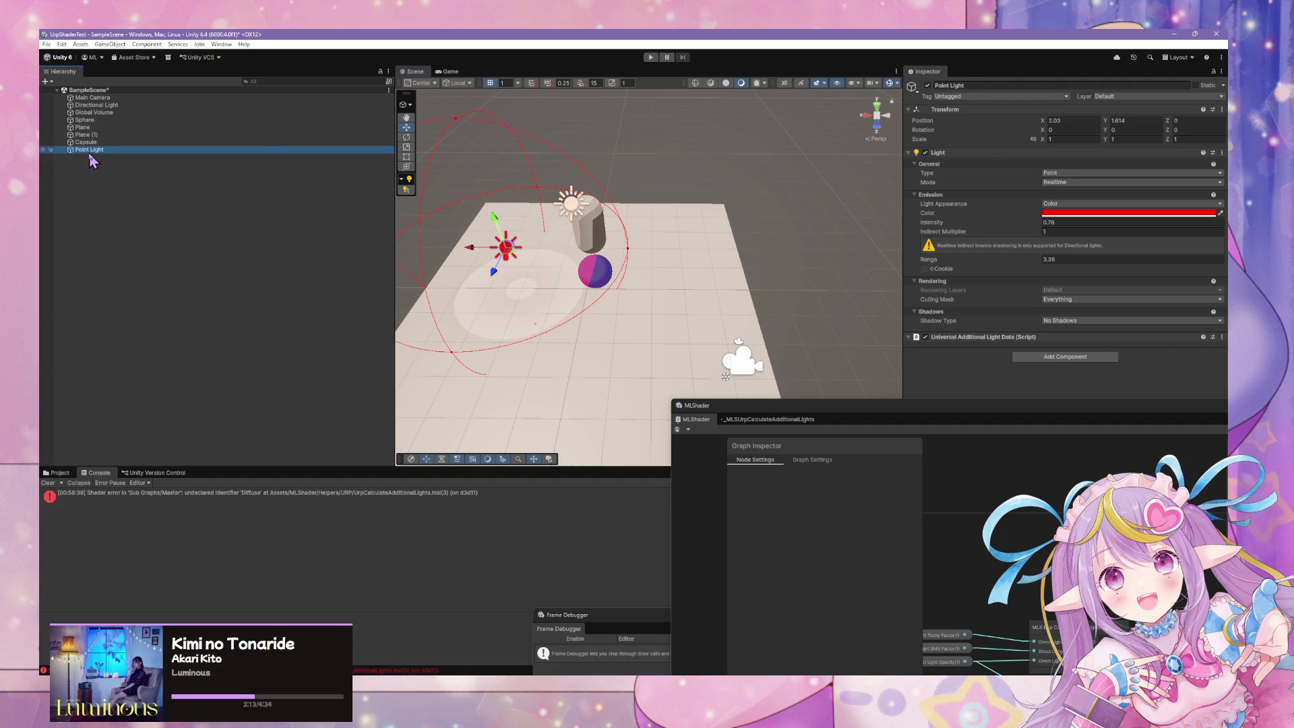
{"action": "key", "text": "ctrl+d"}
{"action": "mouse_move", "coordinate": [481, 255]}
{"action": "left_mouse_down"}
{"action": "mouse_move", "coordinate": [641, 278]}
{"action": "mouse_move", "coordinate": [616, 279]}
{"action": "left_mouse_up"}
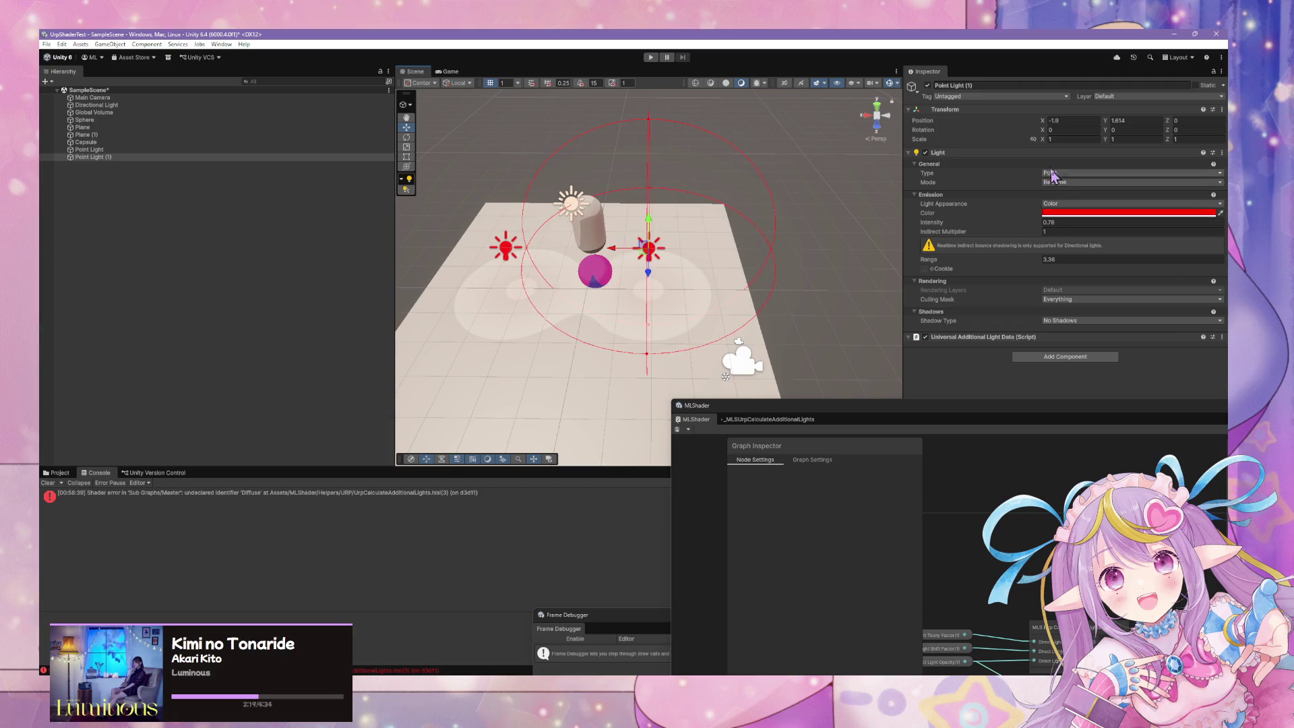
{"action": "left_click_drag", "start_coordinate": [1042, 263], "coordinate": [1038, 263]}
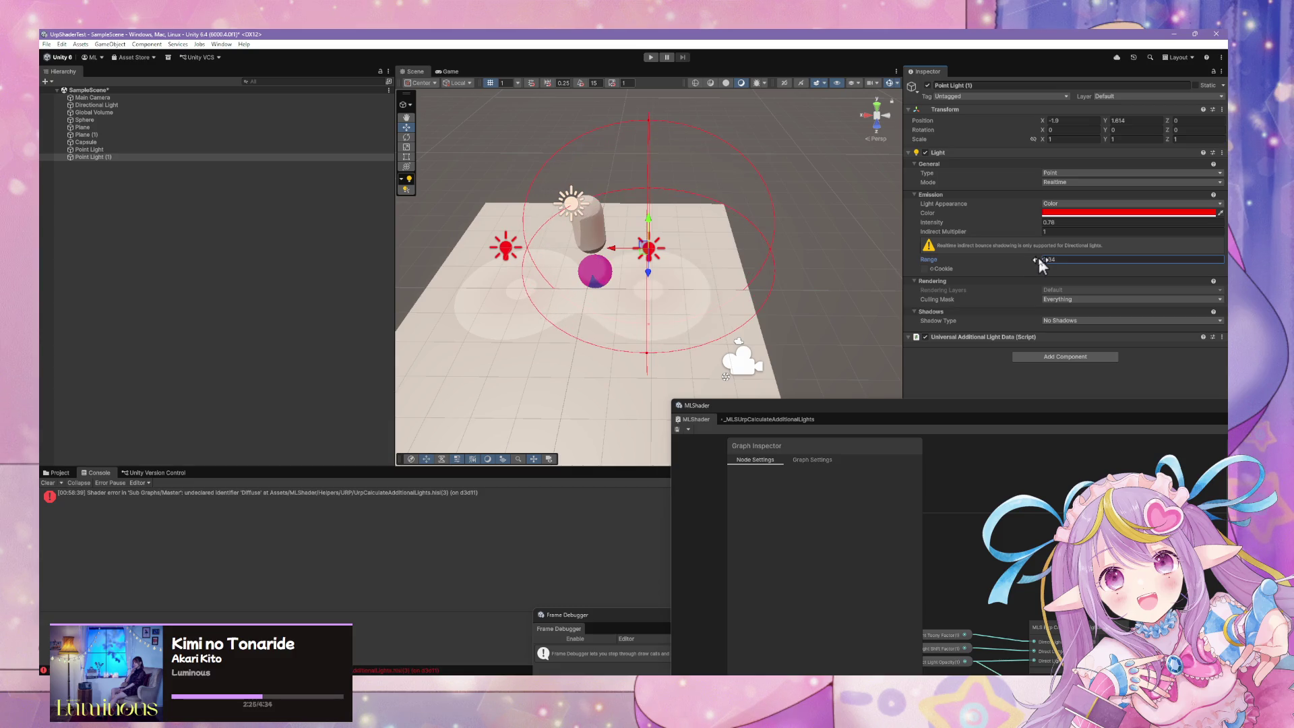
{"action": "left_click", "coordinate": [1092, 212]}
- Recolour the second point light to cyan and move the view closer to the sphere
{"action": "mouse_move", "coordinate": [1166, 326]}
{"action": "left_mouse_down"}
{"action": "mouse_move", "coordinate": [1141, 332]}
{"action": "mouse_move", "coordinate": [1102, 307]}
{"action": "mouse_move", "coordinate": [1092, 276]}
{"action": "left_mouse_up"}
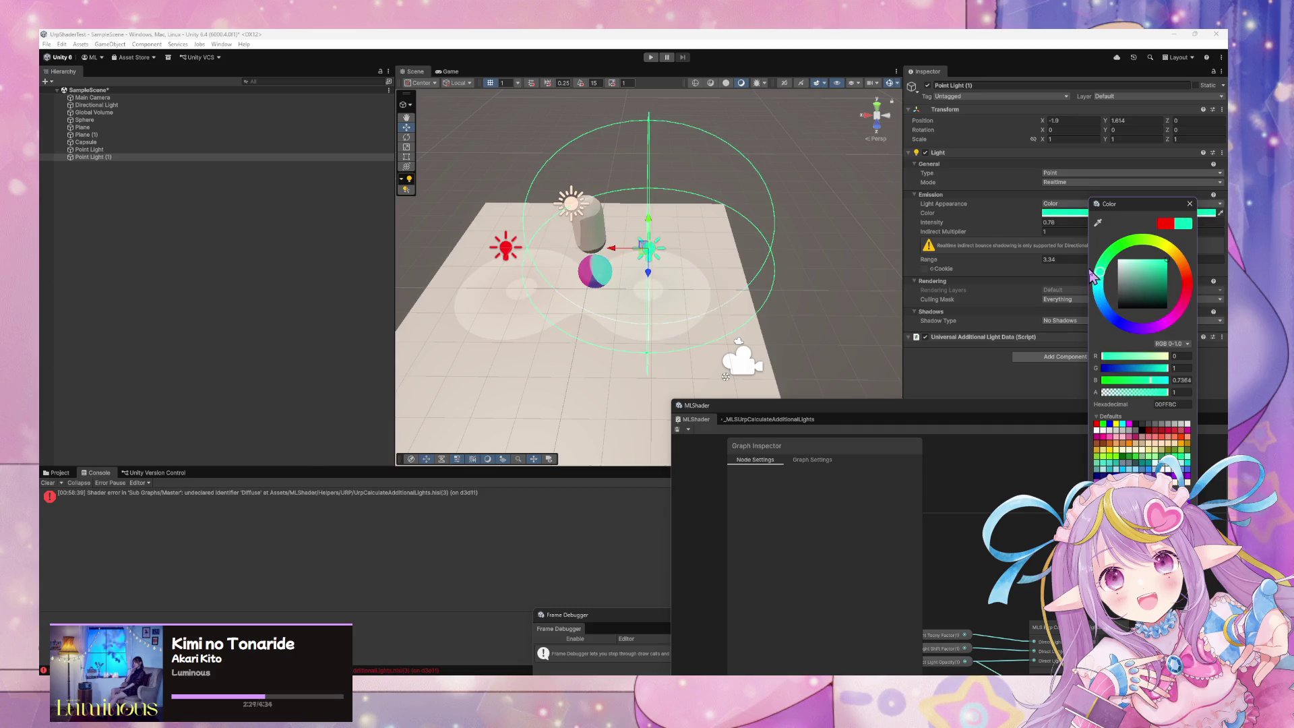
{"action": "mouse_move", "coordinate": [674, 202]}
{"action": "left_mouse_down"}
{"action": "mouse_move", "coordinate": [679, 191]}
{"action": "mouse_move", "coordinate": [769, 193]}
{"action": "mouse_move", "coordinate": [616, 229]}
{"action": "mouse_move", "coordinate": [750, 362]}
{"action": "mouse_move", "coordinate": [688, 370]}
{"action": "mouse_move", "coordinate": [634, 238]}
{"action": "left_mouse_up"}
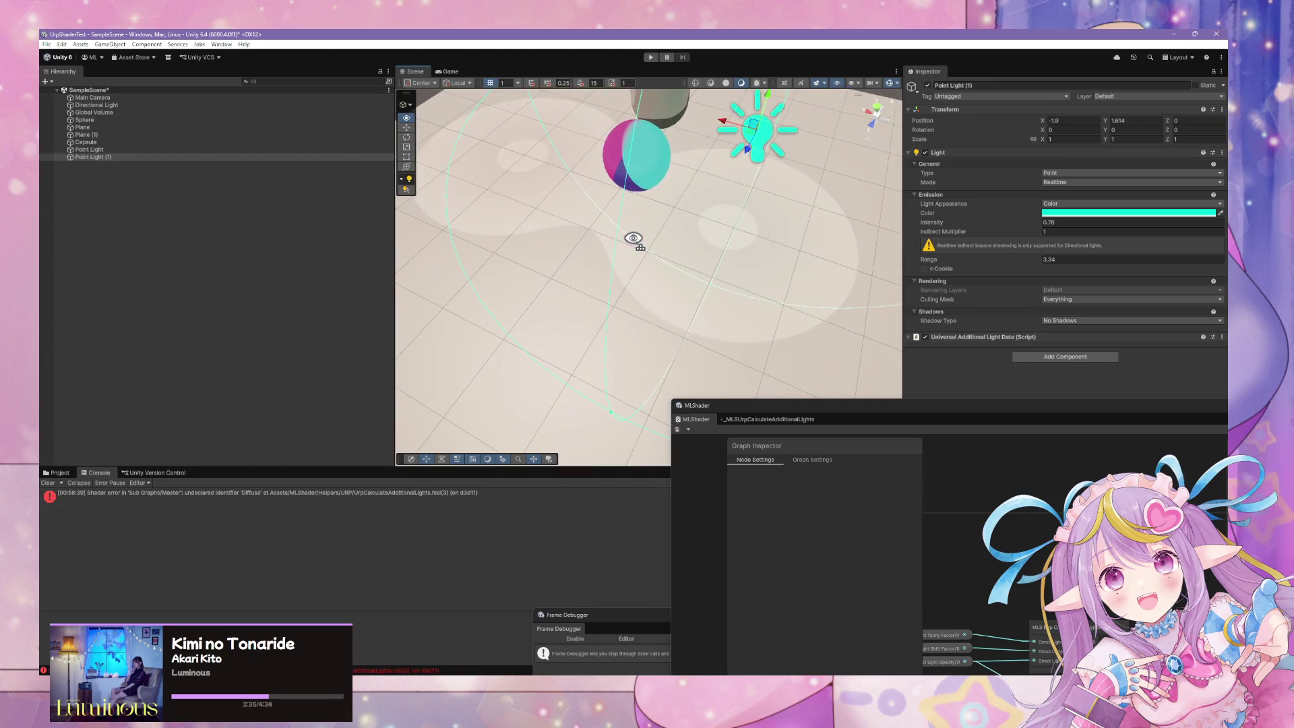
{"action": "scroll", "coordinate": [633, 238], "scroll_direction": "down", "scroll_amount": 5}
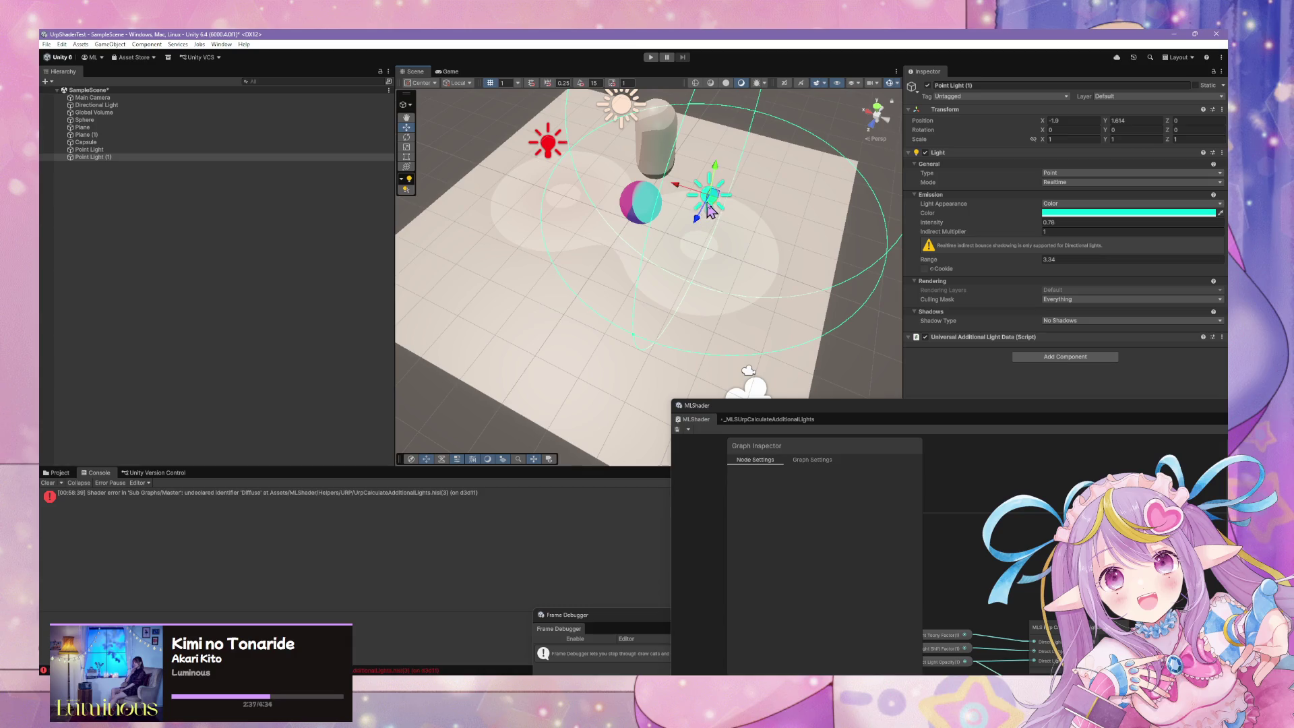
- Duplicate the cyan light, move the copy along Z toward the camera and make it lime green
{"action": "key", "text": "ctrl+d"}
{"action": "mouse_move", "coordinate": [705, 231]}
{"action": "left_mouse_down"}
{"action": "mouse_move", "coordinate": [687, 310]}
{"action": "mouse_move", "coordinate": [581, 267]}
{"action": "mouse_move", "coordinate": [621, 237]}
{"action": "mouse_move", "coordinate": [615, 269]}
{"action": "left_mouse_up"}
{"action": "left_click", "coordinate": [1106, 213]}
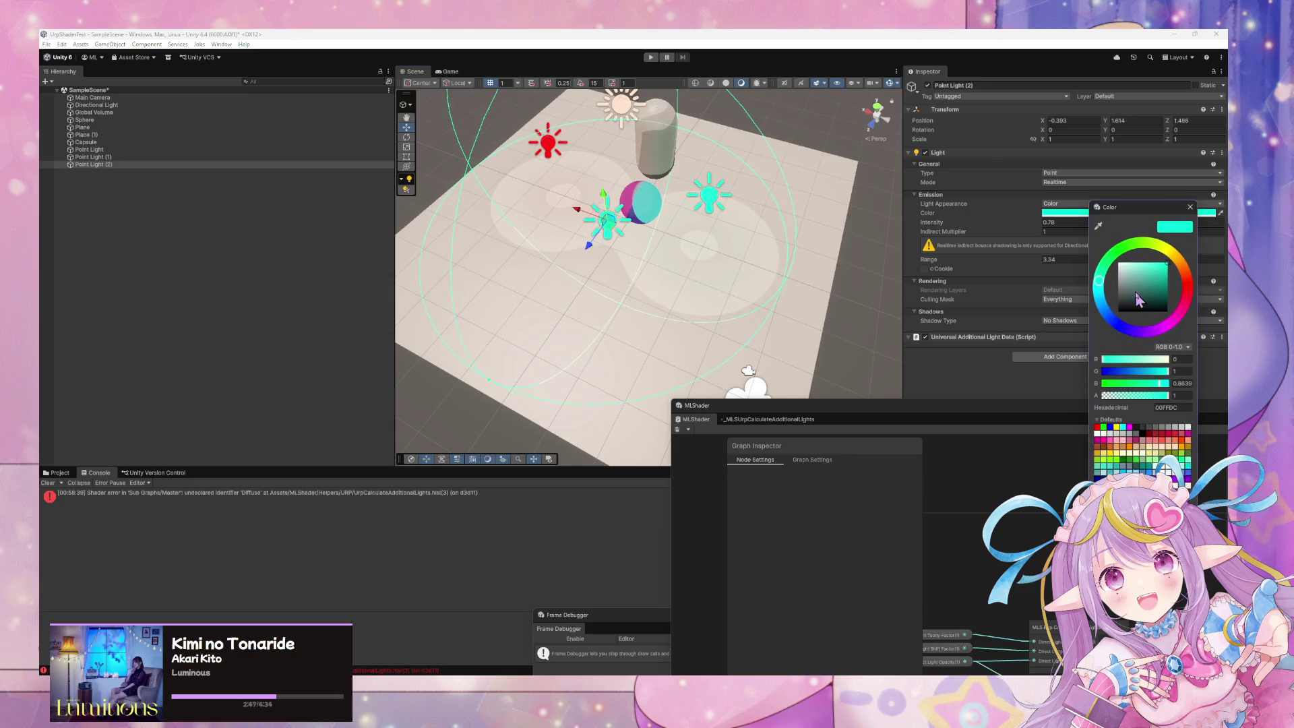
{"action": "mouse_move", "coordinate": [1149, 336]}
{"action": "left_mouse_down"}
{"action": "mouse_move", "coordinate": [1171, 331]}
{"action": "mouse_move", "coordinate": [1157, 331]}
{"action": "mouse_move", "coordinate": [1187, 296]}
{"action": "mouse_move", "coordinate": [1138, 244]}
{"action": "mouse_move", "coordinate": [1159, 247]}
{"action": "left_mouse_up"}
{"action": "mouse_move", "coordinate": [699, 166]}
{"action": "left_mouse_down"}
{"action": "mouse_move", "coordinate": [748, 168]}
{"action": "mouse_move", "coordinate": [817, 138]}
{"action": "mouse_move", "coordinate": [801, 213]}
{"action": "left_mouse_up"}
{"action": "left_click", "coordinate": [696, 260]}
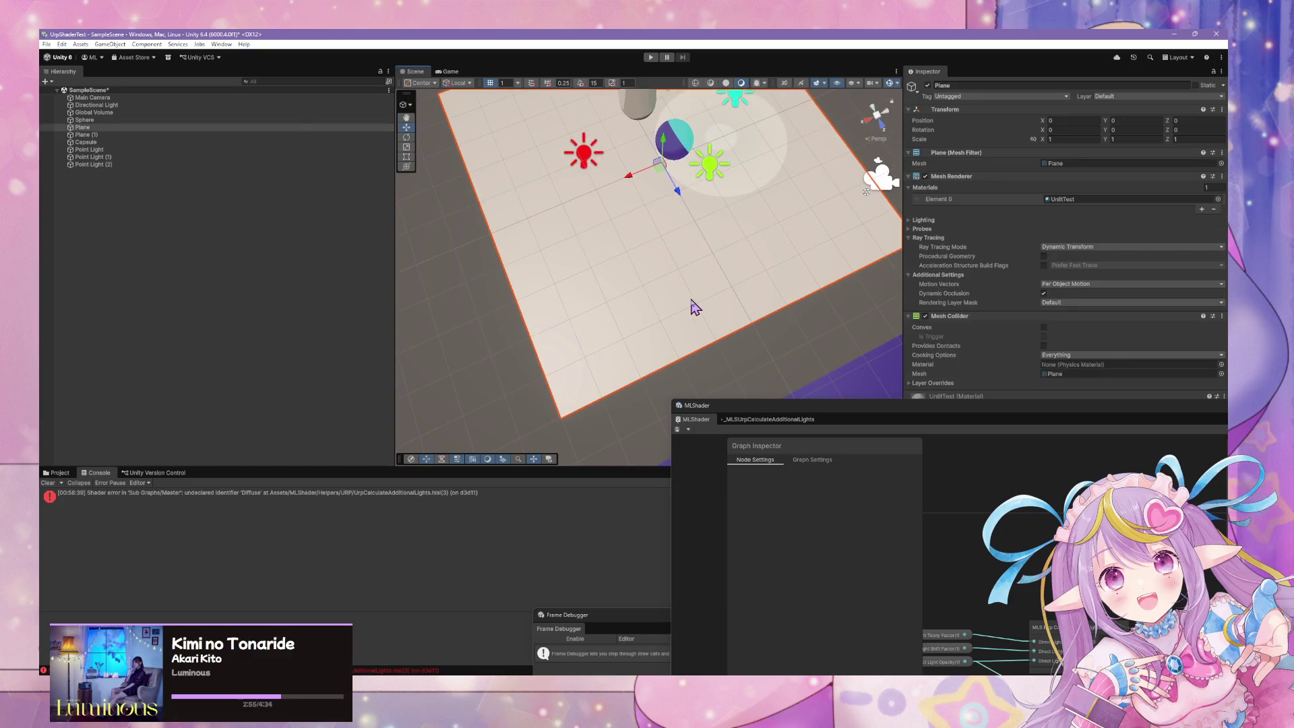
- Assign the MLSShaderURPTest material to the test plane
{"action": "left_click", "coordinate": [1218, 199]}
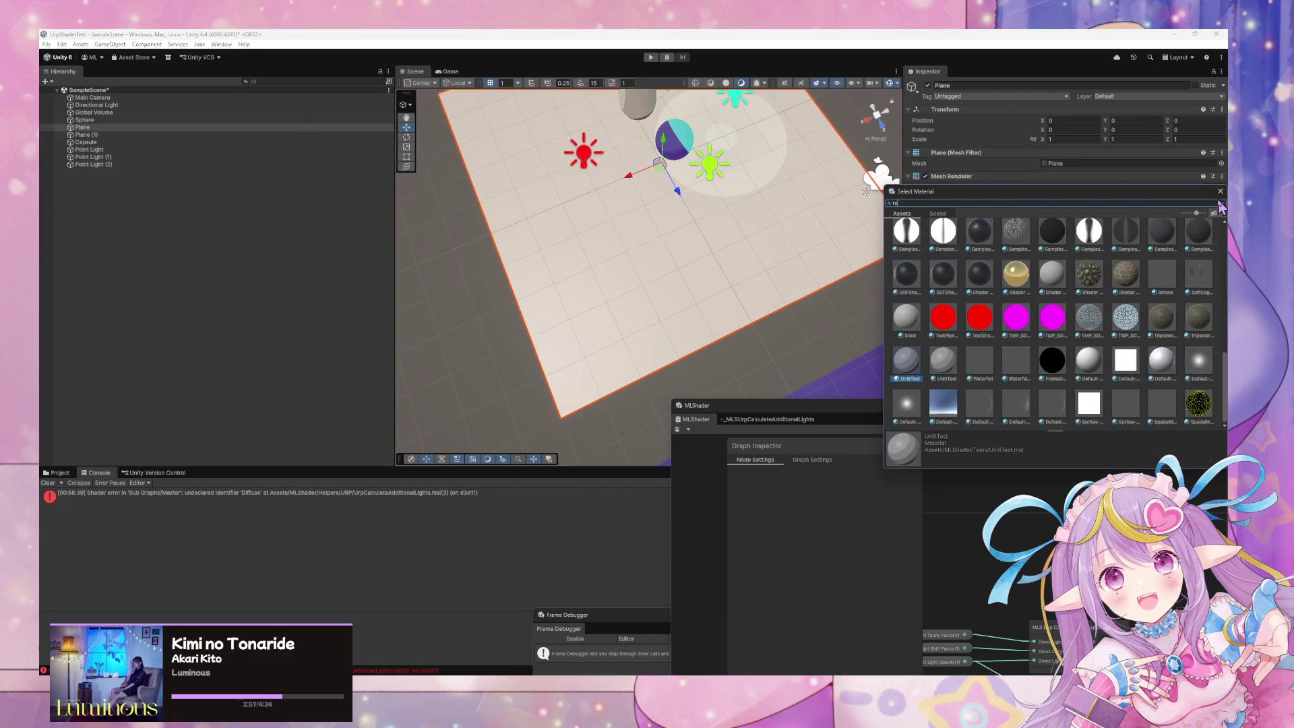
{"action": "type", "text": "test"}
{"action": "left_click", "coordinate": [939, 255]}
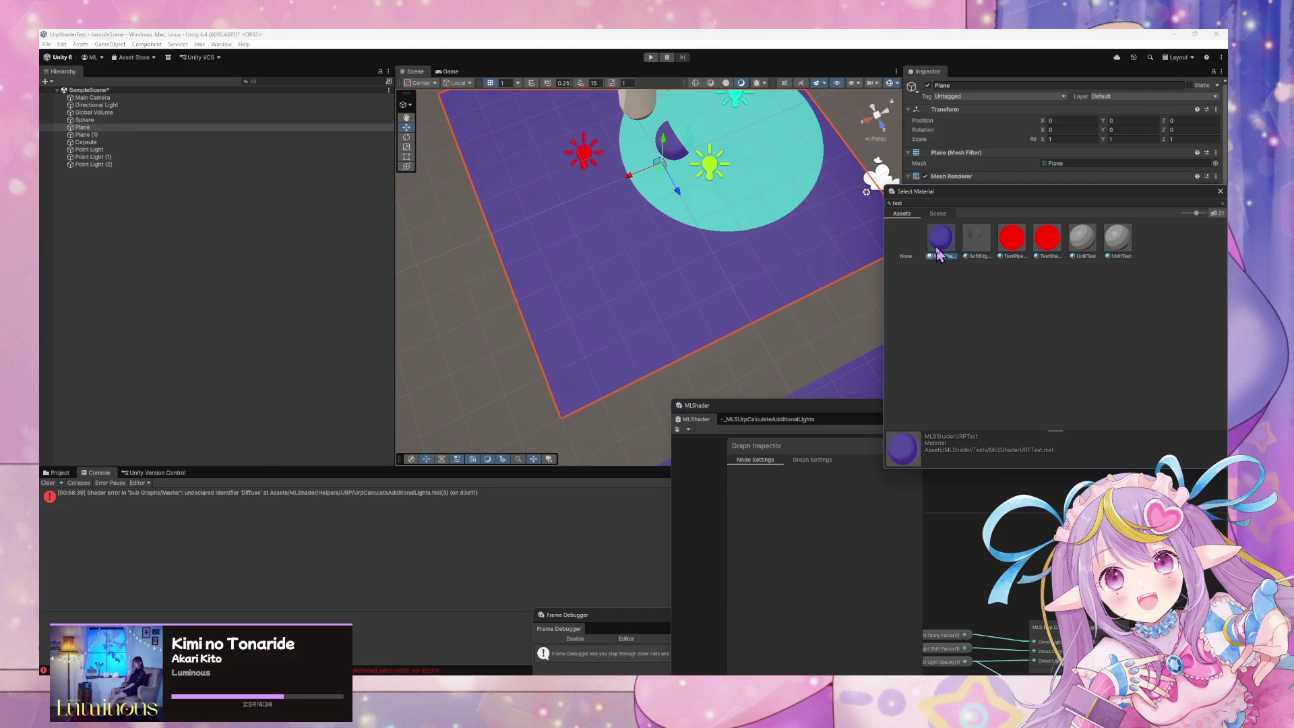
- Frame the plane, then enlarge the MLShader graph centred on its Direct Lights nodes
{"action": "mouse_move", "coordinate": [843, 203]}
{"action": "left_mouse_down"}
{"action": "mouse_move", "coordinate": [757, 149]}
{"action": "mouse_move", "coordinate": [635, 151]}
{"action": "mouse_move", "coordinate": [667, 168]}
{"action": "mouse_move", "coordinate": [541, 186]}
{"action": "mouse_move", "coordinate": [529, 157]}
{"action": "left_mouse_up"}
{"action": "scroll", "coordinate": [541, 187], "scroll_direction": "down", "scroll_amount": 3}
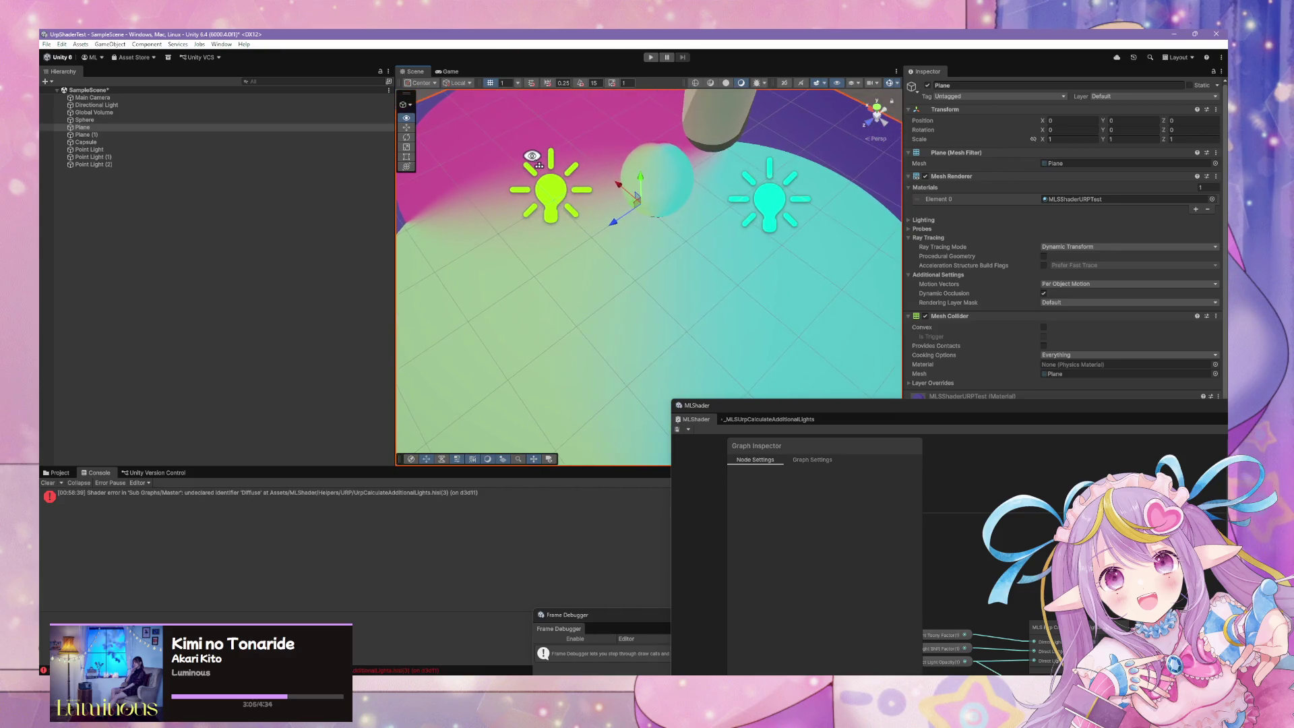
{"action": "key", "text": "f"}
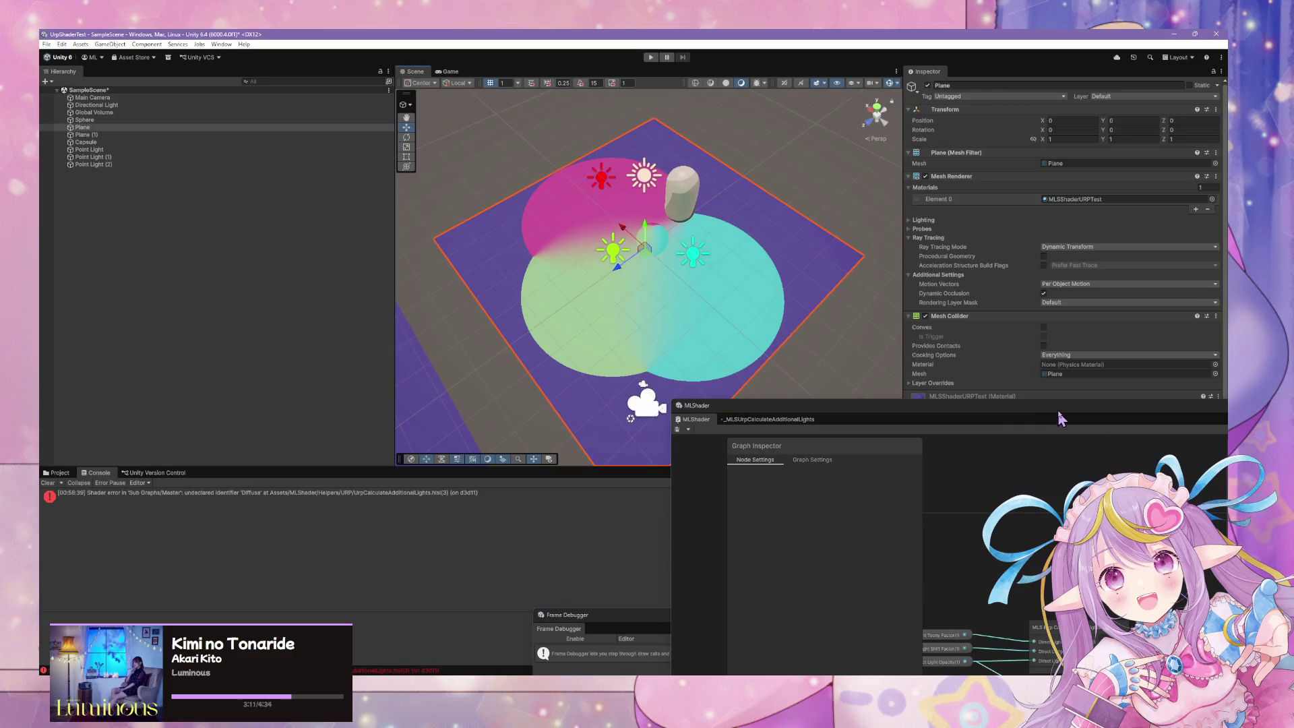
{"action": "left_click_drag", "start_coordinate": [1060, 420], "coordinate": [678, 191]}
{"action": "mouse_move", "coordinate": [742, 346]}
{"action": "left_mouse_down"}
{"action": "mouse_move", "coordinate": [701, 320]}
{"action": "mouse_move", "coordinate": [775, 303]}
{"action": "mouse_move", "coordinate": [597, 306]}
{"action": "mouse_move", "coordinate": [653, 317]}
{"action": "mouse_move", "coordinate": [597, 357]}
{"action": "left_mouse_up"}
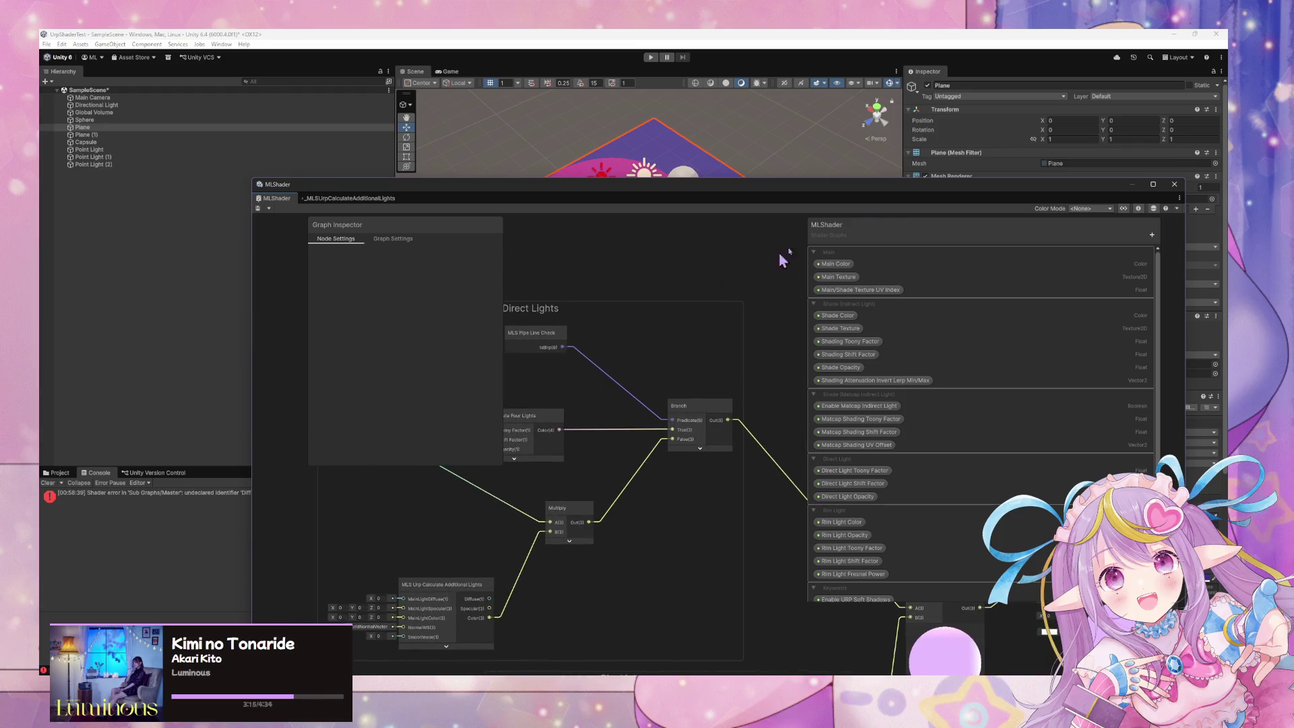
{"action": "left_click_drag", "start_coordinate": [883, 189], "coordinate": [557, 475]}
{"action": "scroll", "coordinate": [1038, 489], "scroll_direction": "down", "scroll_amount": 5}
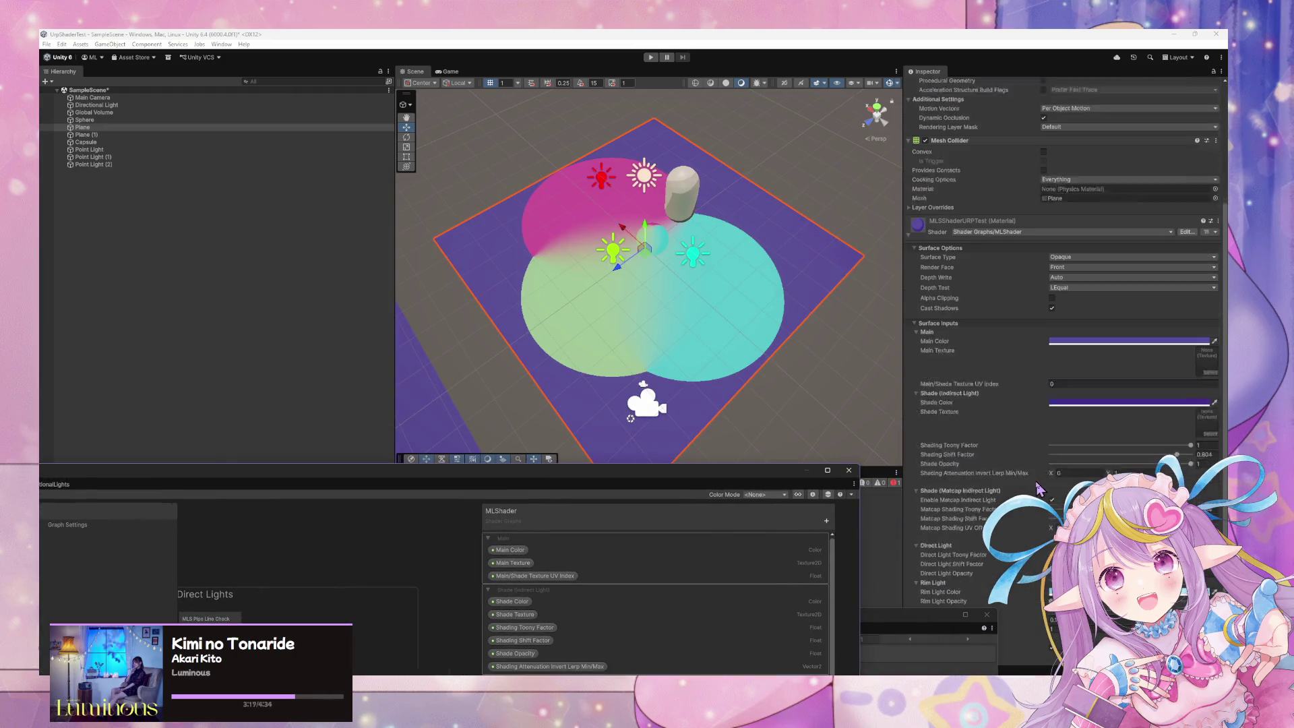
{"action": "scroll", "coordinate": [1038, 488], "scroll_direction": "down", "scroll_amount": 1}
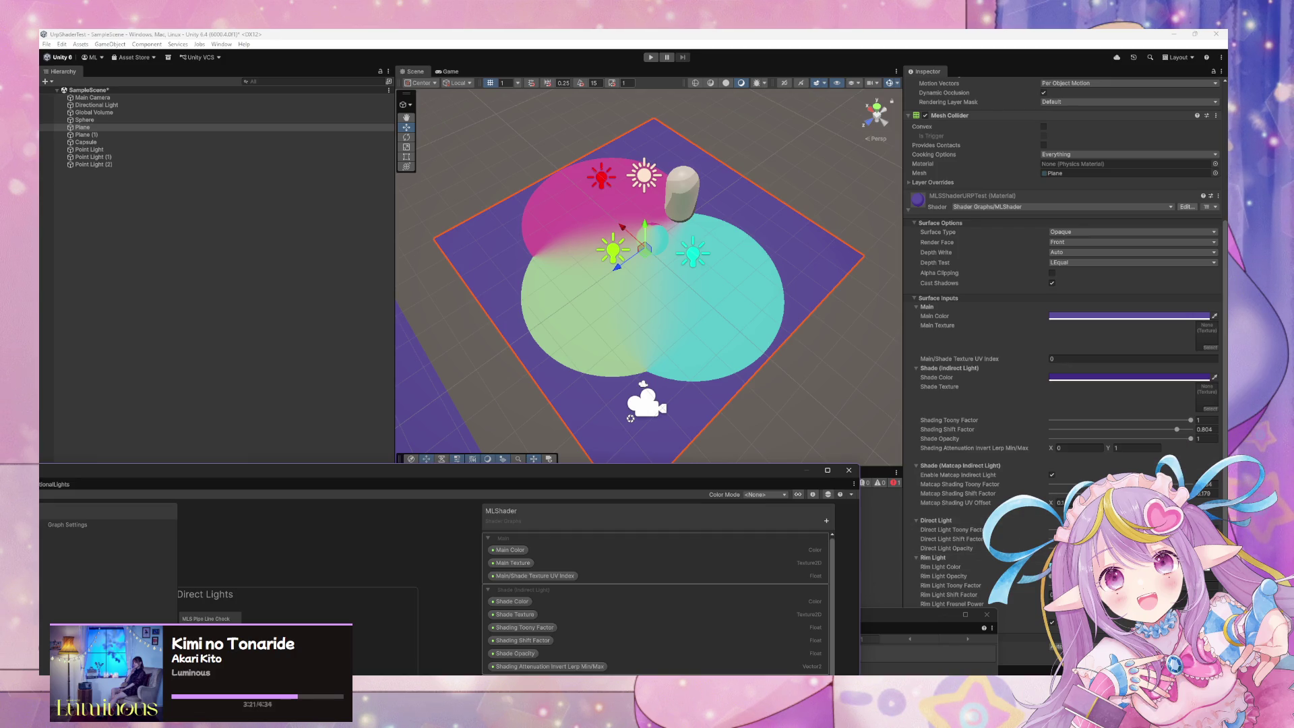
{"action": "mouse_move", "coordinate": [978, 548]}
{"action": "left_mouse_down"}
{"action": "mouse_move", "coordinate": [957, 548]}
{"action": "mouse_move", "coordinate": [1038, 547]}
{"action": "left_mouse_up"}
{"action": "mouse_move", "coordinate": [704, 303]}
{"action": "left_mouse_down"}
{"action": "mouse_move", "coordinate": [733, 320]}
{"action": "mouse_move", "coordinate": [728, 335]}
{"action": "left_mouse_up"}
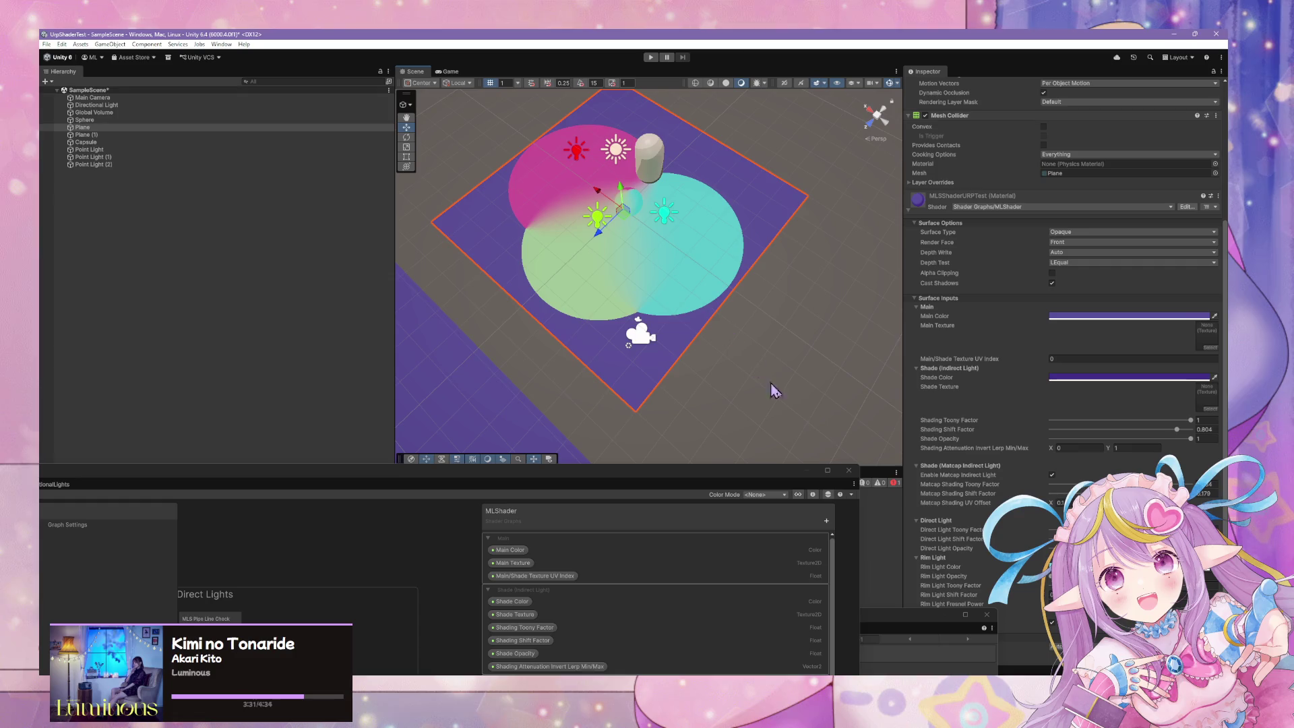
{"action": "mouse_move", "coordinate": [650, 476]}
{"action": "left_mouse_down"}
{"action": "mouse_move", "coordinate": [1074, 202]}
{"action": "mouse_move", "coordinate": [1009, 153]}
{"action": "left_mouse_up"}
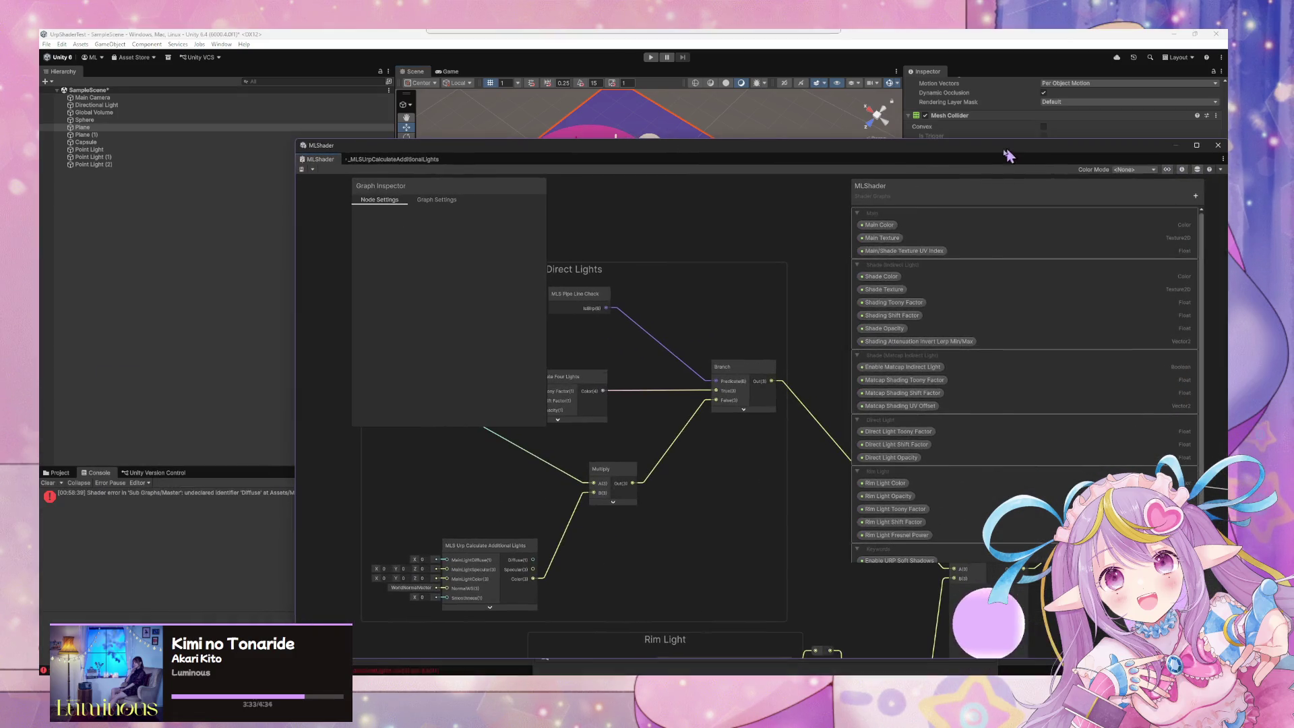
- Open the _MLSUrpCalculateAdditionalLights subgraph and toggle its Custom Function node preview
{"action": "left_click", "coordinate": [388, 161]}
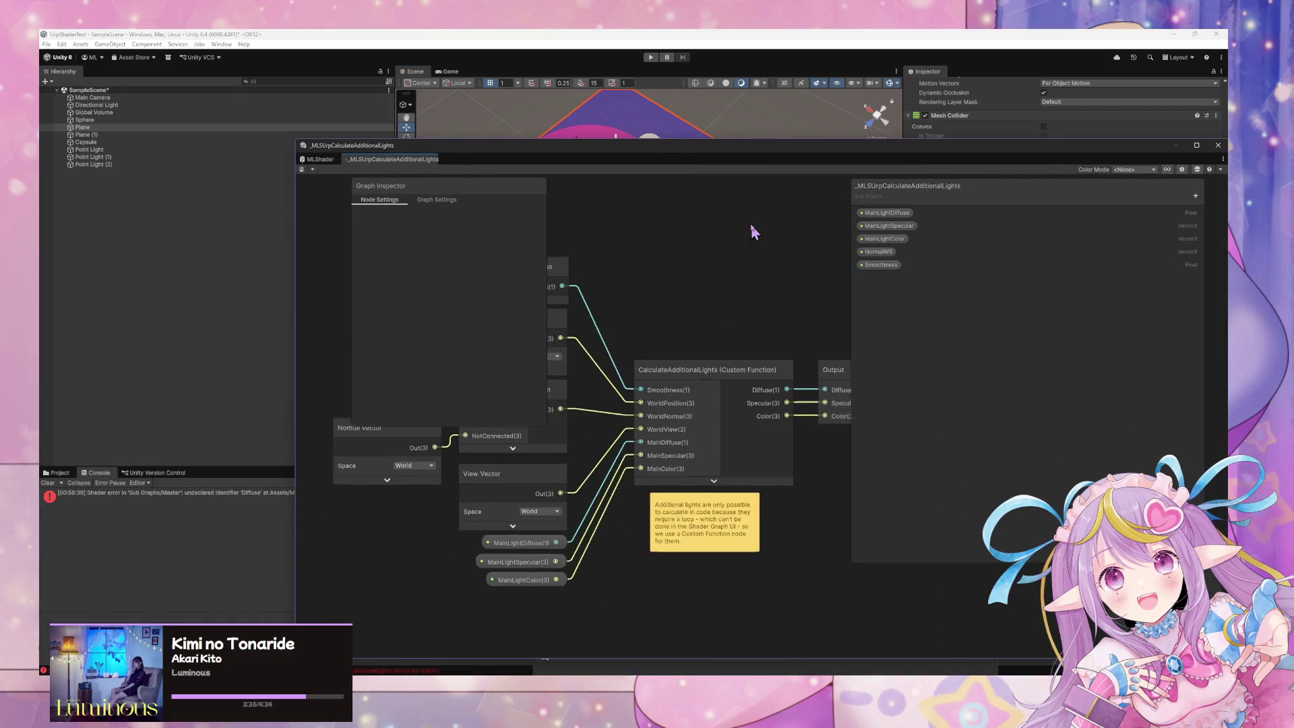
{"action": "left_click", "coordinate": [715, 482]}
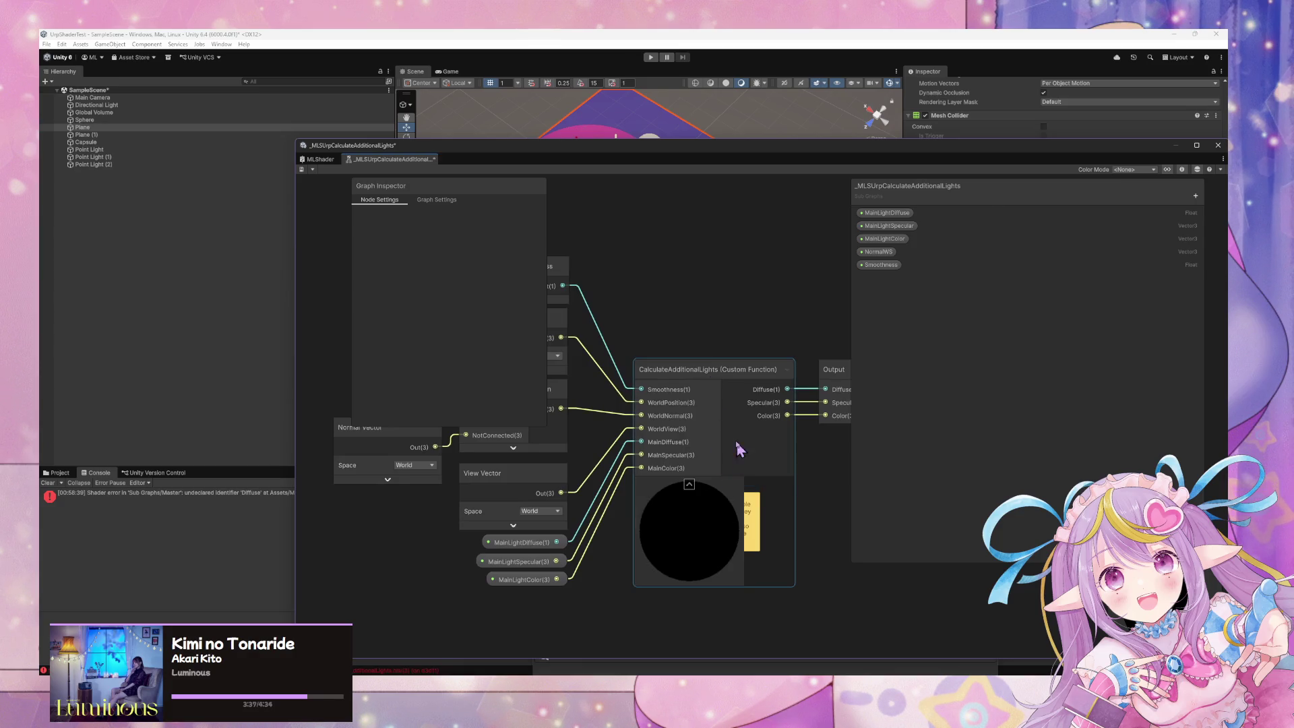
{"action": "left_click", "coordinate": [702, 488]}
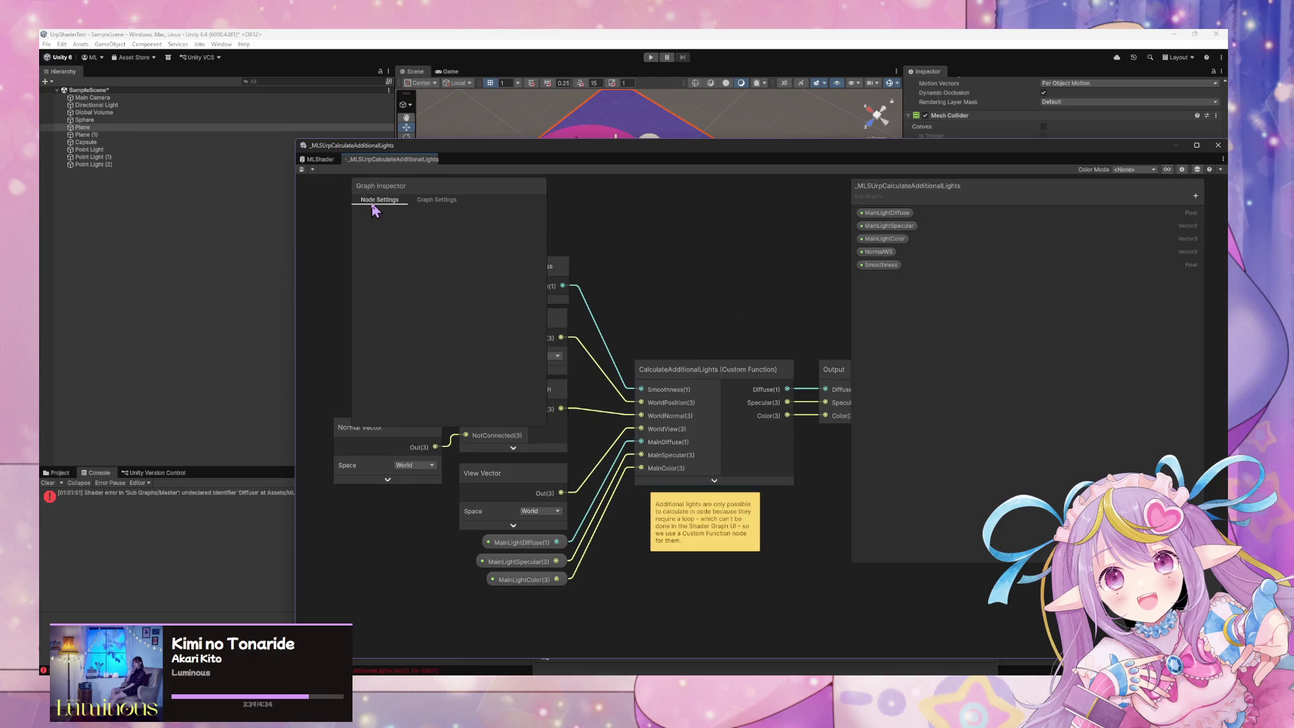
{"action": "left_click_drag", "start_coordinate": [597, 276], "coordinate": [735, 287]}
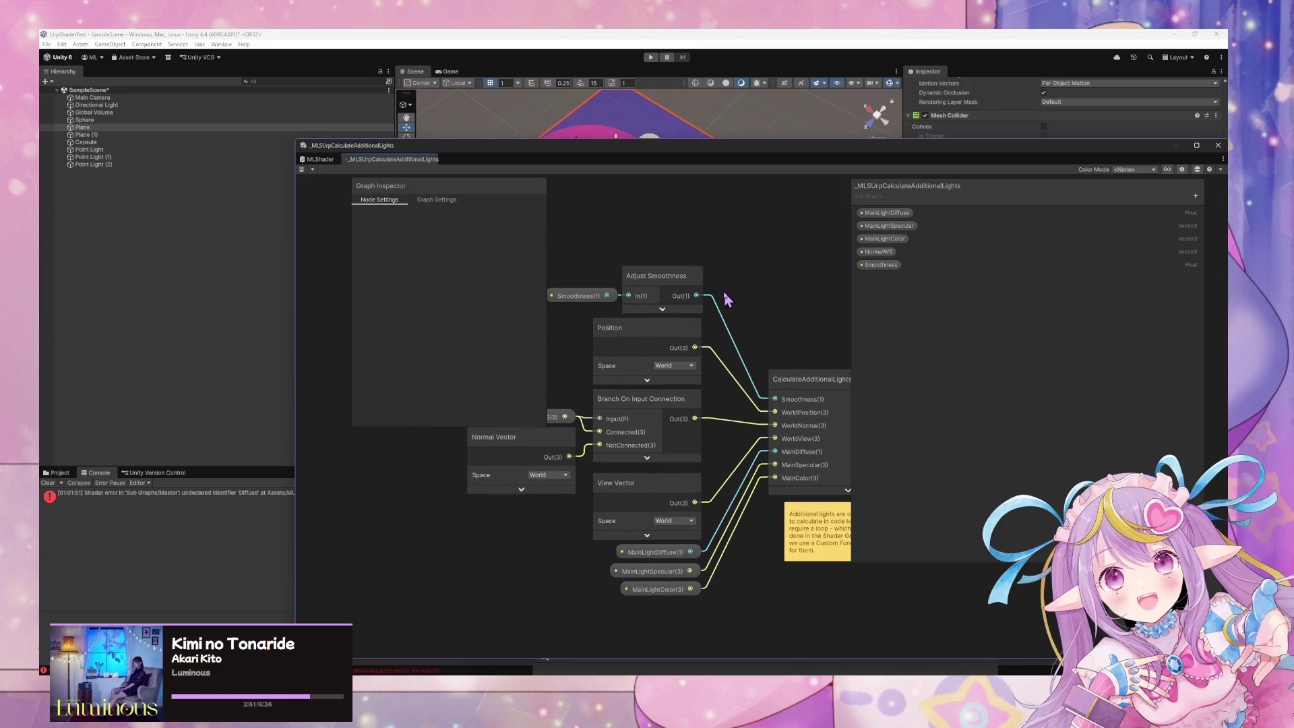
- Inspect the Smoothness and MainLightColor properties in the Blackboard, then switch to GitHub Desktop
{"action": "left_click", "coordinate": [566, 297]}
{"action": "left_click", "coordinate": [883, 226]}
{"action": "left_click", "coordinate": [883, 212]}
{"action": "left_click", "coordinate": [883, 226]}
{"action": "left_click", "coordinate": [883, 239]}
{"action": "left_click", "coordinate": [880, 264]}
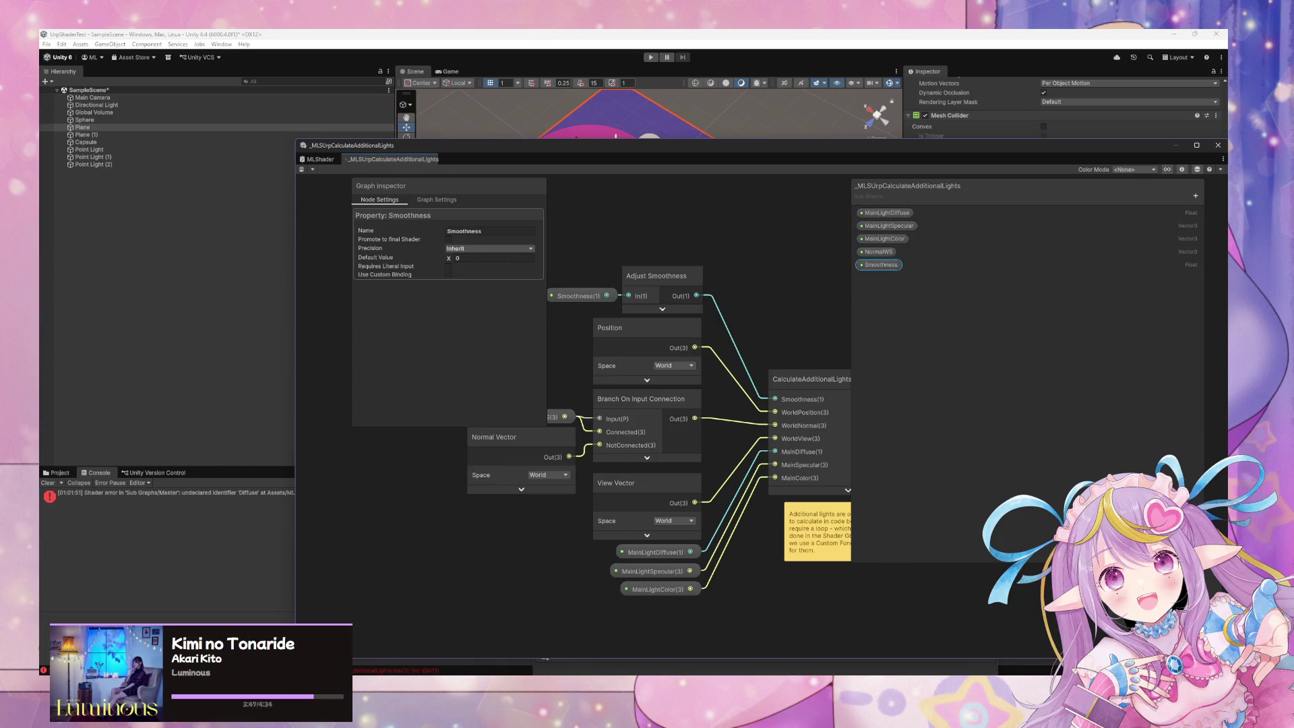
{"action": "key", "text": "alt+Tab"}
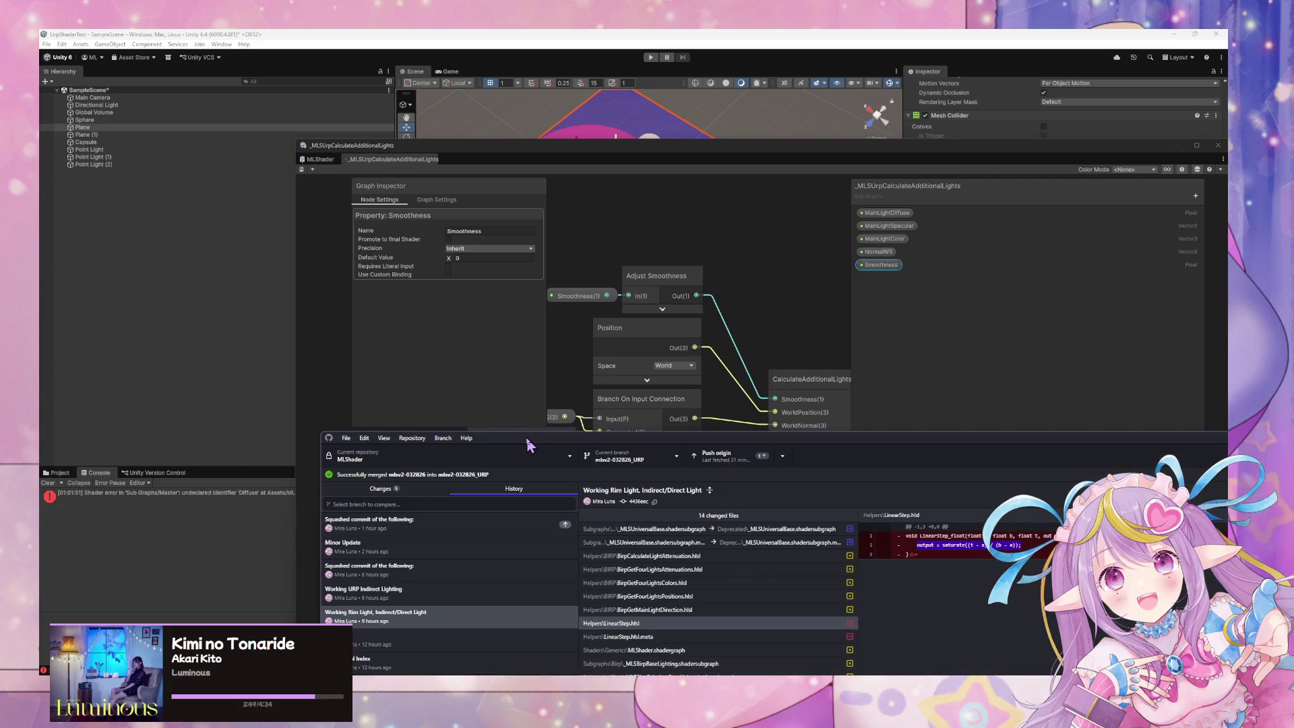
{"action": "left_click_drag", "start_coordinate": [529, 439], "coordinate": [714, 196]}
- Commit the five changed files to mlsv2-032826_URP with summary 'Working Direct Lights for URP'
{"action": "left_click", "coordinate": [574, 246]}
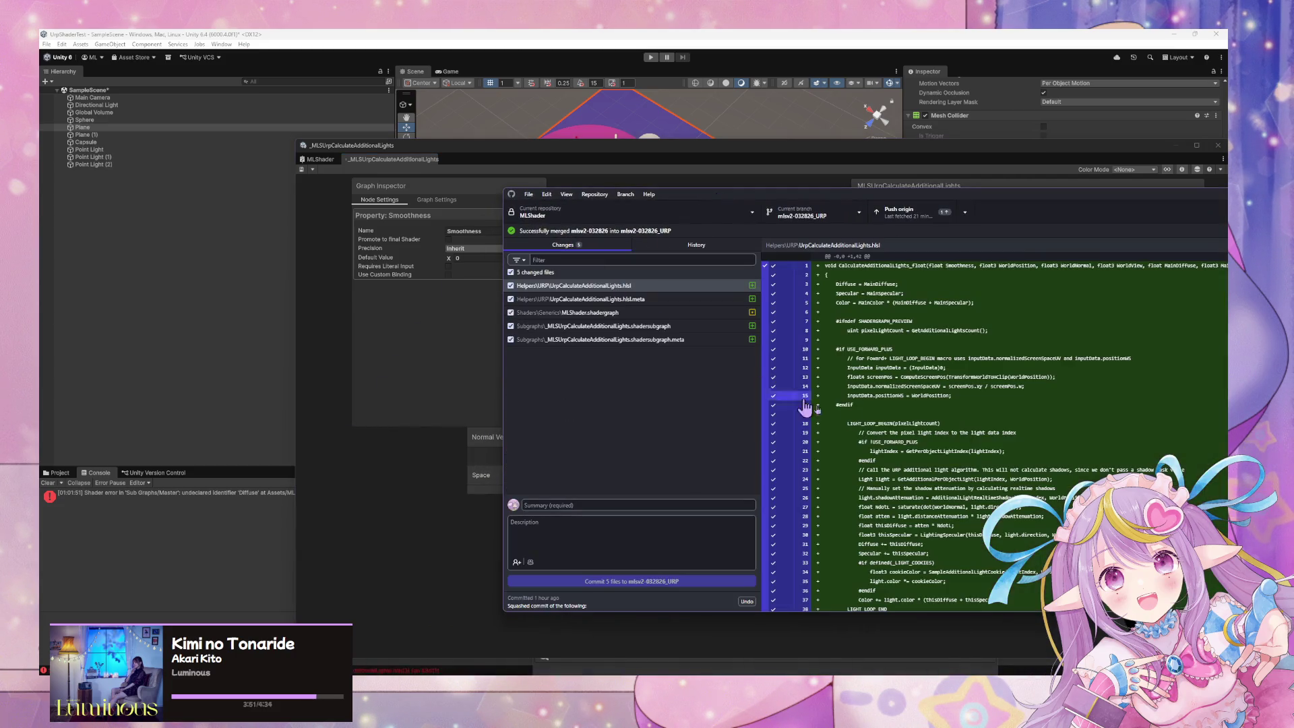
{"action": "left_click", "coordinate": [659, 506]}
{"action": "left_click", "coordinate": [668, 505]}
{"action": "type", "text": "Working Direct Lights for URP"}
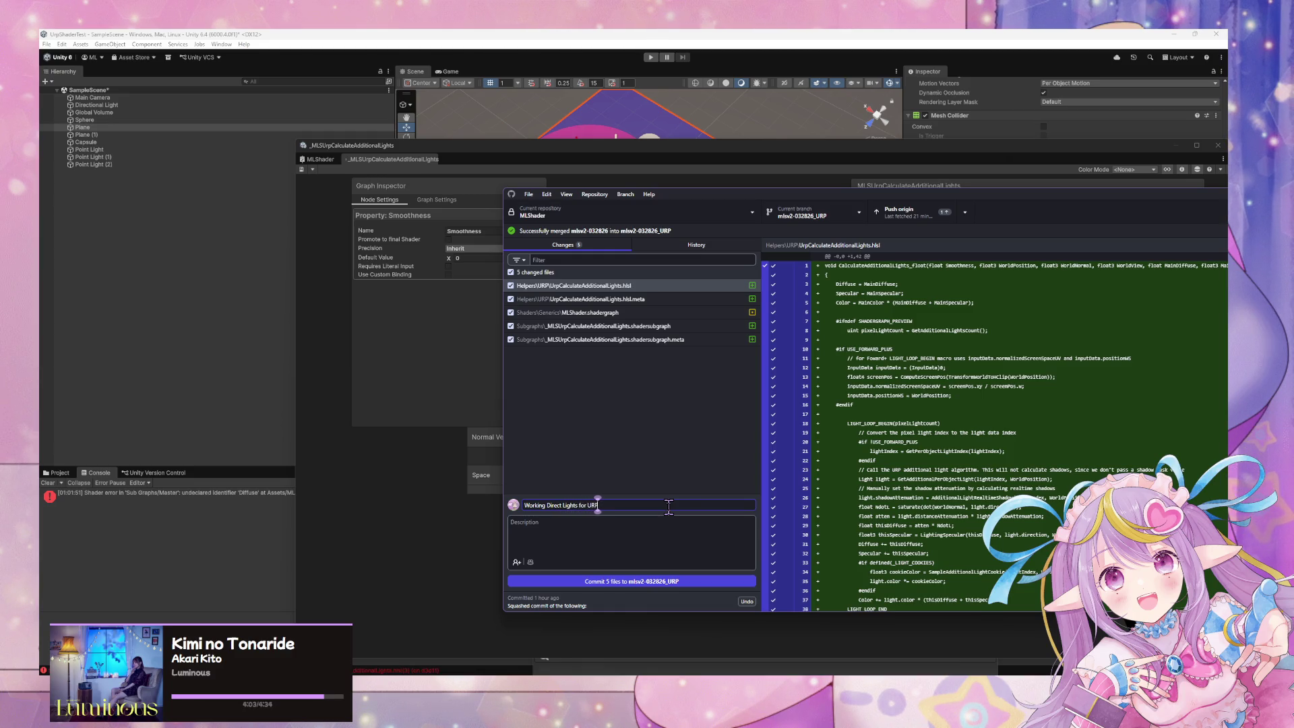
{"action": "left_click", "coordinate": [680, 581]}
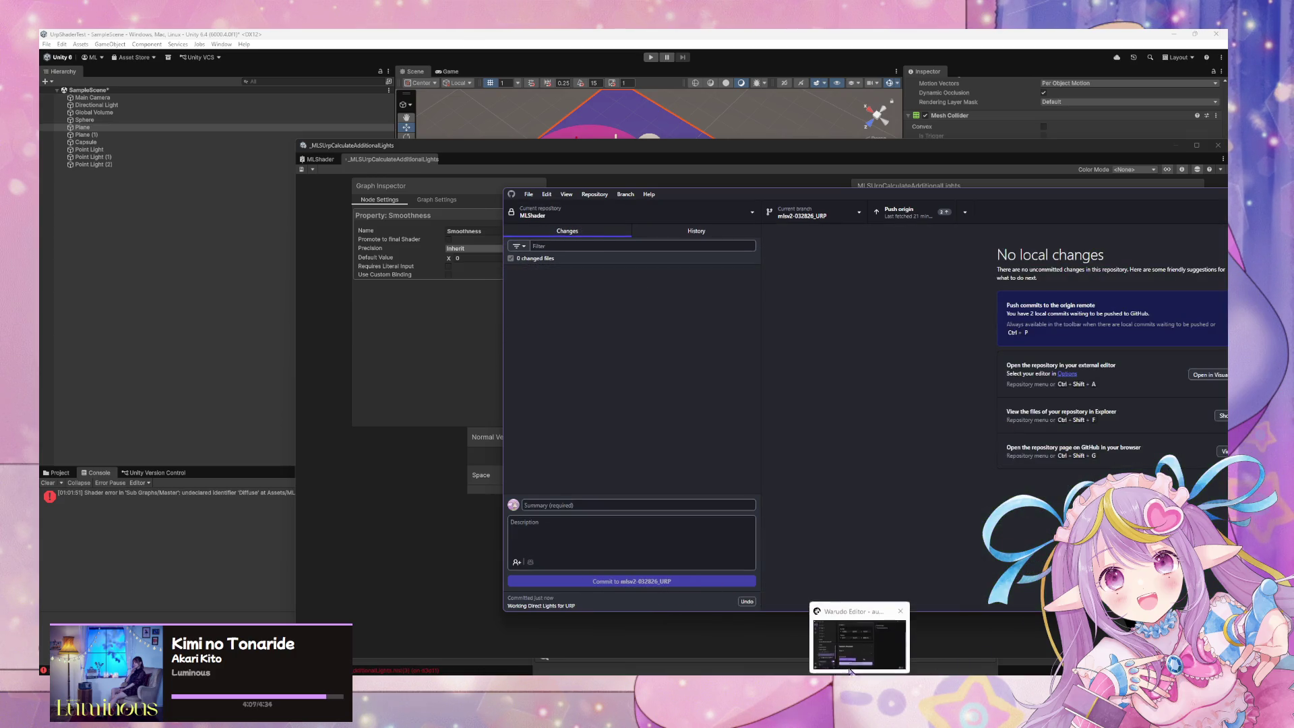
- Undo and redo the commit, then push it to origin
{"action": "left_click", "coordinate": [859, 637]}
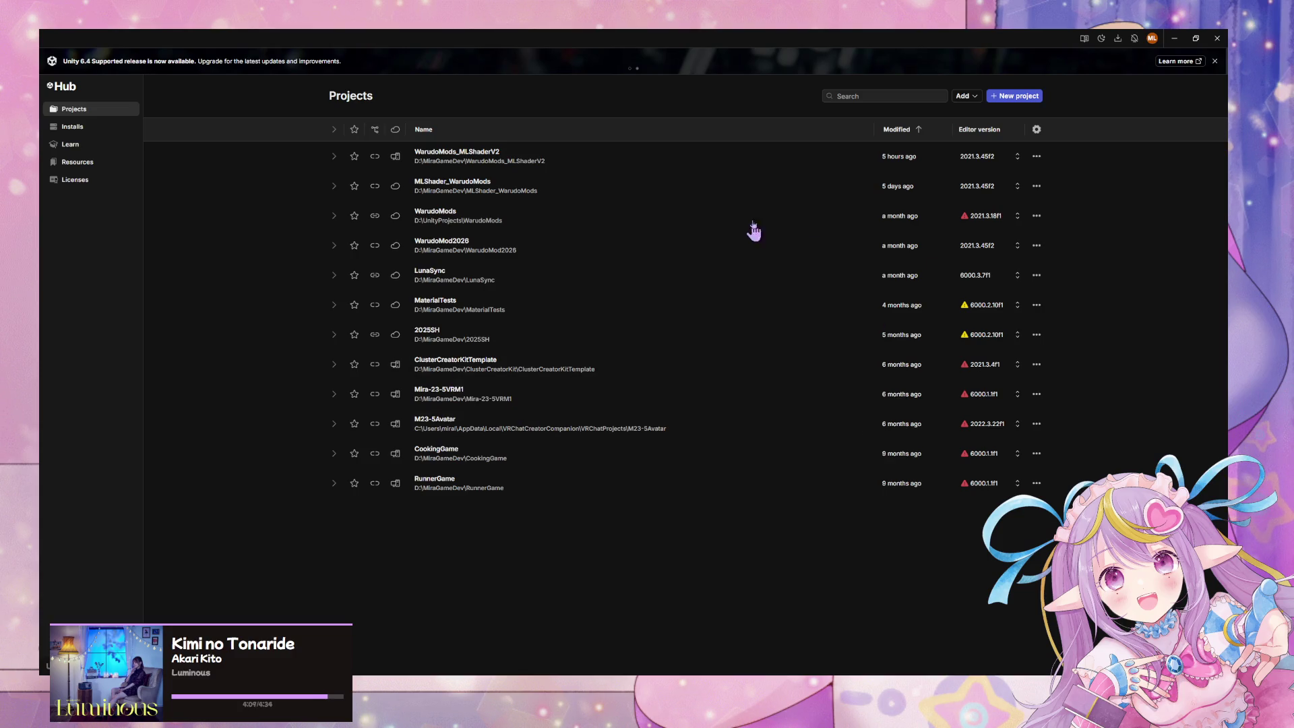
{"action": "left_click", "coordinate": [1174, 38]}
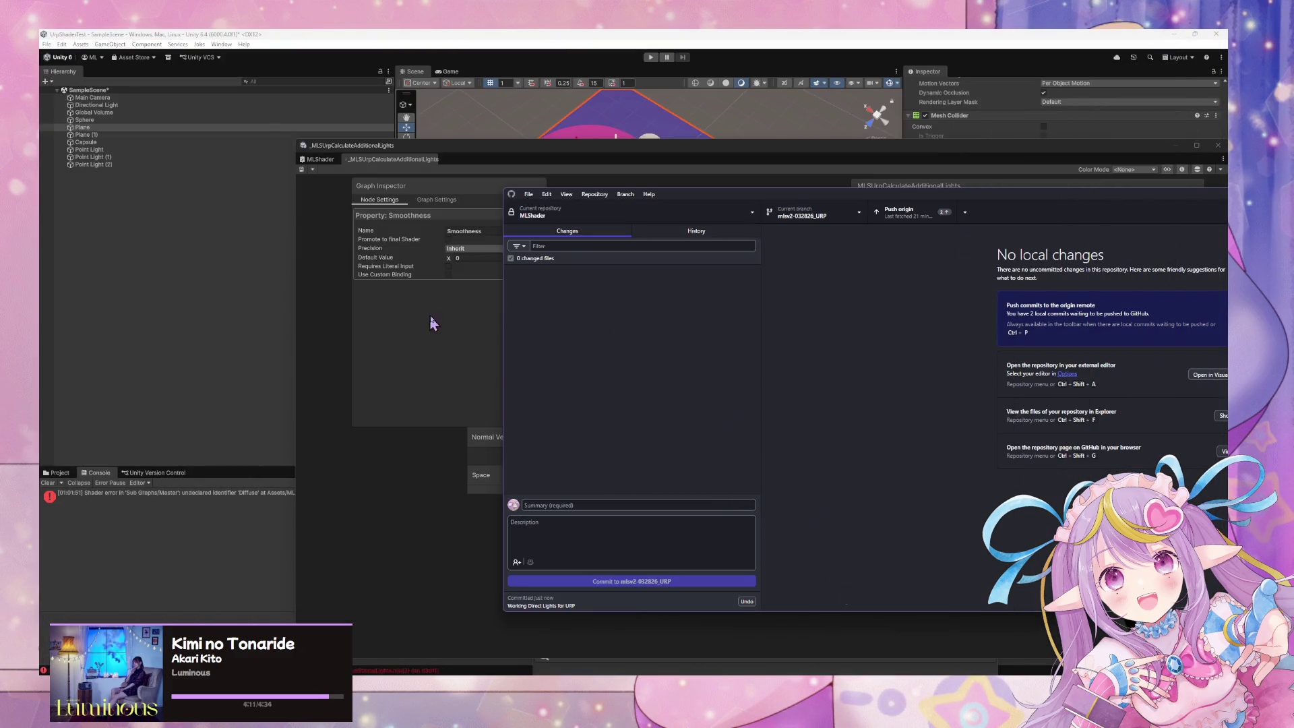
{"action": "left_click", "coordinate": [748, 601]}
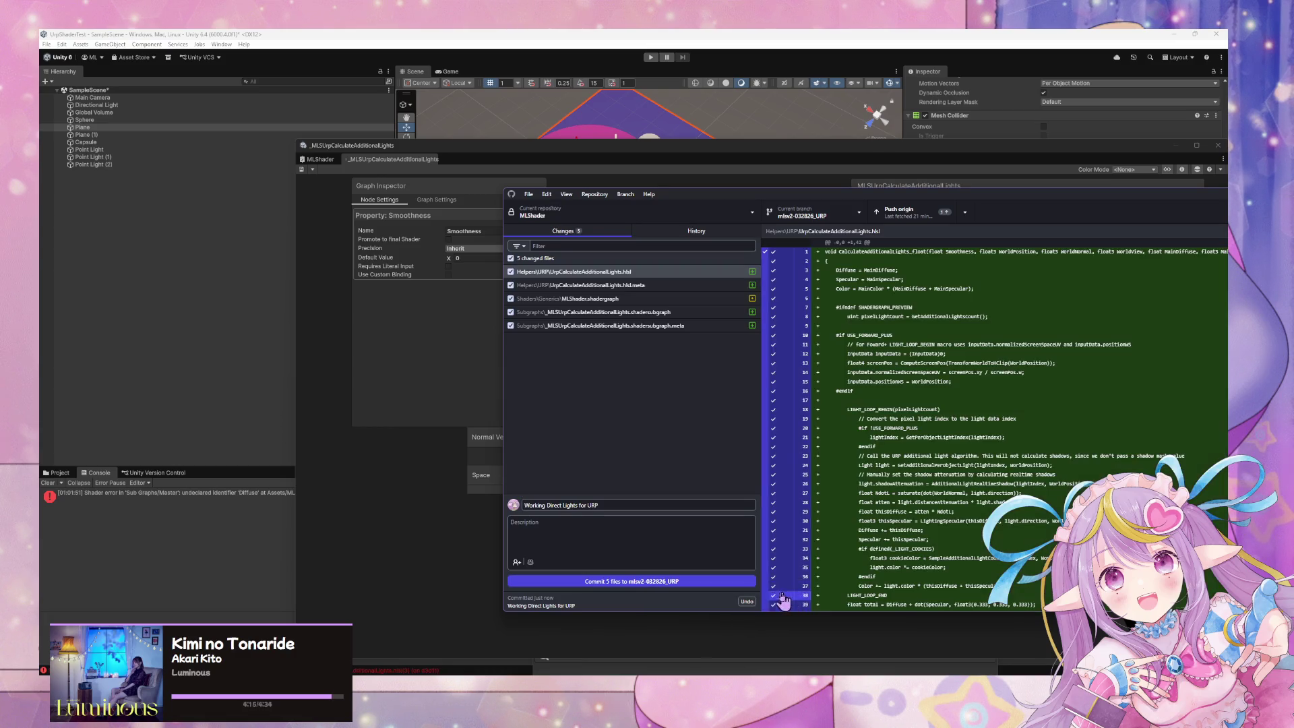
{"action": "left_click", "coordinate": [731, 580]}
{"action": "left_click", "coordinate": [936, 221]}
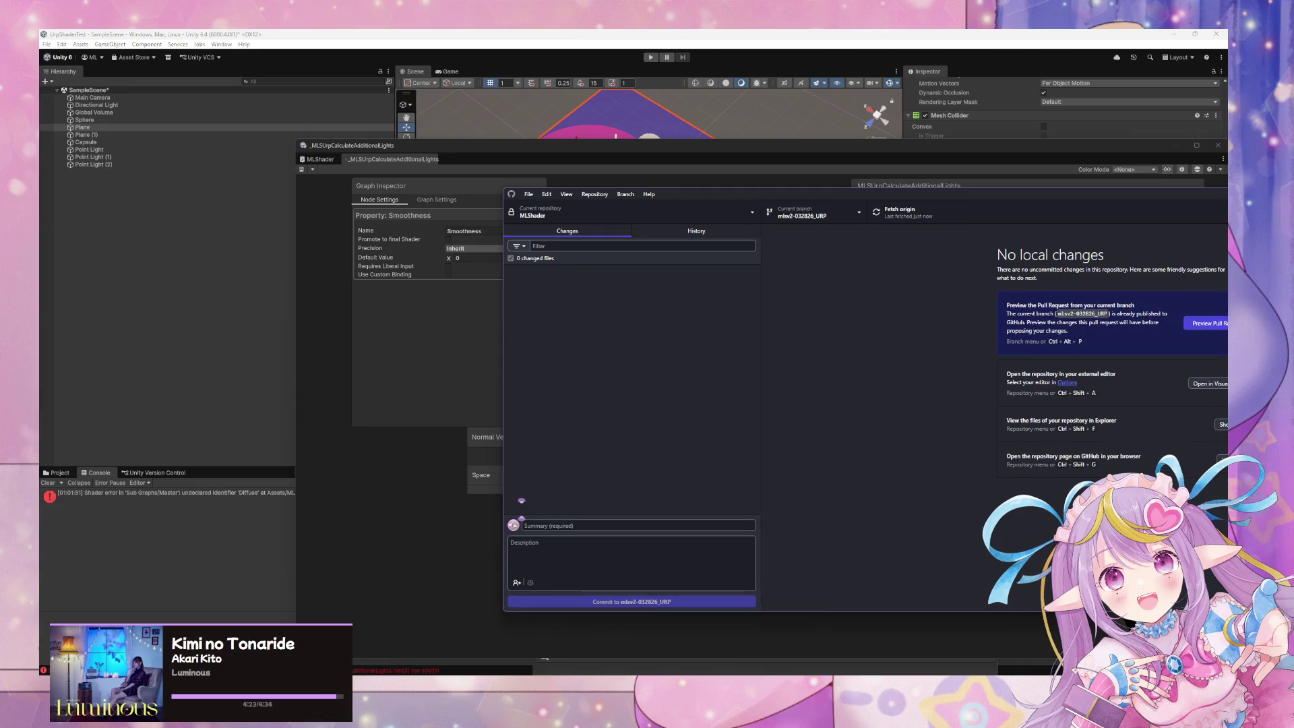
- Bring the WarudoMods_MLShaderV2 Unity editor forward, then open GitHub Desktop's repository list over it
{"action": "key", "text": "alt+Tab"}
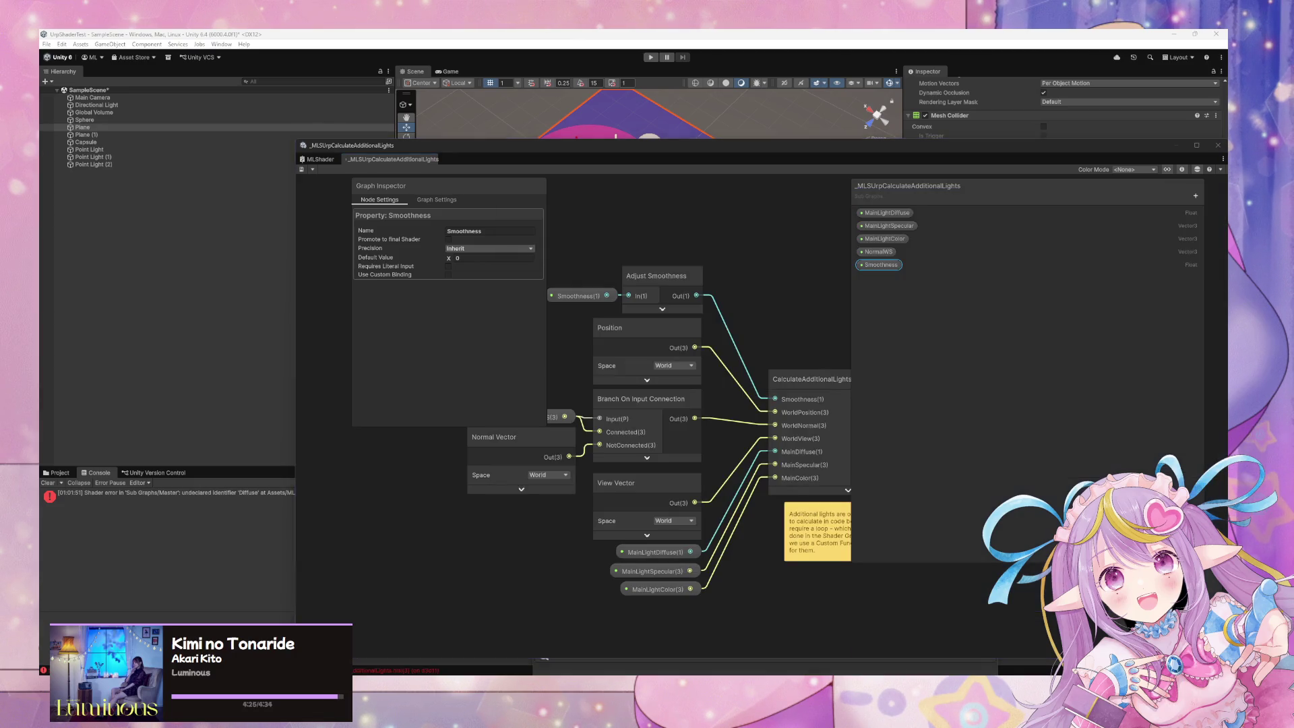
{"action": "key", "text": "alt+Tab"}
{"action": "mouse_move", "coordinate": [695, 711]}
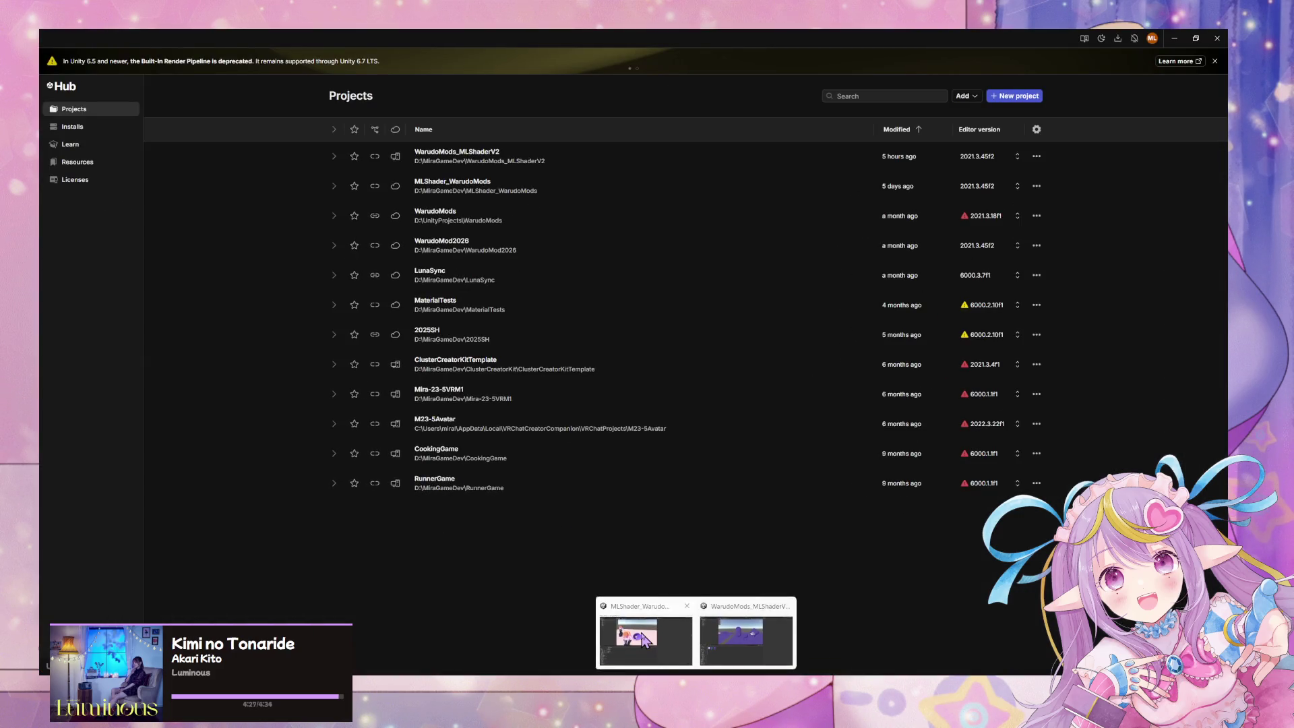
{"action": "left_click", "coordinate": [748, 637]}
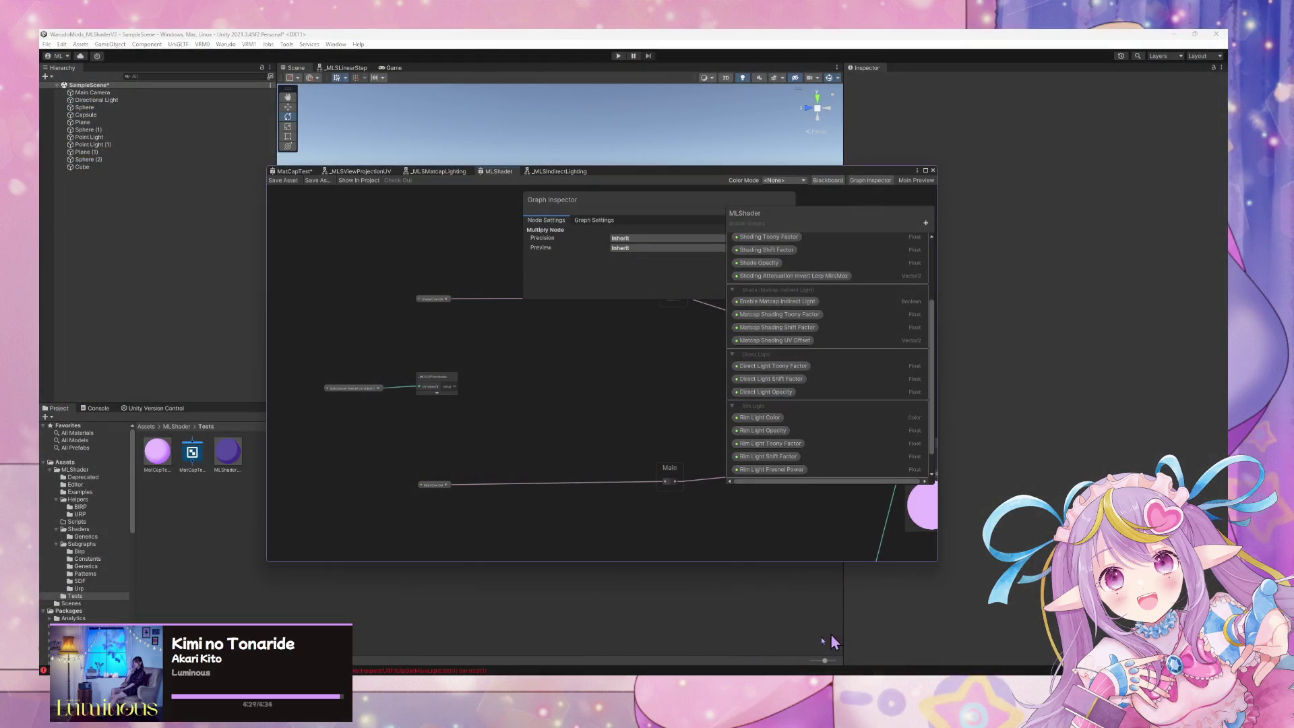
{"action": "key", "text": "alt+Tab"}
{"action": "key", "text": "ctrl+t"}
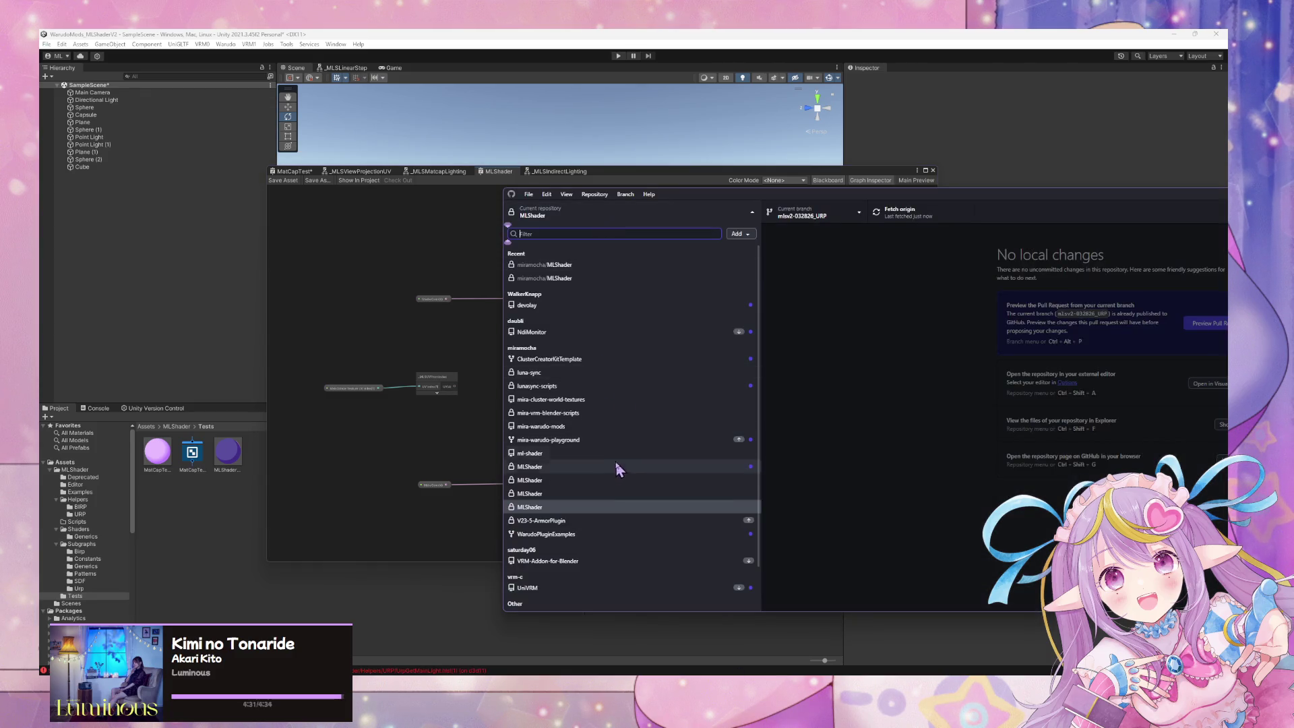
- Switch to the MLShader repository and check its branch list and repository settings
{"action": "left_click", "coordinate": [605, 499]}
{"action": "left_click", "coordinate": [829, 210]}
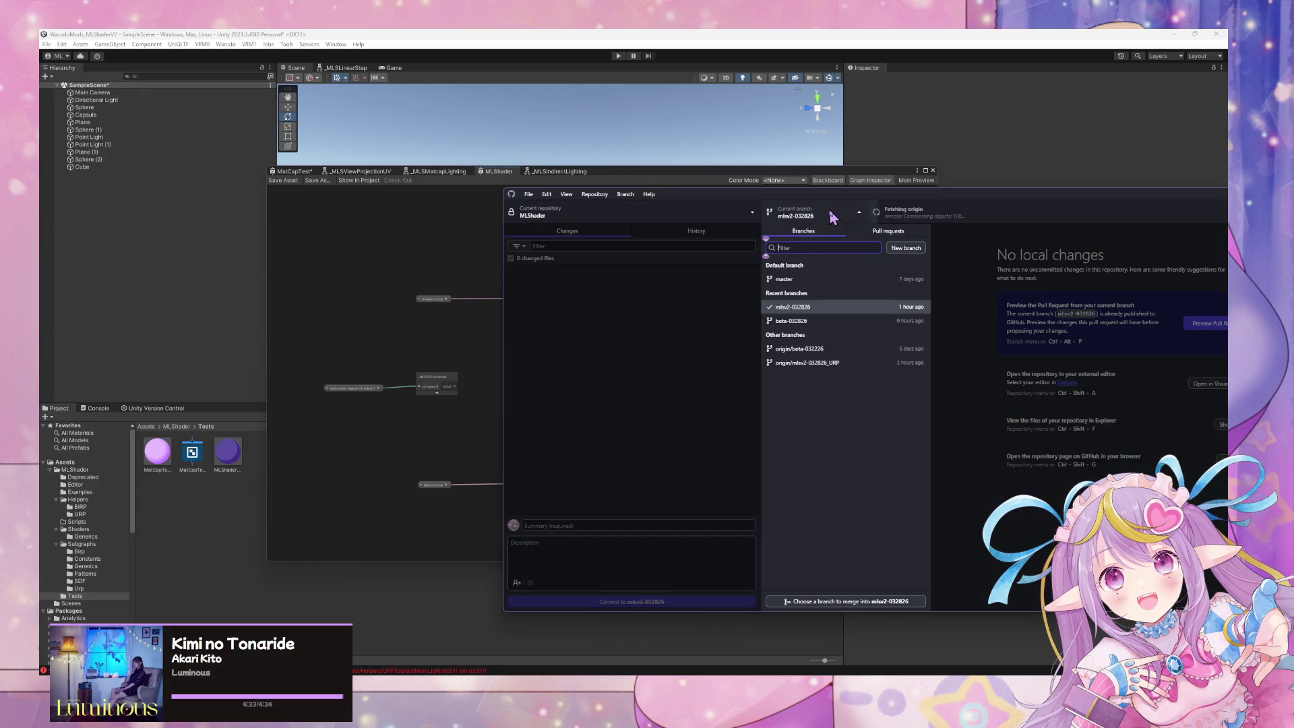
{"action": "left_click", "coordinate": [829, 210]}
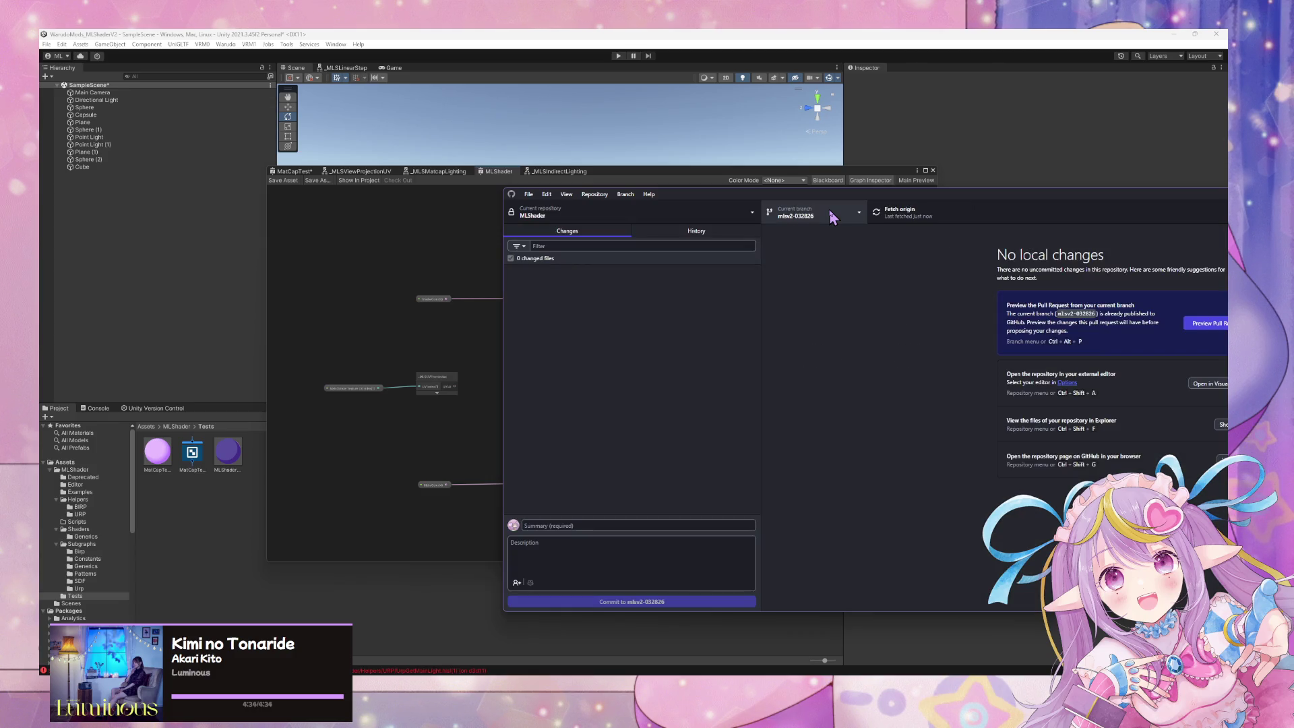
{"action": "left_click", "coordinate": [826, 210]}
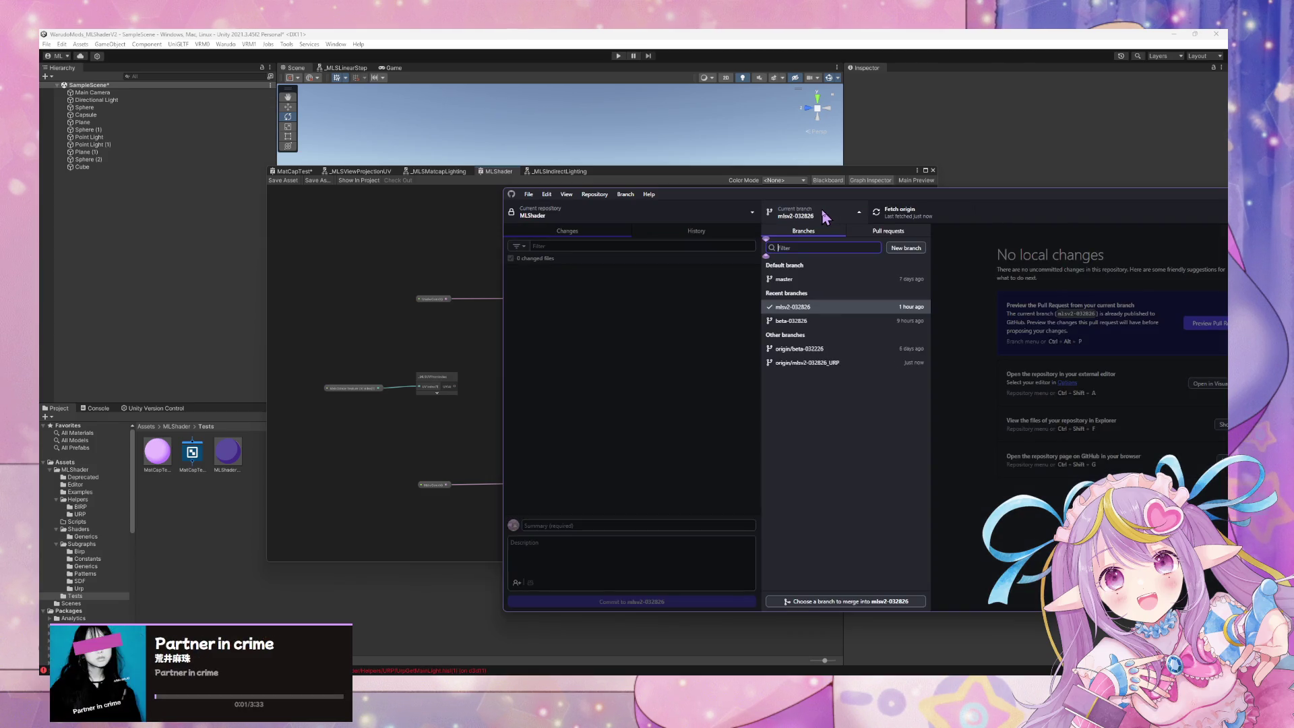
{"action": "left_click", "coordinate": [587, 346]}
{"action": "left_click", "coordinate": [529, 194]}
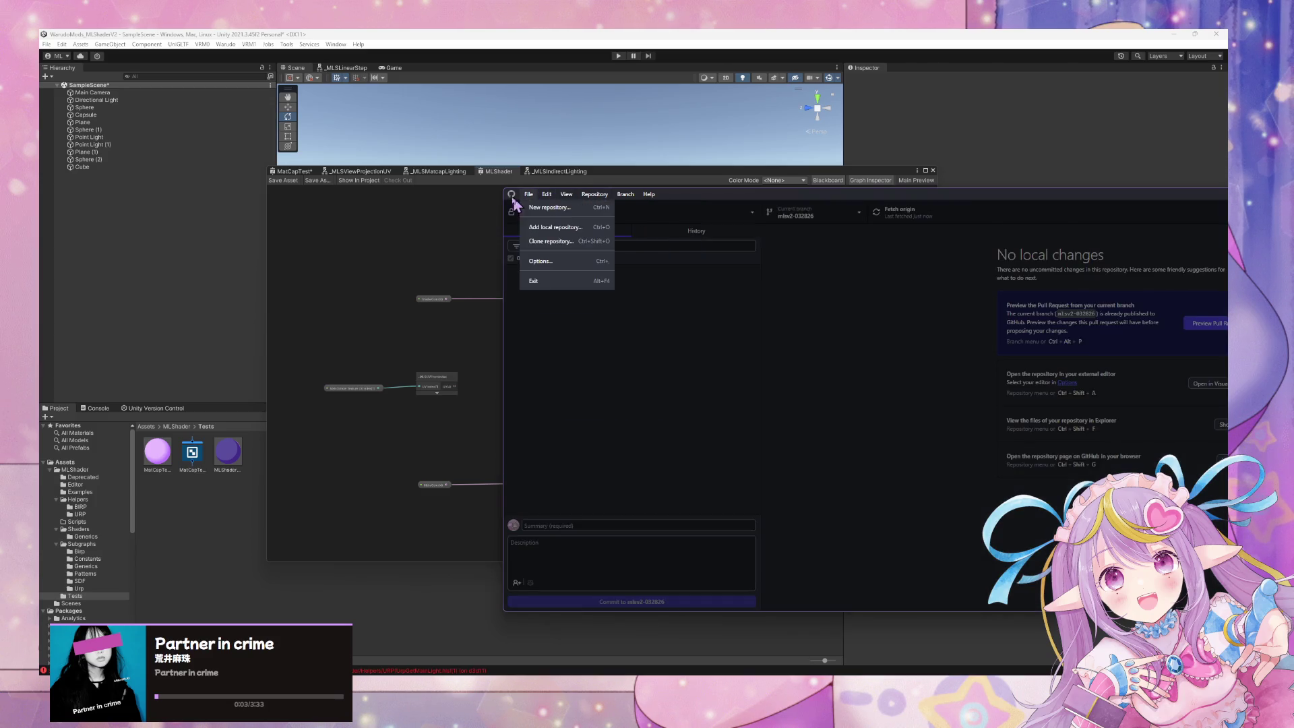
{"action": "mouse_move", "coordinate": [592, 202]}
{"action": "left_click", "coordinate": [619, 365]}
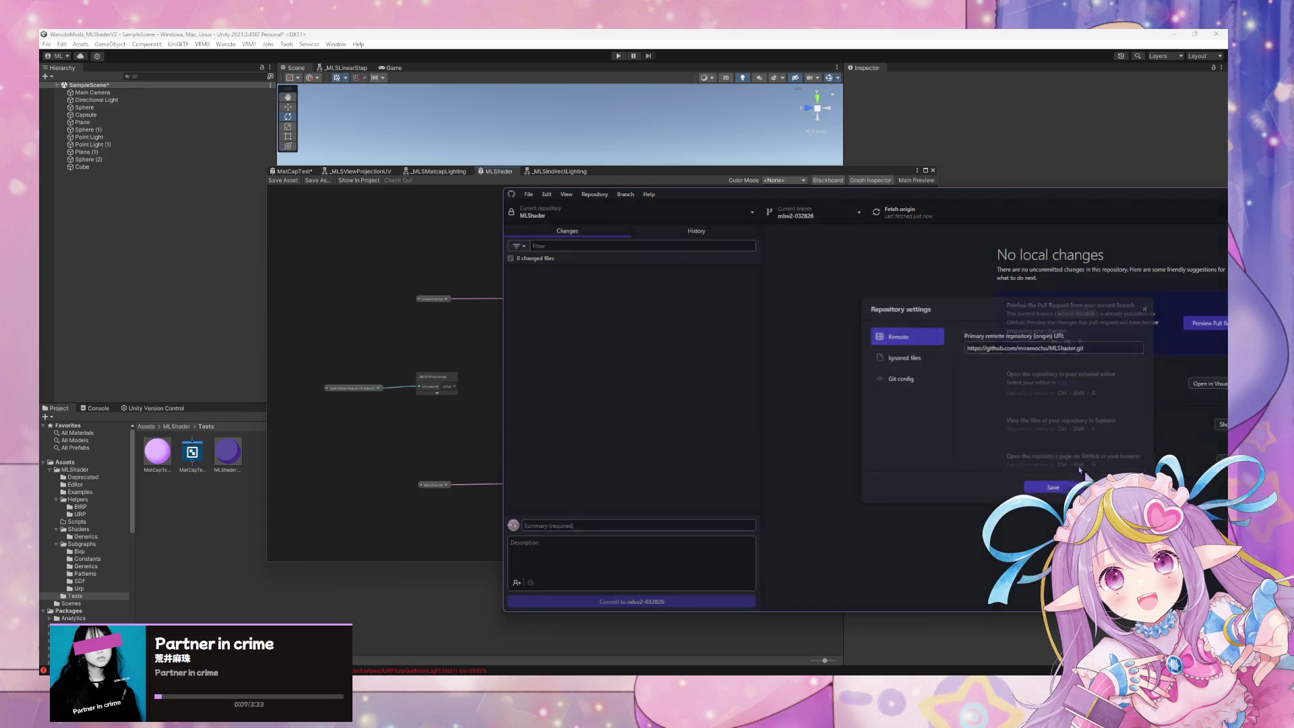
{"action": "left_click", "coordinate": [1095, 483]}
- Show the repository folder in Explorer, close it, and return to the repository actions
{"action": "left_click", "coordinate": [597, 196]}
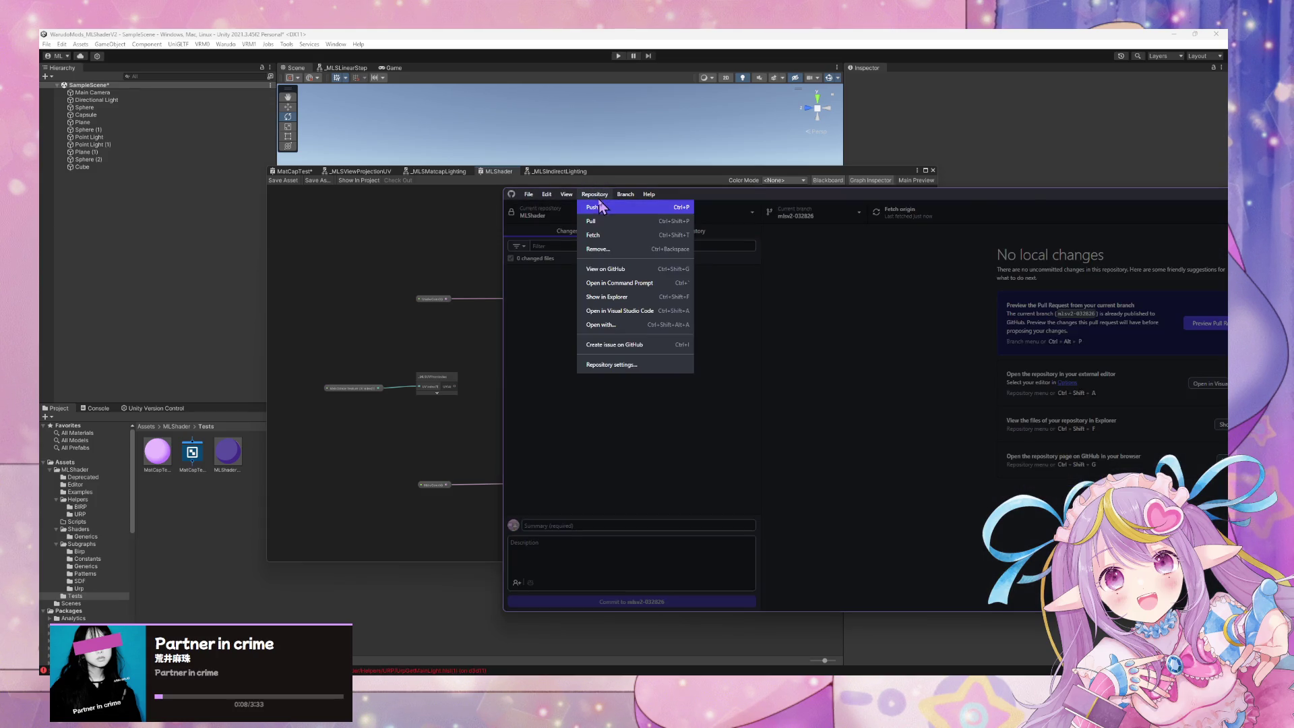
{"action": "left_click", "coordinate": [657, 298]}
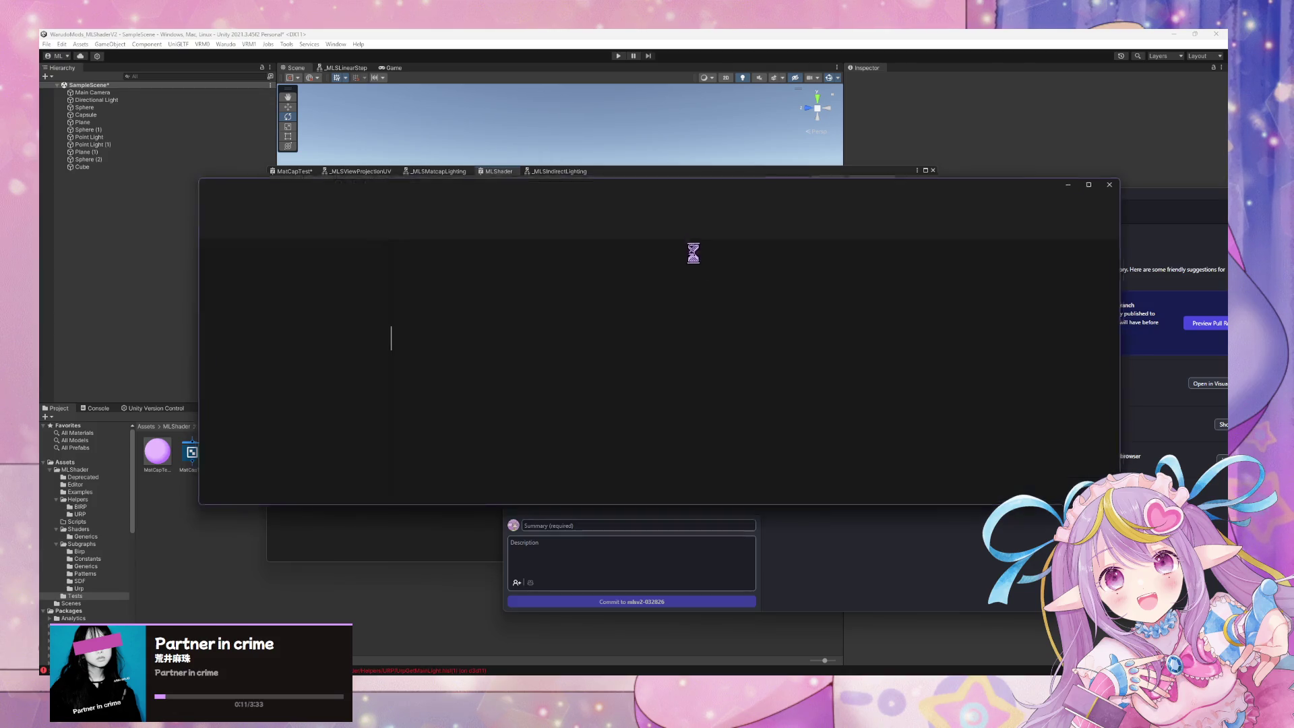
{"action": "left_click", "coordinate": [1121, 181]}
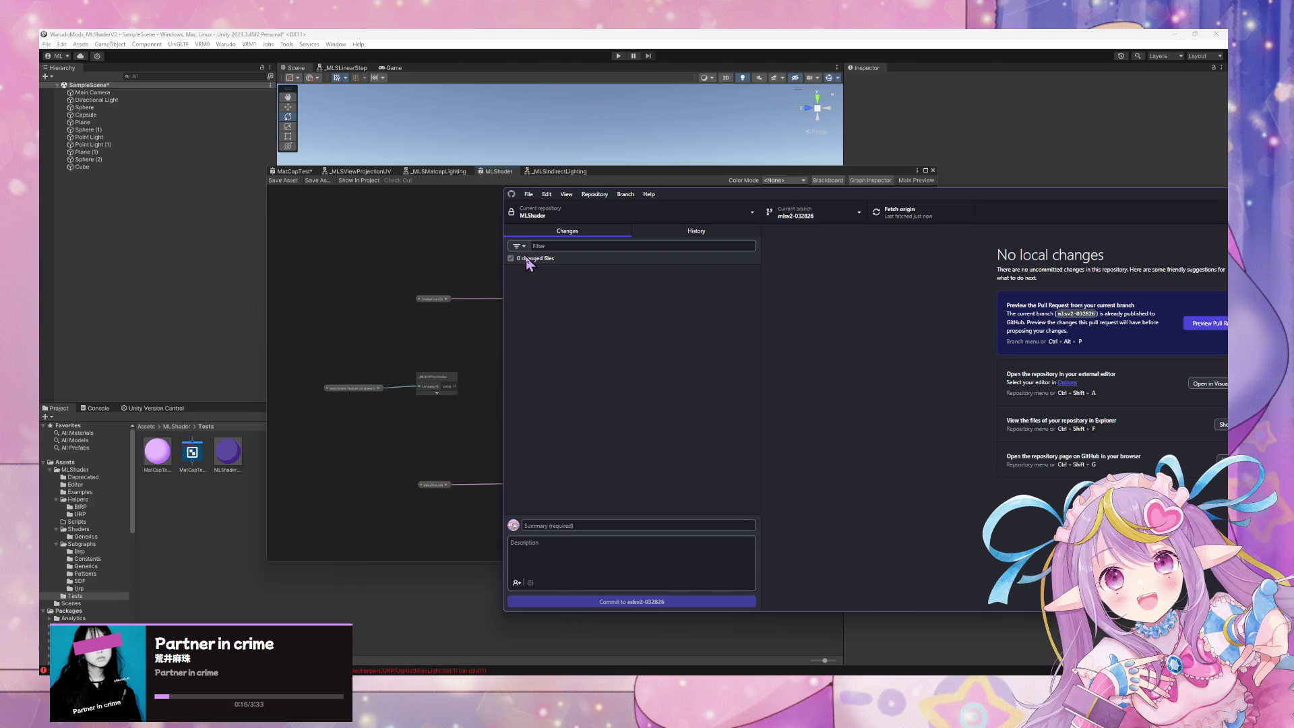
{"action": "left_click", "coordinate": [593, 195]}
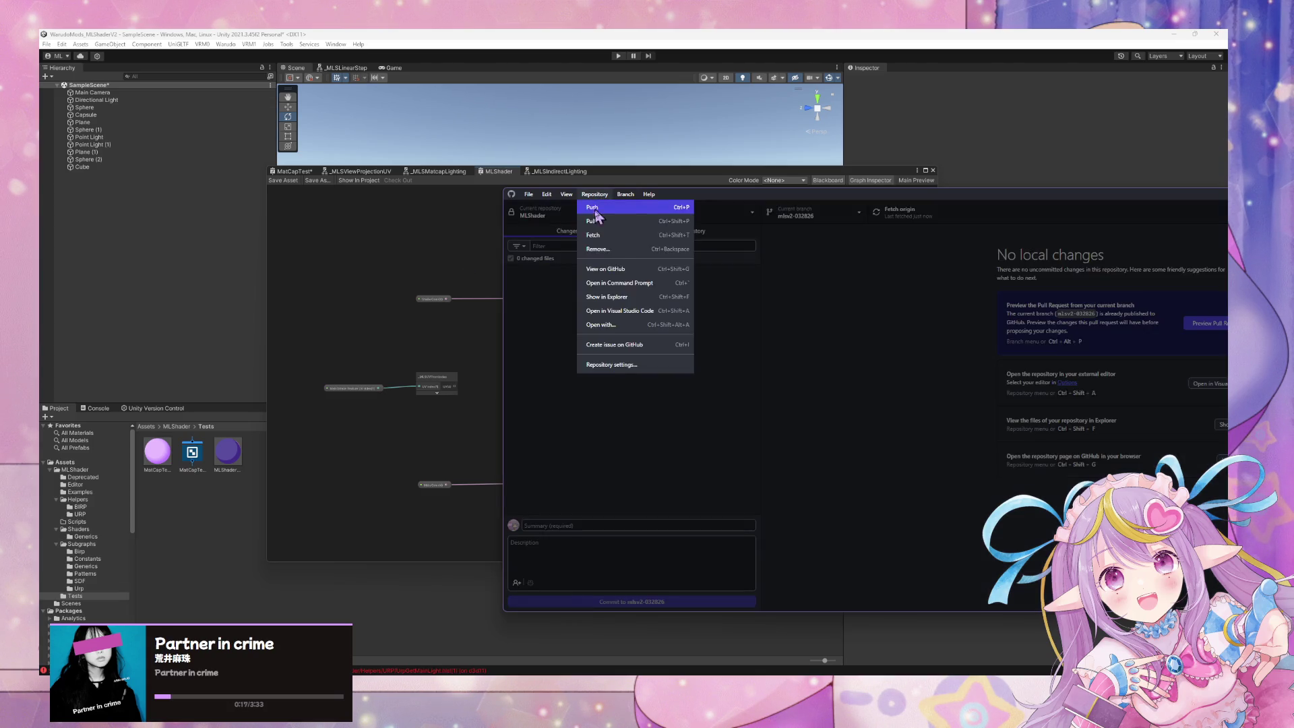
- Squash-merge origin/mlsv2-032826_URP into the current mlsv2-032826 branch
{"action": "mouse_move", "coordinate": [625, 195]}
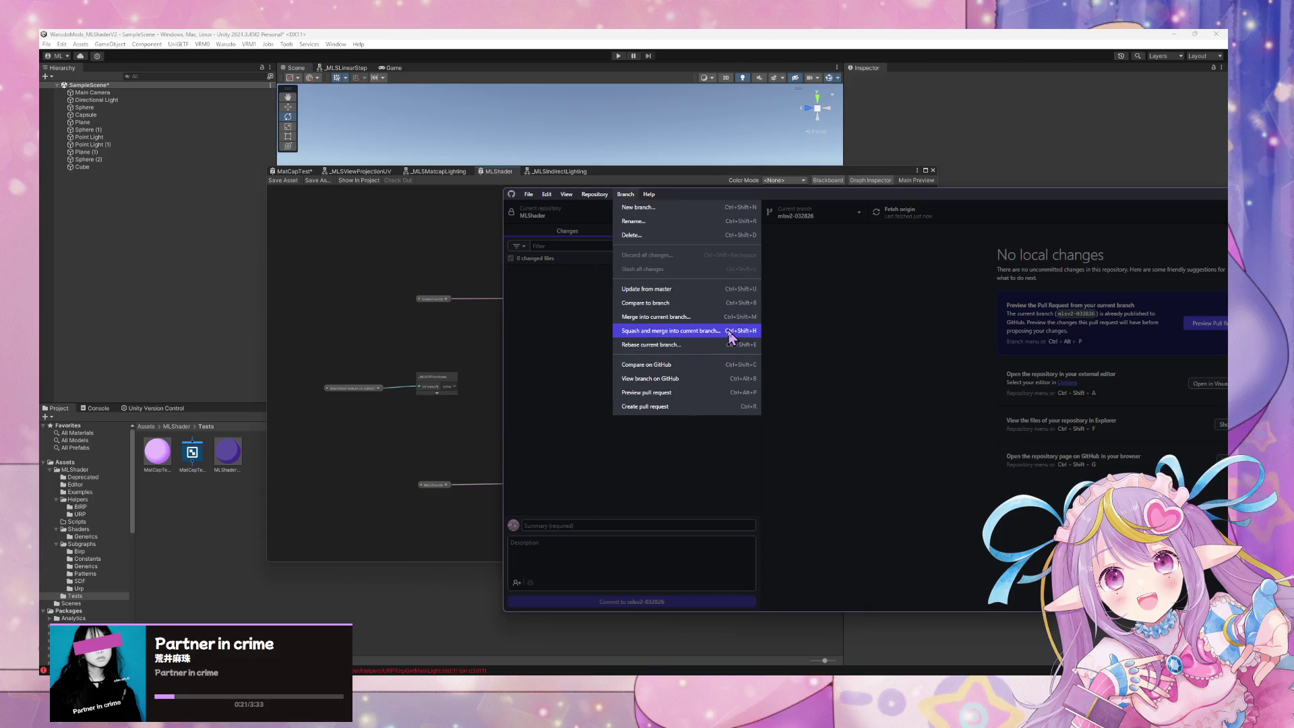
{"action": "left_click", "coordinate": [734, 331]}
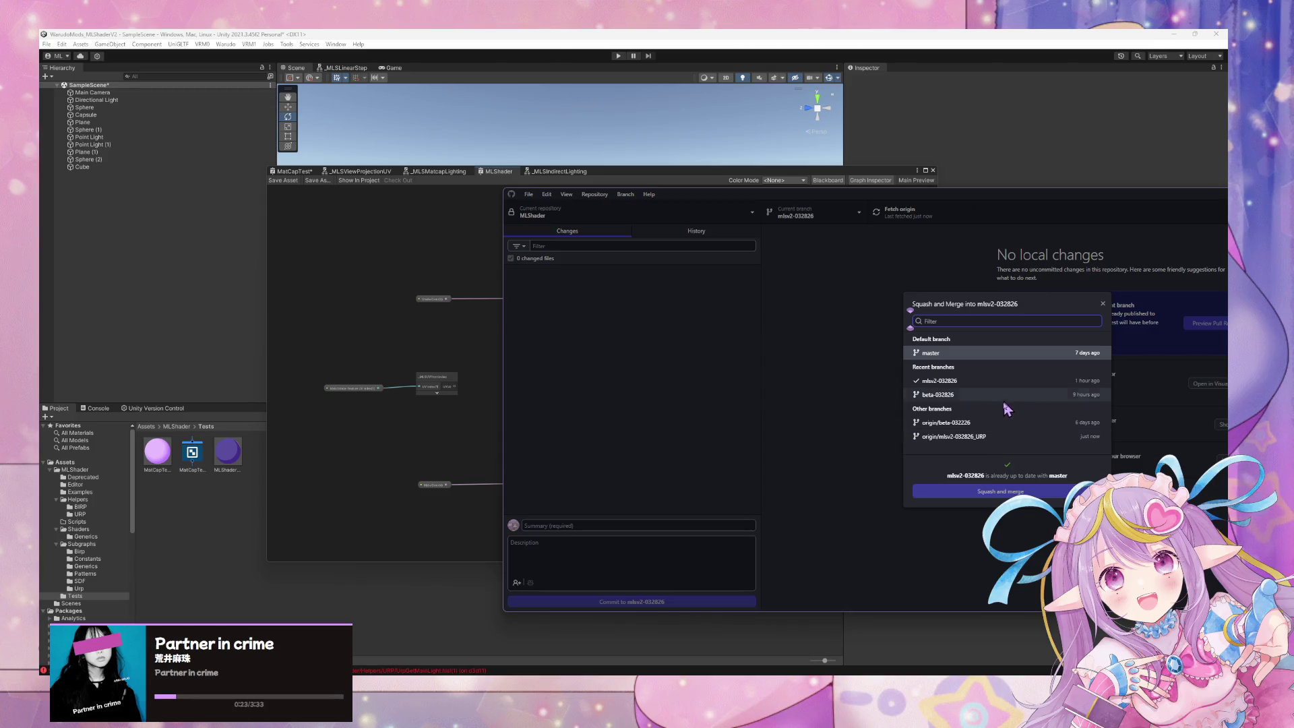
{"action": "left_click", "coordinate": [1004, 436]}
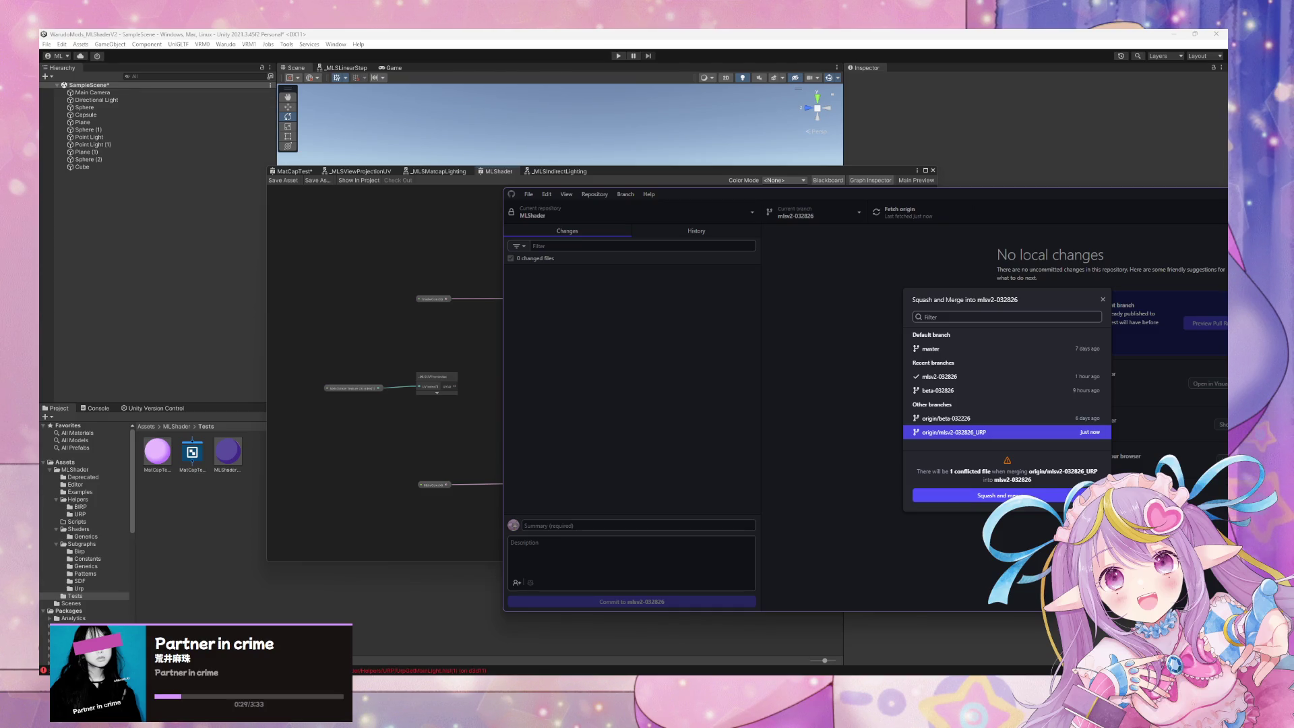
{"action": "key", "text": "Tab"}
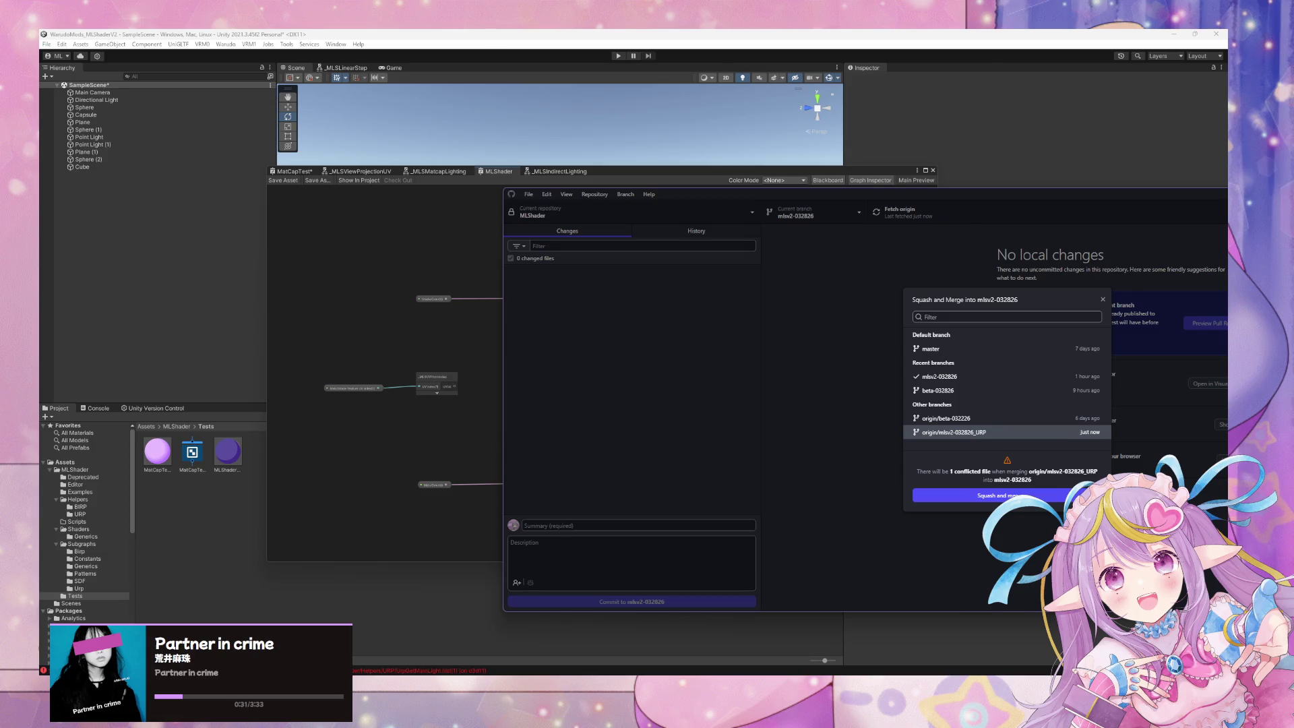
{"action": "key", "text": "Return"}
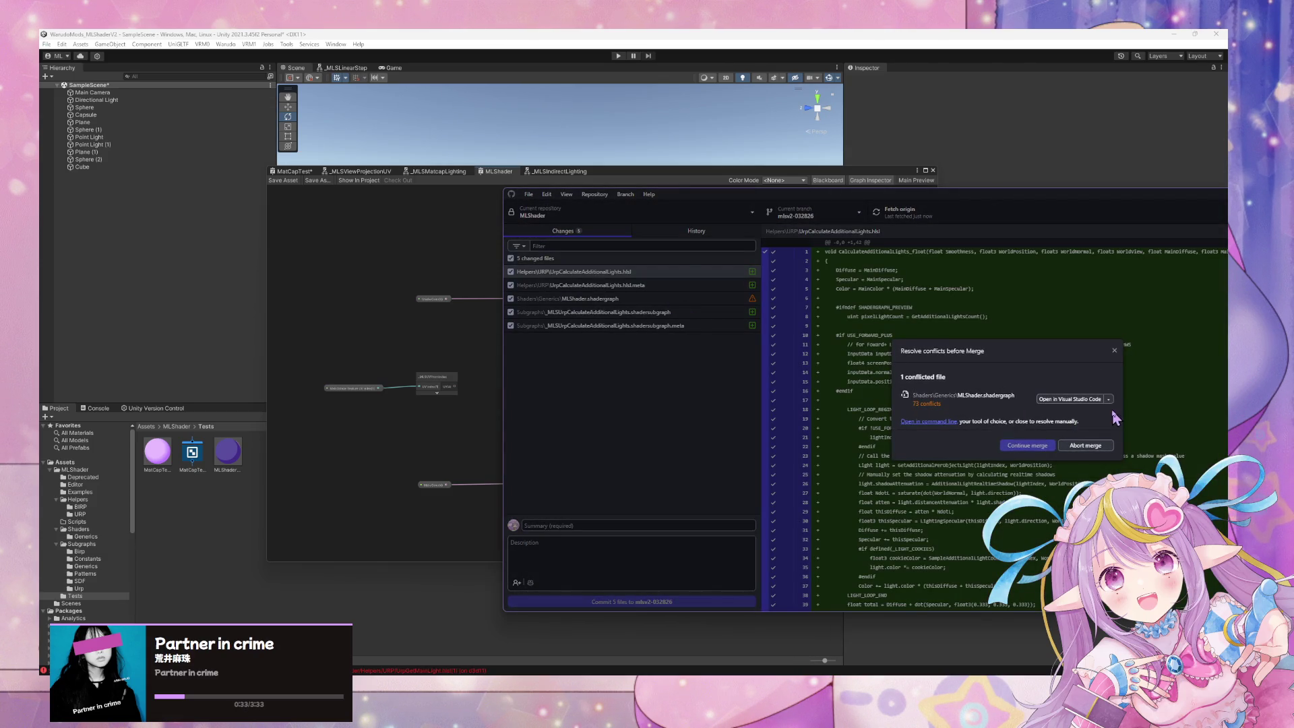
- Resolve the MLShader.shadergraph conflict with the URP version, finish the merge and push to origin
{"action": "left_click", "coordinate": [1112, 401]}
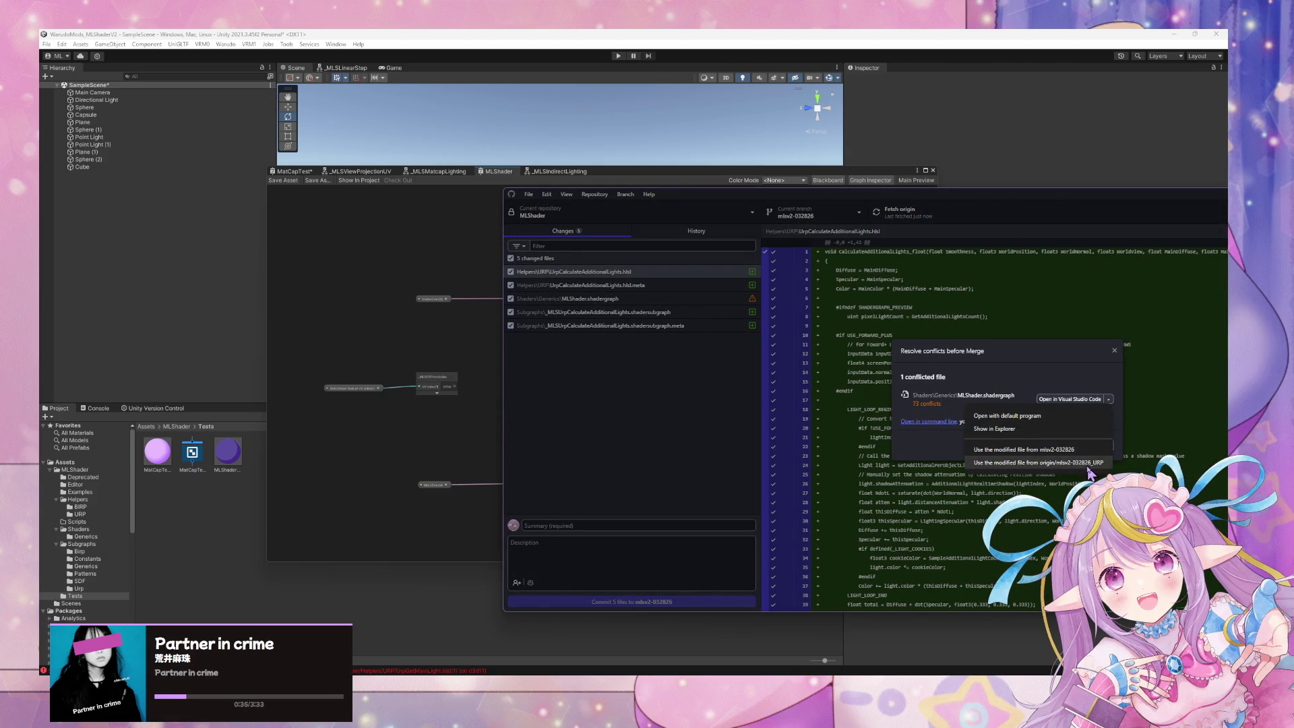
{"action": "left_click", "coordinate": [1038, 463]}
{"action": "left_click", "coordinate": [1041, 457]}
{"action": "left_click", "coordinate": [978, 211]}
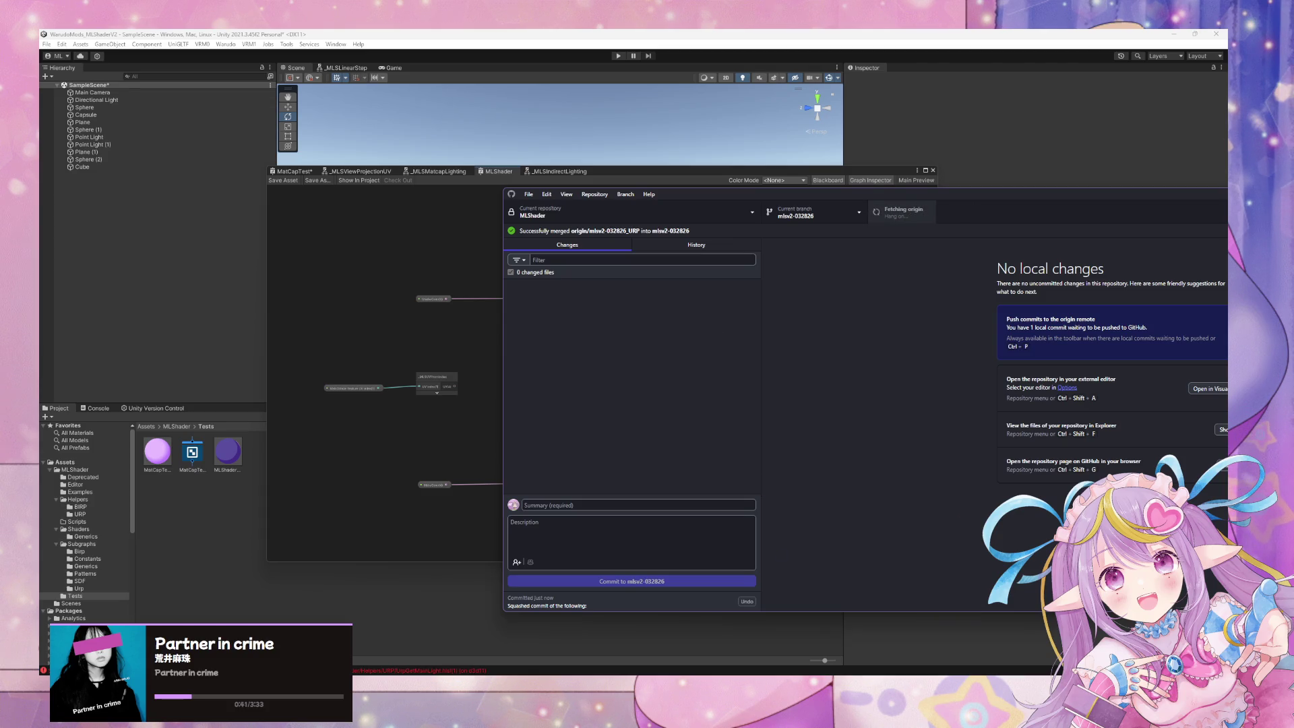
- Reload the merged MLShader graph that changed on disk in the Unity editor
{"action": "mouse_move", "coordinate": [697, 674]}
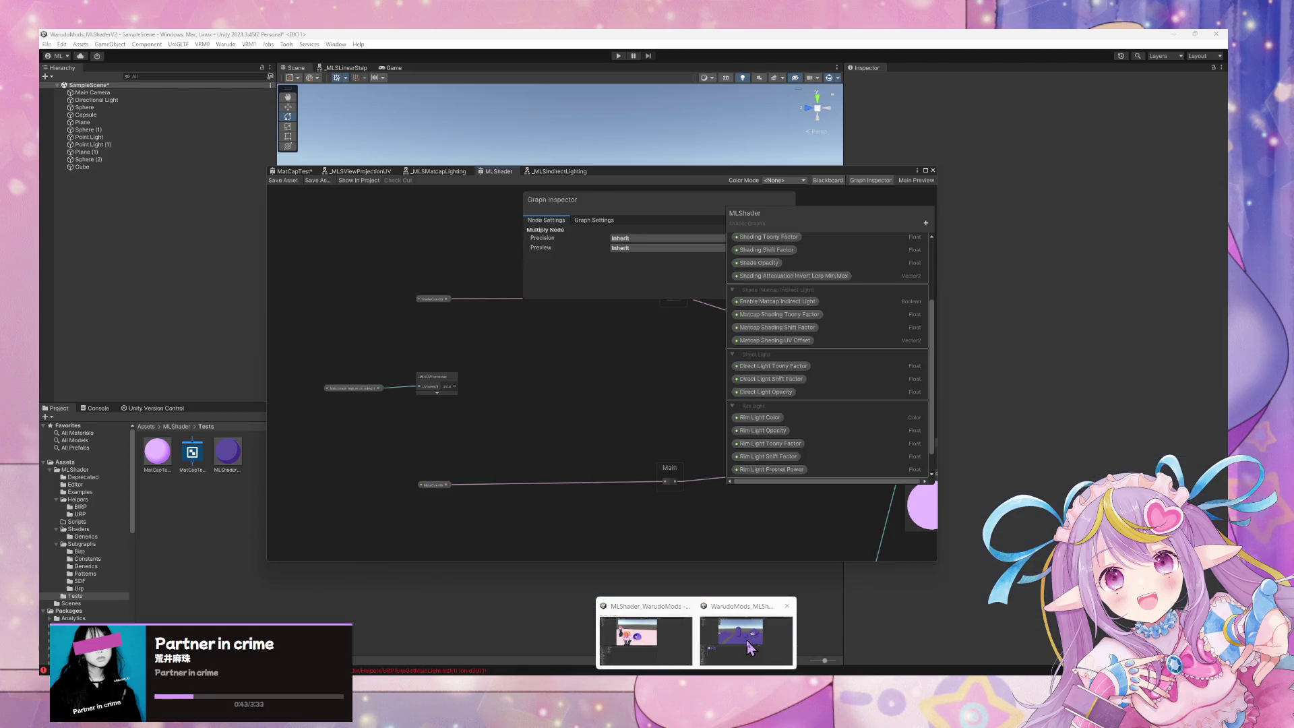
{"action": "left_click", "coordinate": [751, 649]}
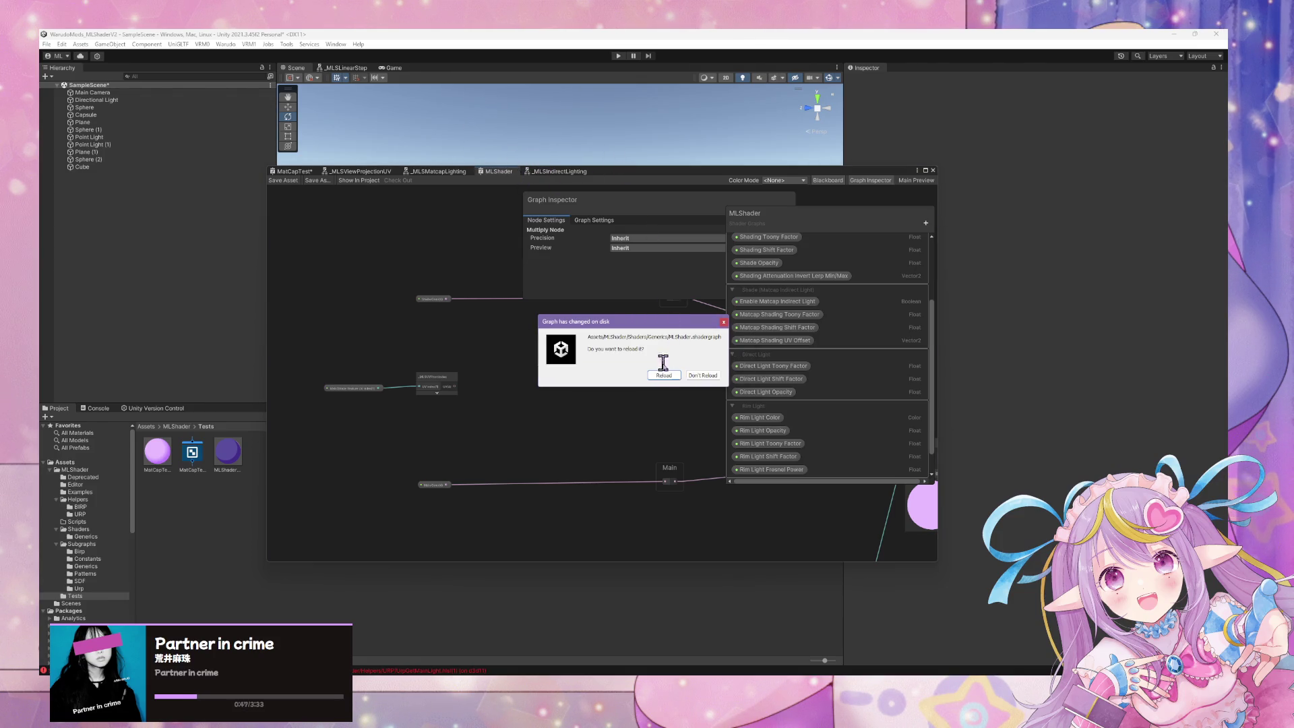
{"action": "left_click", "coordinate": [664, 375]}
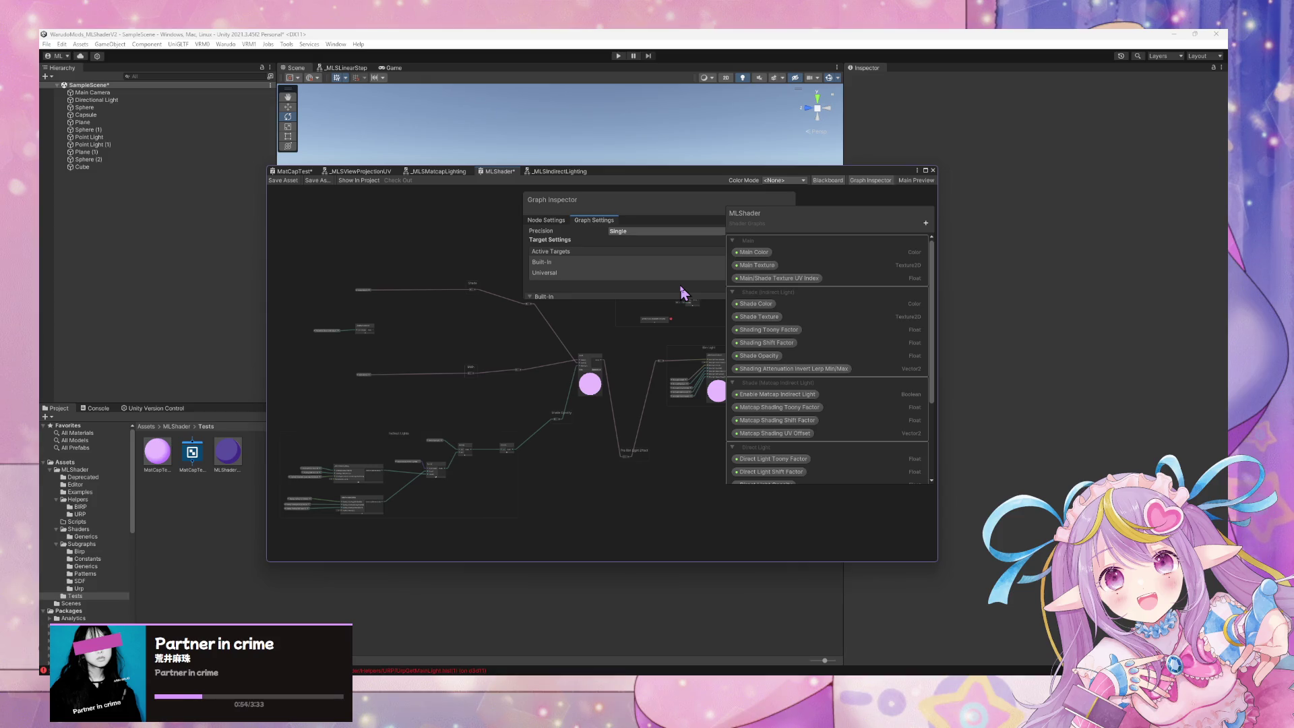
- Open the erroring _MLSUrpCalculateAdditionalLights subgraph and select its Adjust Smoothness node
{"action": "scroll", "coordinate": [616, 364], "scroll_direction": "up", "scroll_amount": 5}
{"action": "left_click", "coordinate": [538, 418]}
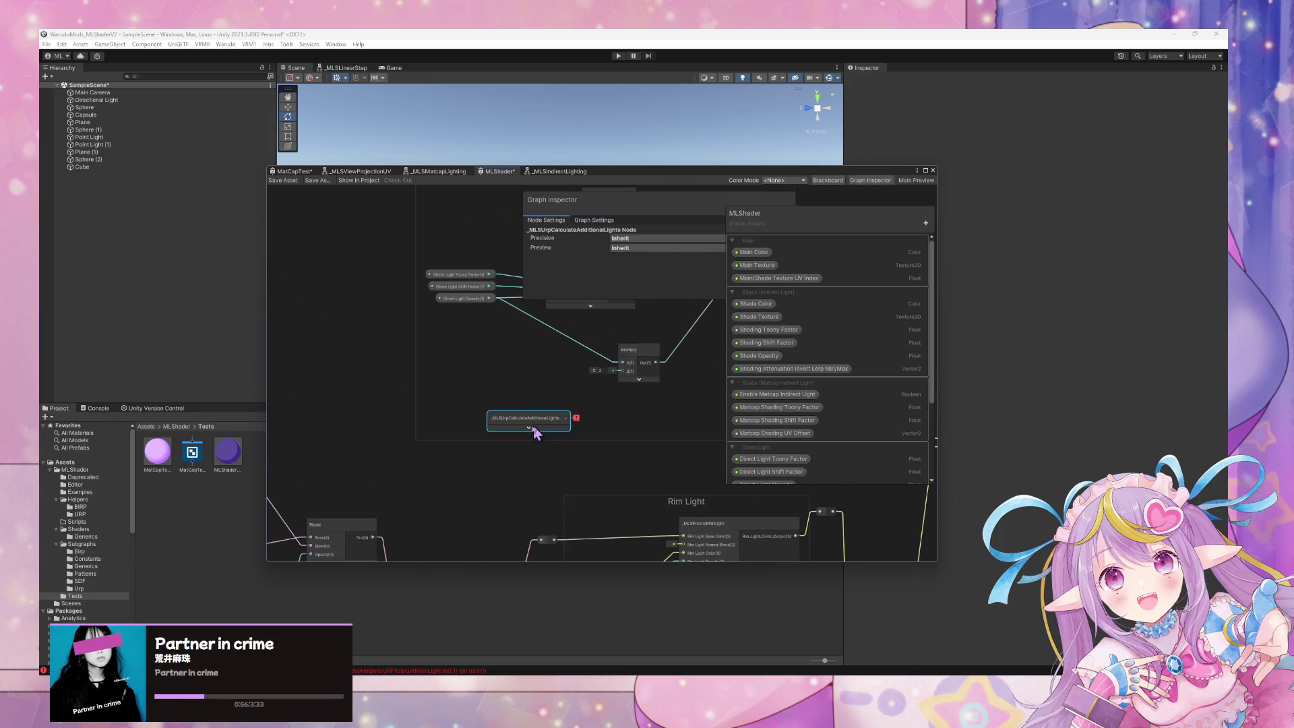
{"action": "mouse_move", "coordinate": [581, 420]}
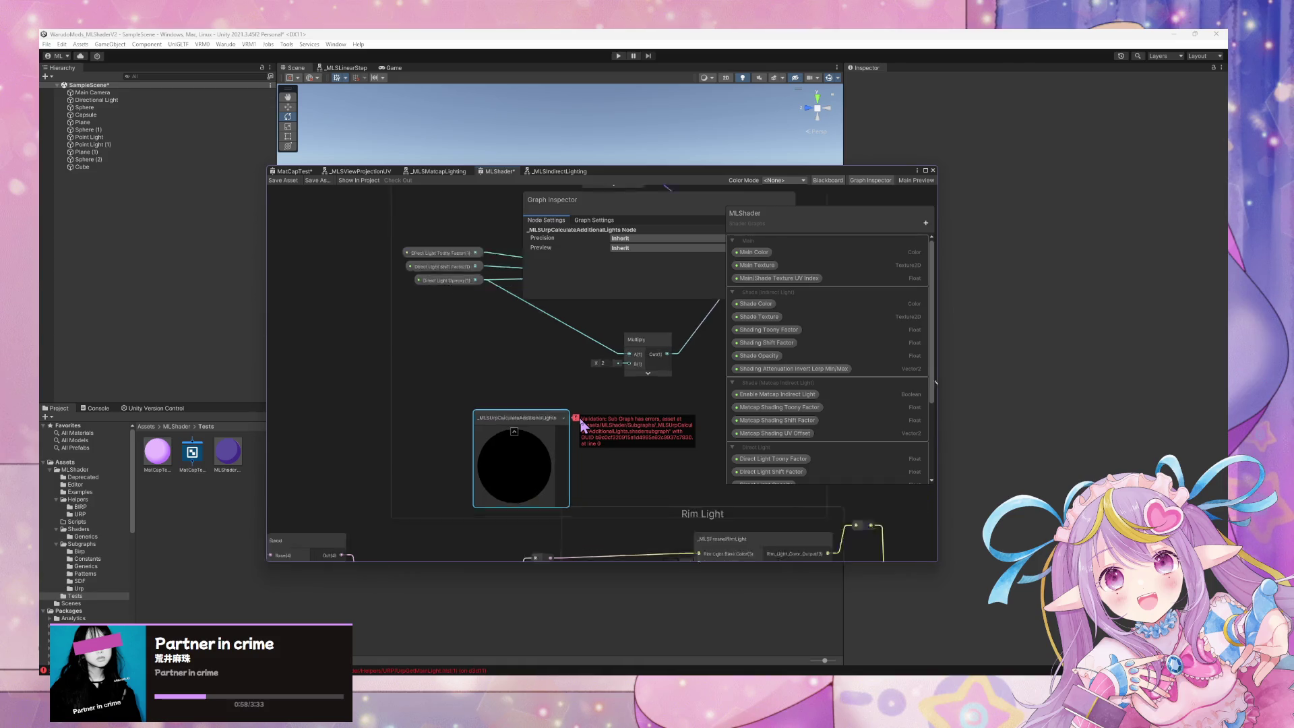
{"action": "scroll", "coordinate": [581, 420], "scroll_direction": "up", "scroll_amount": 3}
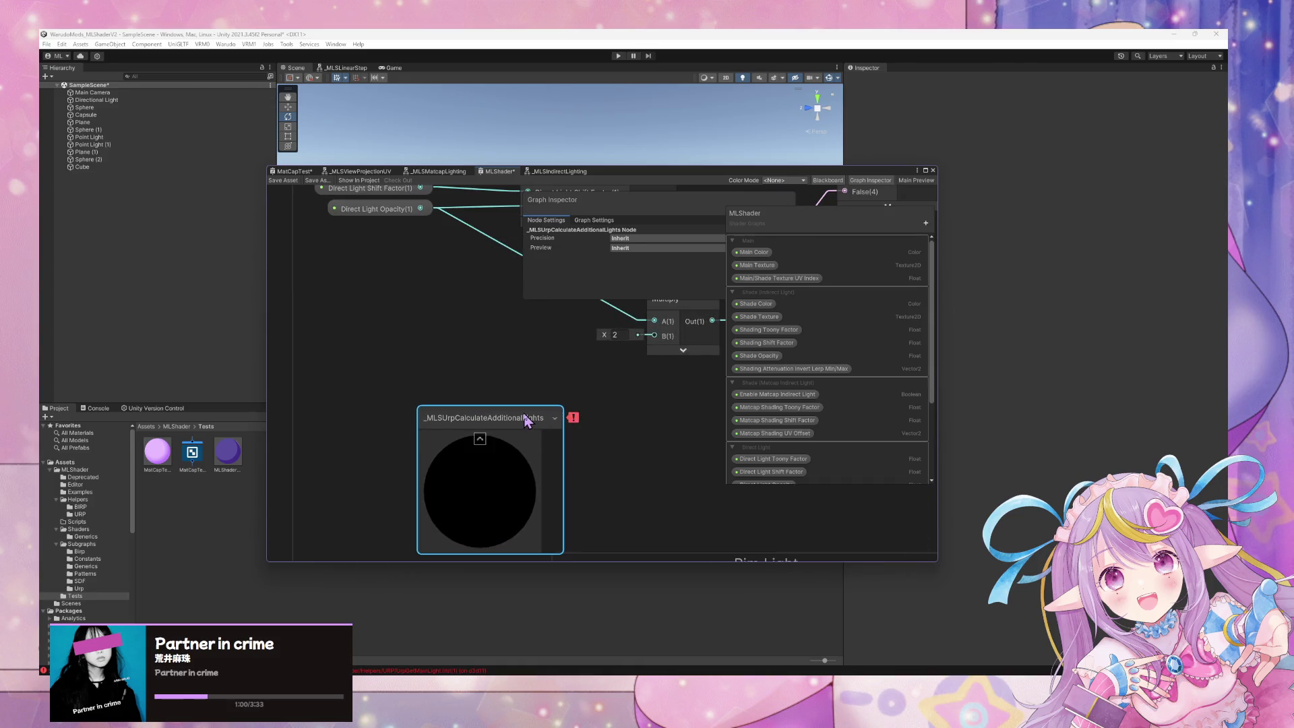
{"action": "double_click", "coordinate": [527, 420]}
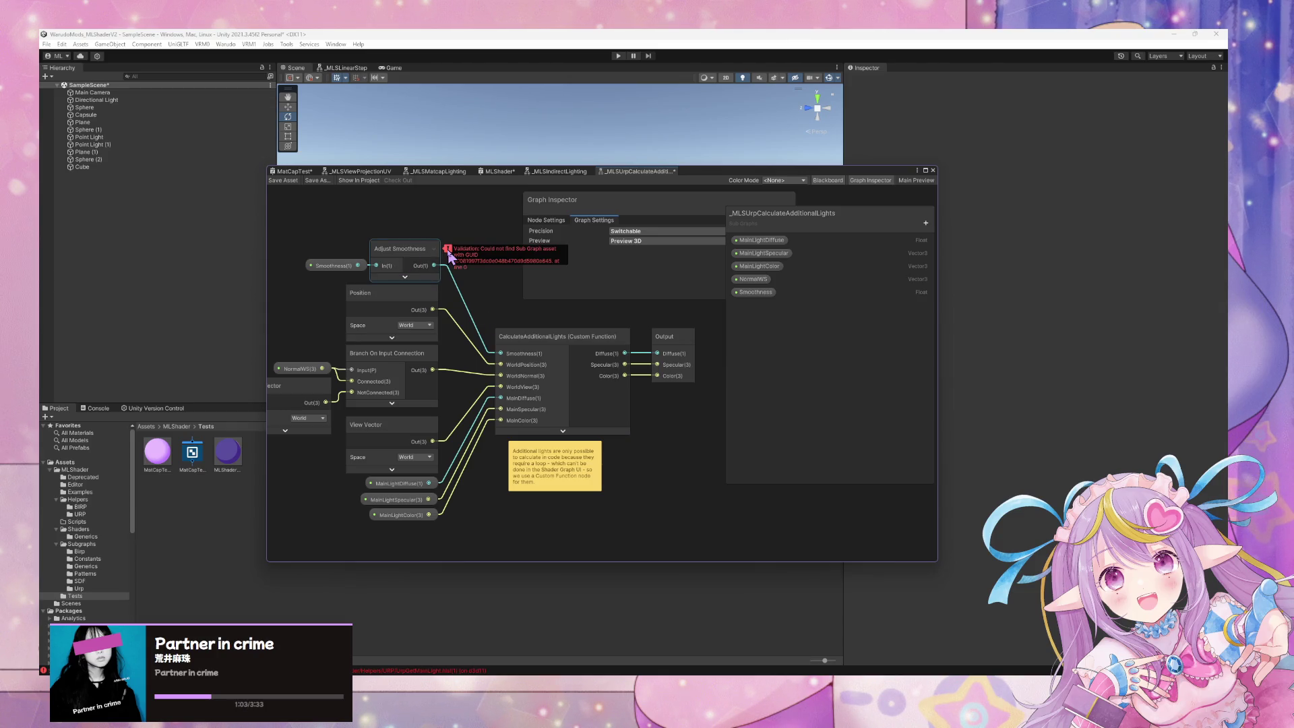
{"action": "left_click", "coordinate": [411, 252]}
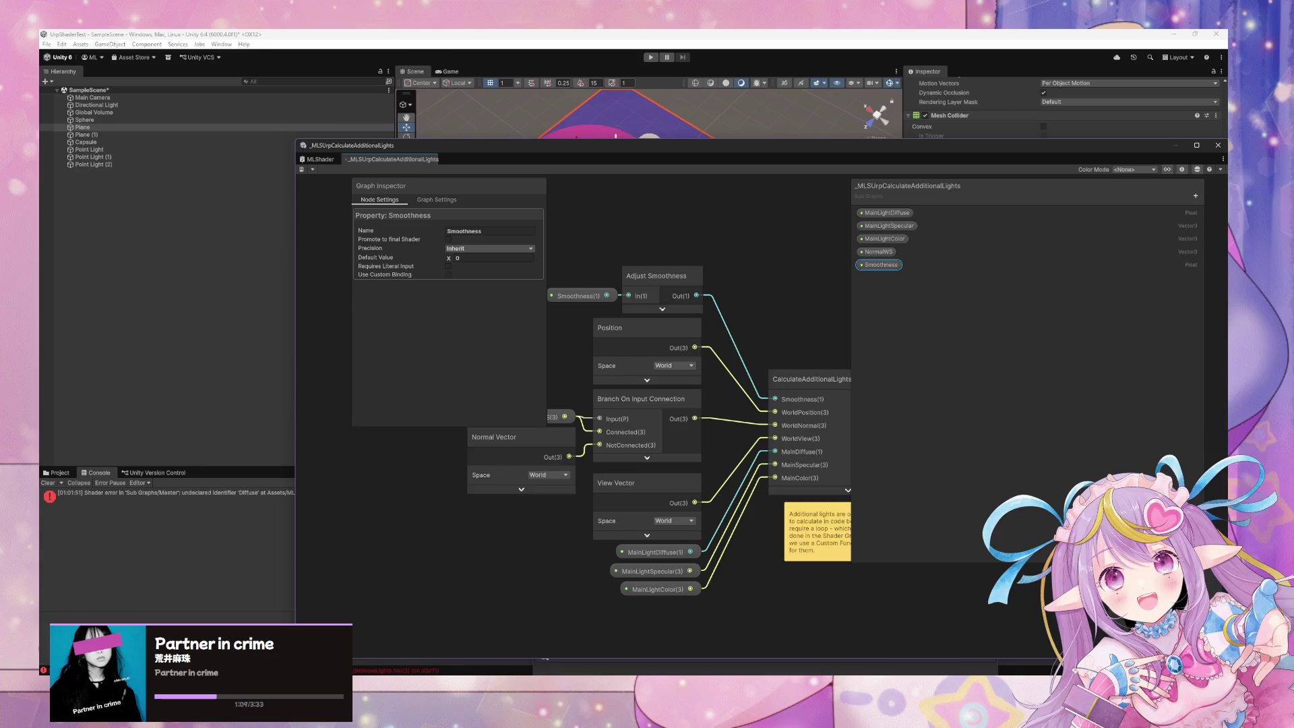
- Inspect the AdjustSmoothness subgraph, then move the Smoothness property node left in the additional-lights graph
{"action": "double_click", "coordinate": [686, 277]}
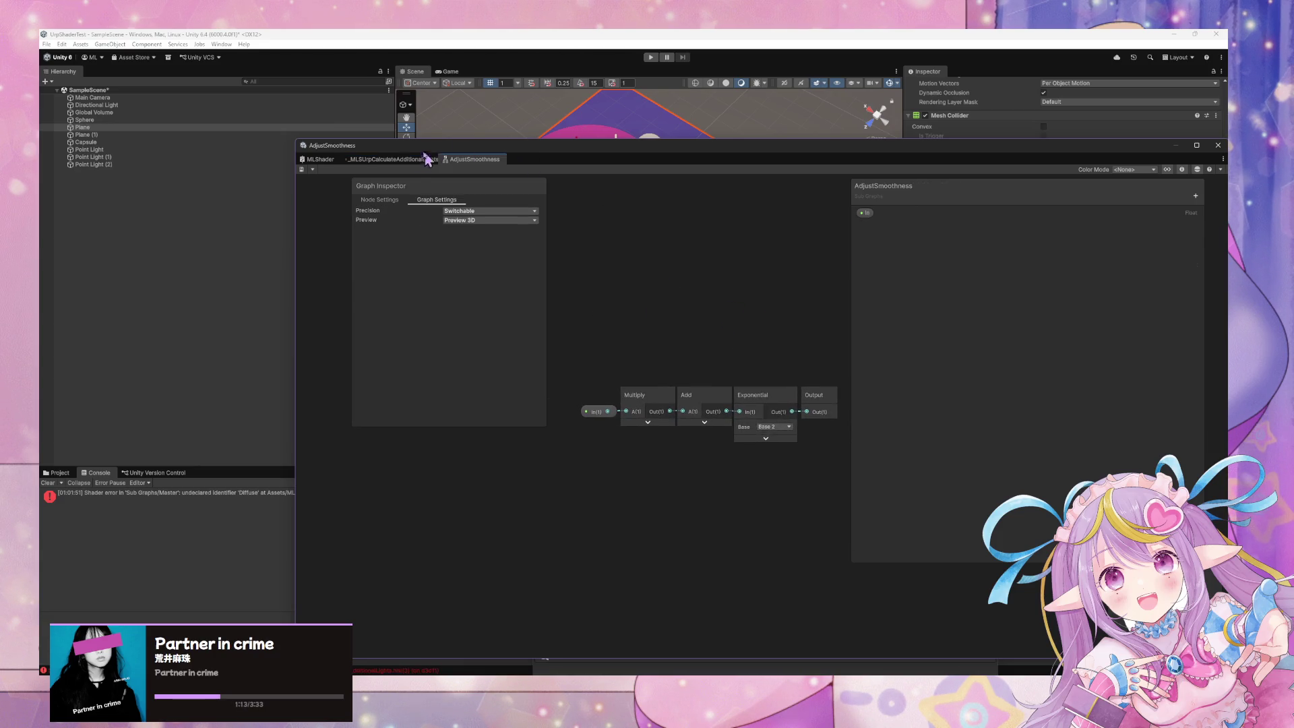
{"action": "left_click", "coordinate": [409, 162]}
{"action": "right_click", "coordinate": [658, 282]}
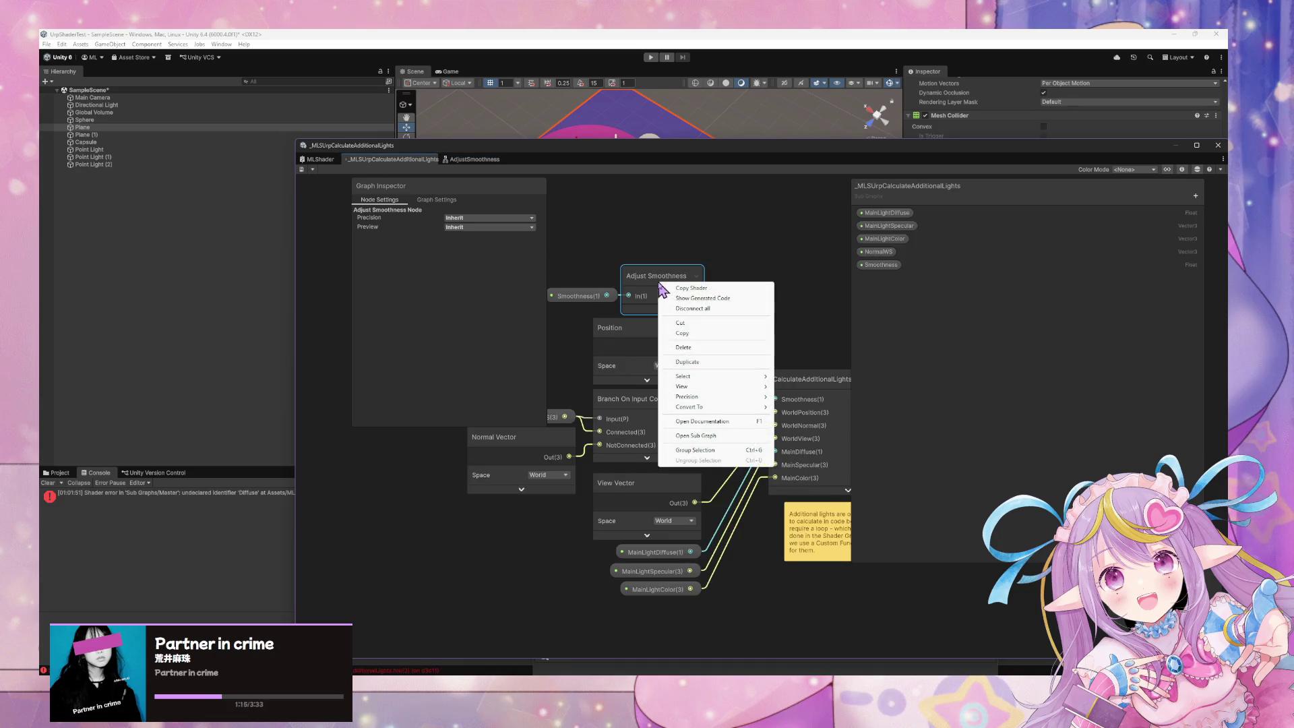
{"action": "mouse_move", "coordinate": [747, 408]}
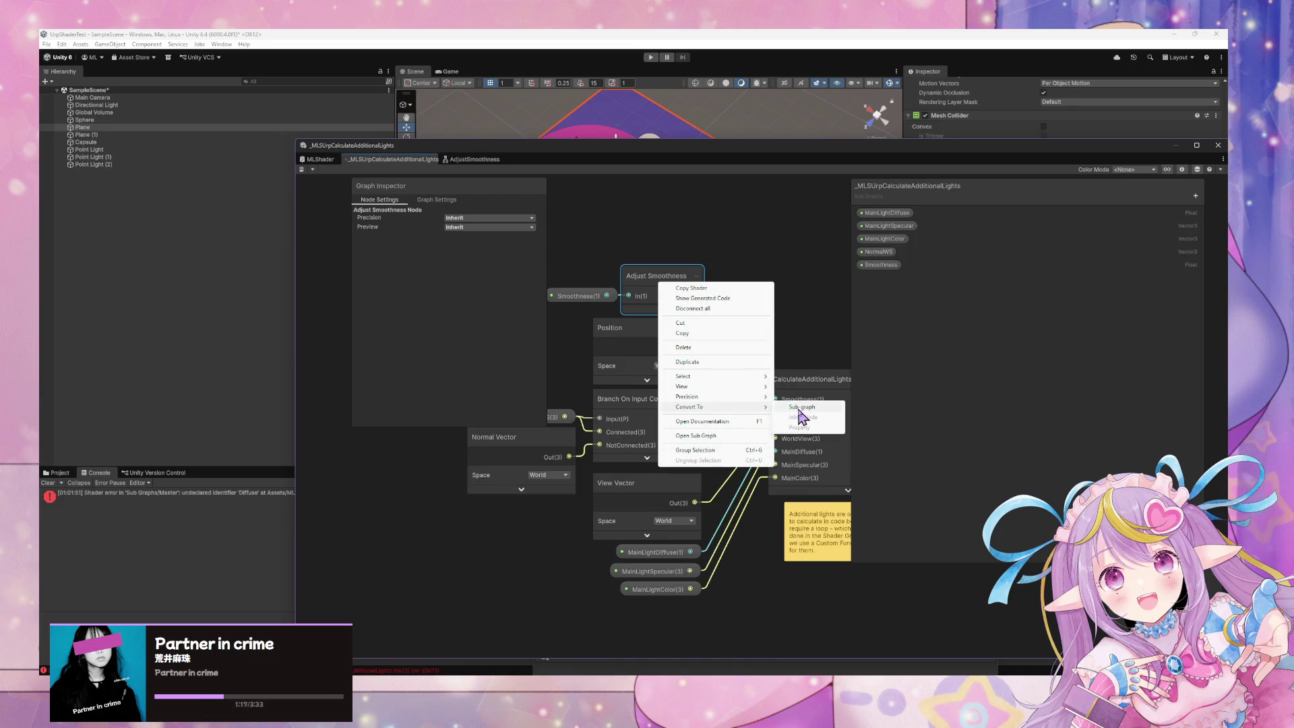
{"action": "left_click", "coordinate": [569, 290]}
{"action": "left_click_drag", "start_coordinate": [575, 292], "coordinate": [533, 304]}
{"action": "left_click", "coordinate": [658, 288]}
{"action": "right_click", "coordinate": [650, 286]}
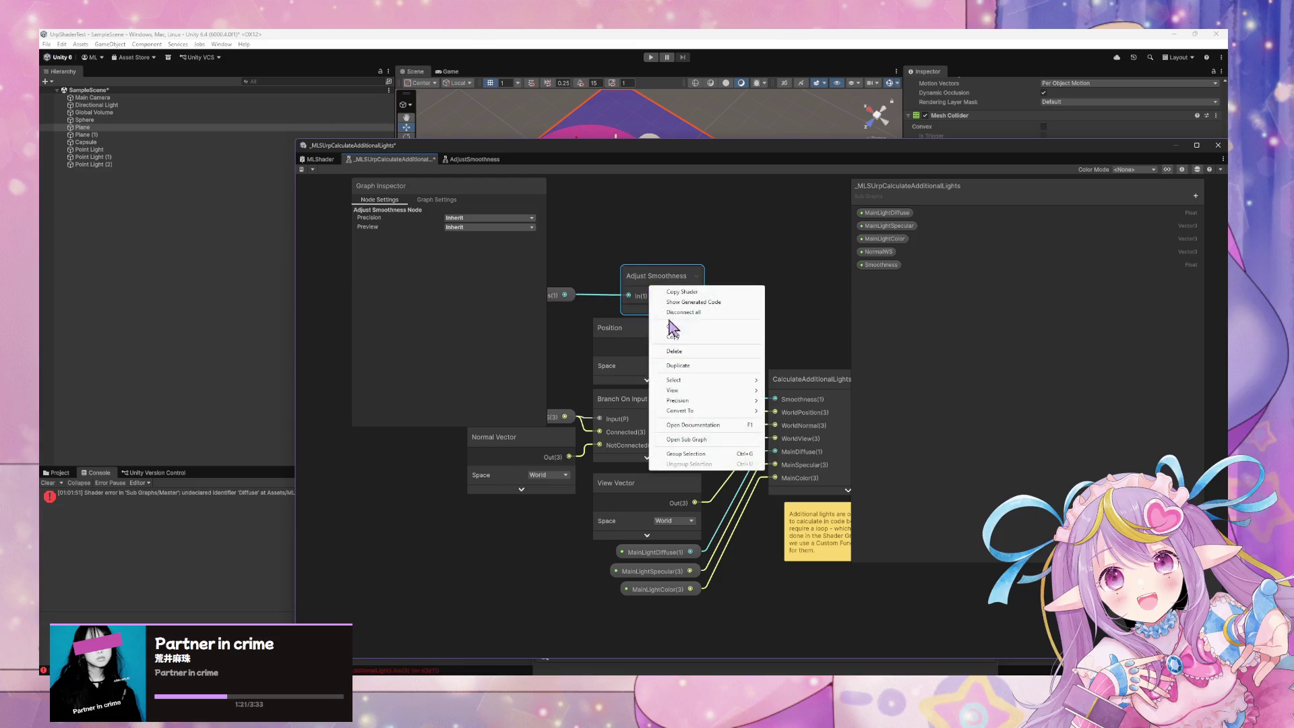
{"action": "mouse_move", "coordinate": [742, 411]}
{"action": "left_click", "coordinate": [607, 500]}
{"action": "mouse_move", "coordinate": [607, 501]}
{"action": "left_mouse_down"}
{"action": "mouse_move", "coordinate": [389, 511]}
{"action": "mouse_move", "coordinate": [502, 518]}
{"action": "left_mouse_up"}
- Copy the Multiply, Add and Exponential nodes from AdjustSmoothness into _MLSUrpCalculateAdditionalLights
{"action": "double_click", "coordinate": [658, 312]}
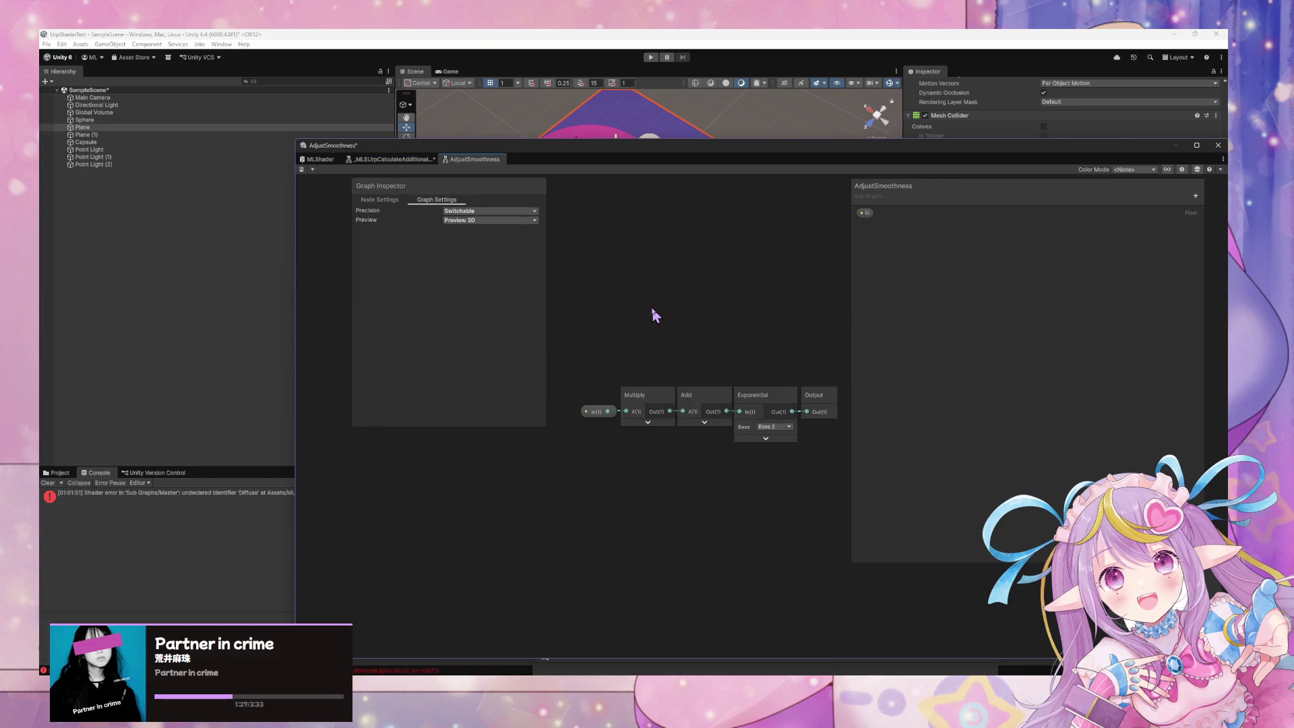
{"action": "mouse_move", "coordinate": [631, 373]}
{"action": "left_mouse_down"}
{"action": "mouse_move", "coordinate": [620, 370]}
{"action": "mouse_move", "coordinate": [644, 379]}
{"action": "left_mouse_up"}
{"action": "left_click", "coordinate": [783, 486]}
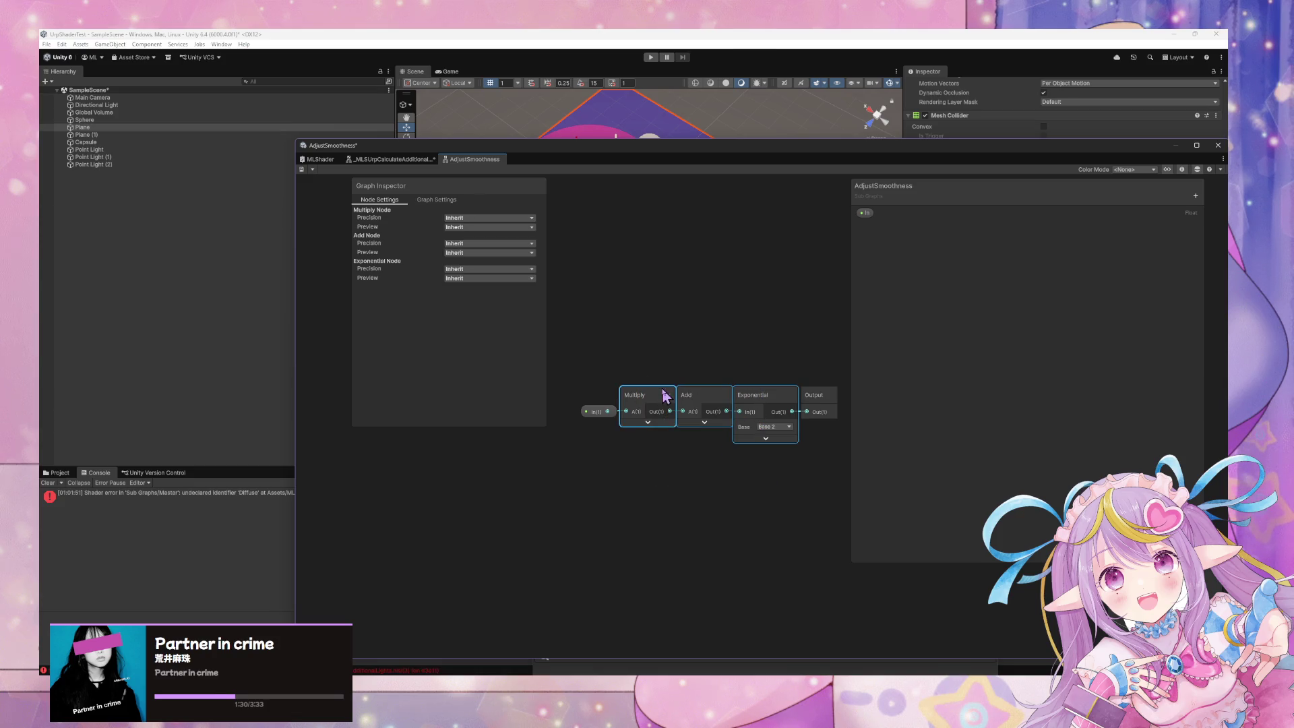
{"action": "left_click", "coordinate": [395, 159]}
{"action": "key", "text": "ctrl+v"}
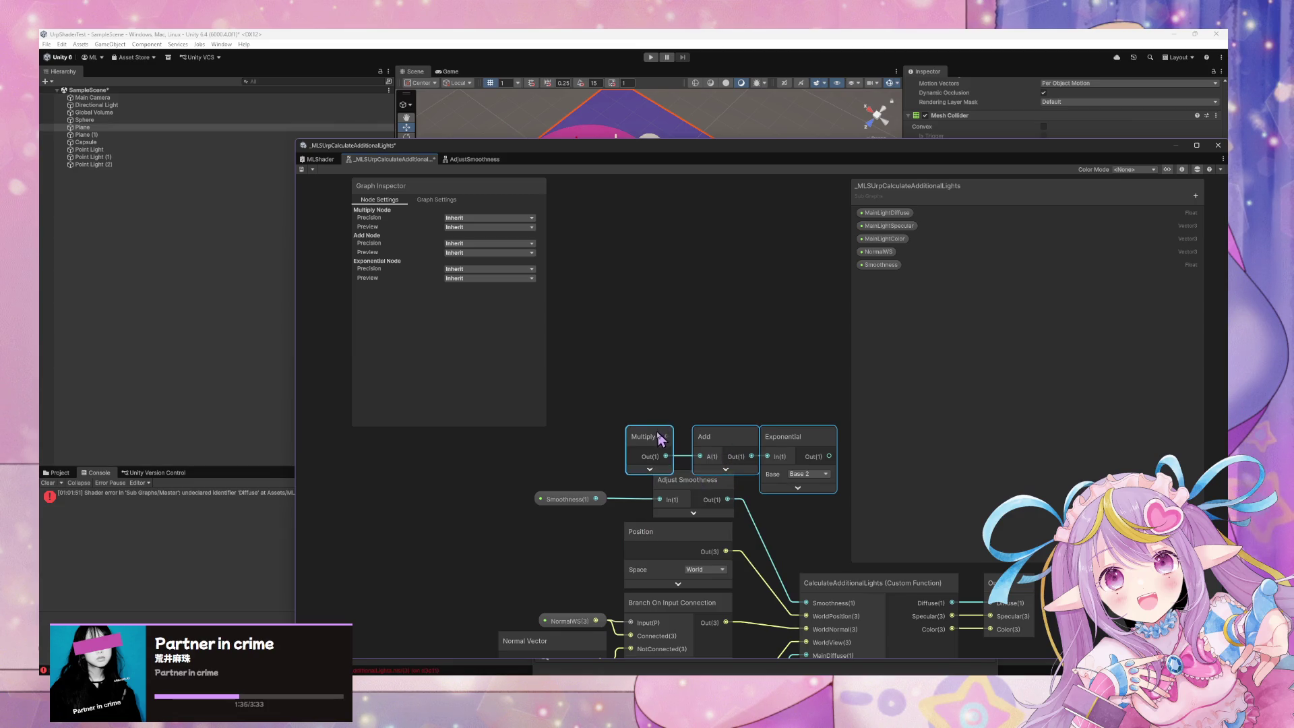
- Position the pasted nodes and connect Smoothness to the pasted Multiply node
{"action": "left_click_drag", "start_coordinate": [724, 448], "coordinate": [691, 417]}
{"action": "mouse_move", "coordinate": [604, 502]}
{"action": "left_mouse_down"}
{"action": "mouse_move", "coordinate": [612, 429]}
{"action": "mouse_move", "coordinate": [647, 429]}
{"action": "mouse_move", "coordinate": [618, 442]}
{"action": "mouse_move", "coordinate": [527, 347]}
{"action": "left_mouse_up"}
{"action": "key", "text": "Escape"}
{"action": "left_click", "coordinate": [616, 439]}
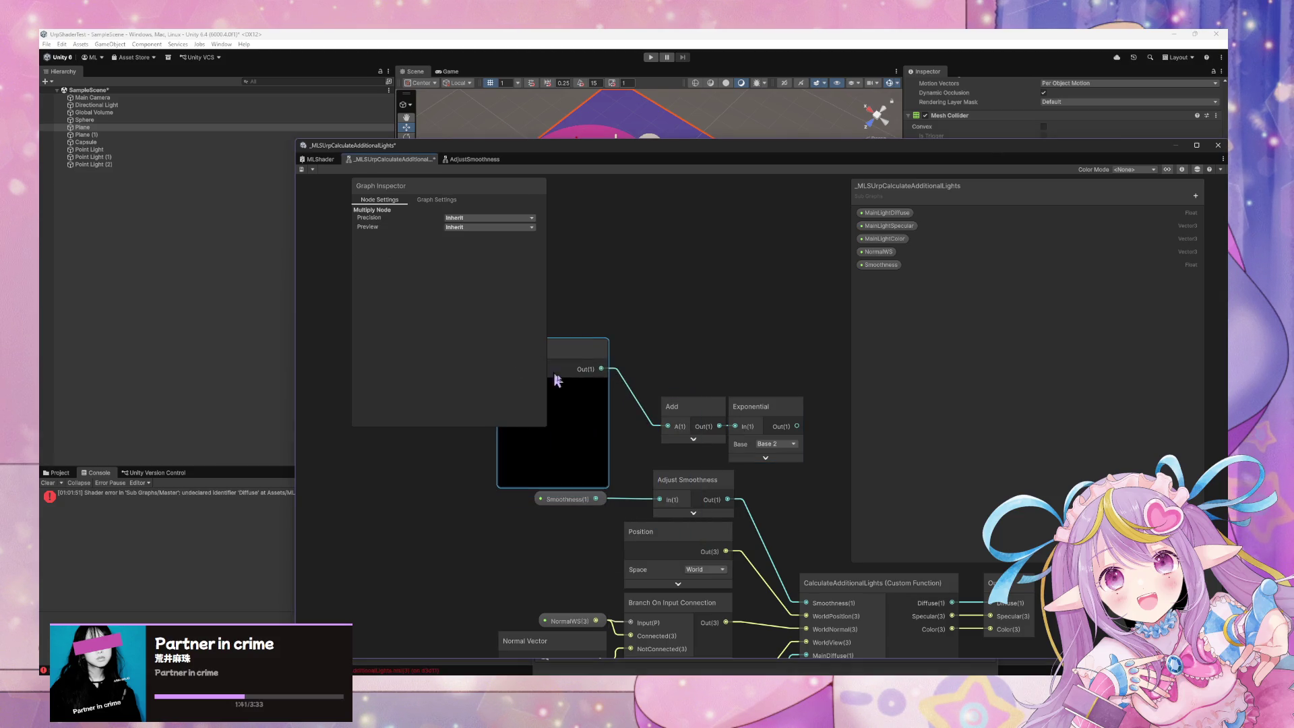
{"action": "left_click", "coordinate": [553, 398]}
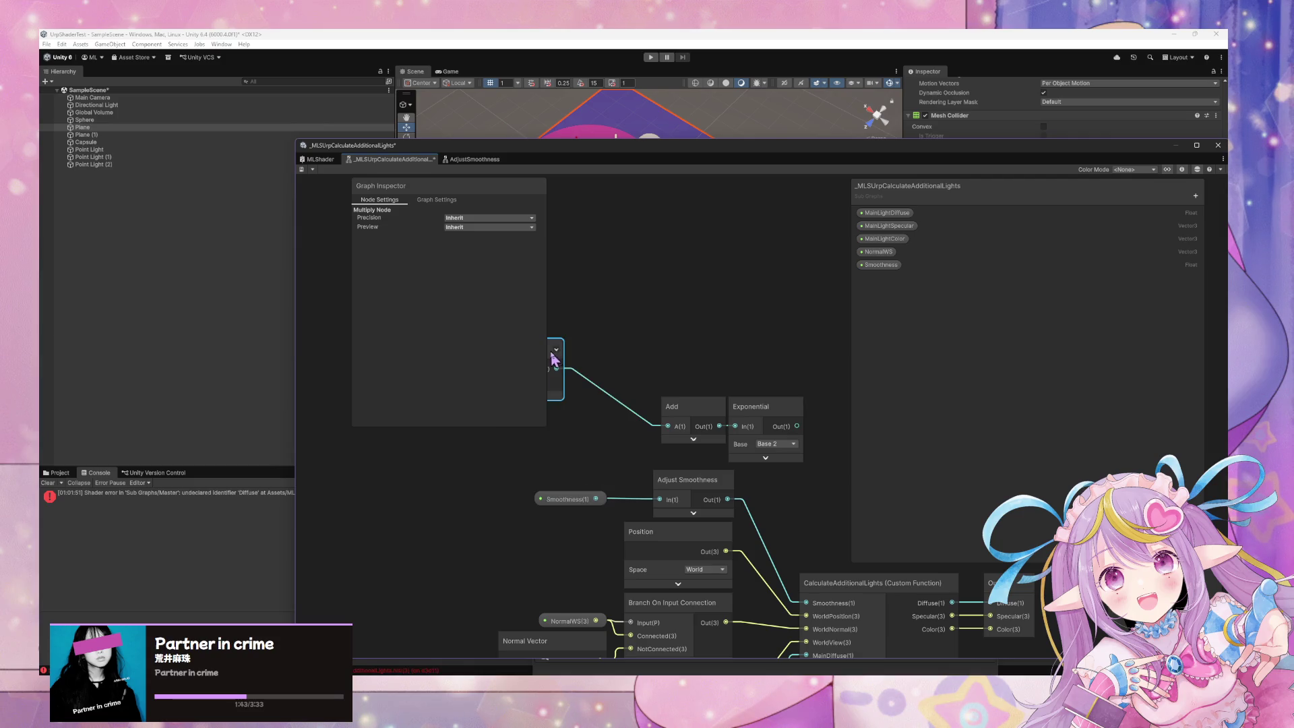
{"action": "left_click_drag", "start_coordinate": [643, 367], "coordinate": [696, 465]}
- Check the Multiply node's B input value in the AdjustSmoothness subgraph
{"action": "left_click", "coordinate": [484, 162]}
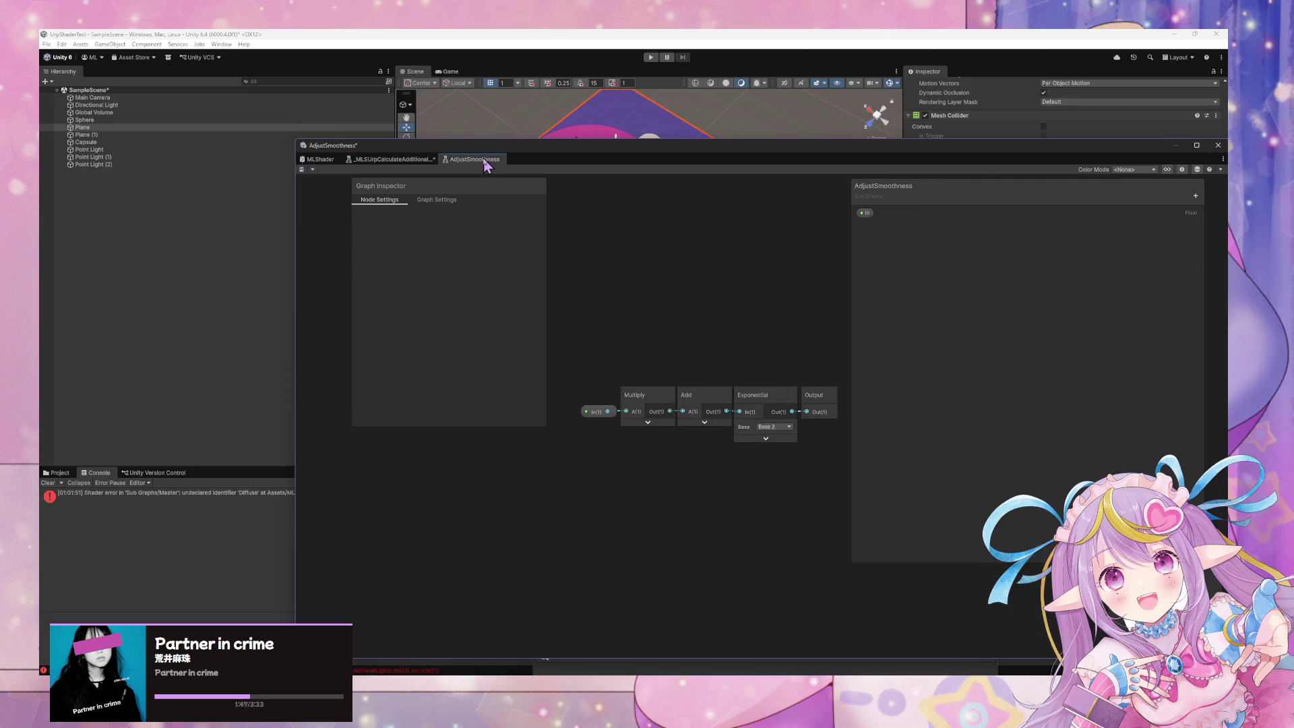
{"action": "left_click_drag", "start_coordinate": [598, 411], "coordinate": [568, 413]}
{"action": "left_click", "coordinate": [648, 422]}
{"action": "mouse_move", "coordinate": [658, 398]}
{"action": "left_mouse_down"}
{"action": "mouse_move", "coordinate": [589, 422]}
{"action": "mouse_move", "coordinate": [627, 425]}
{"action": "left_mouse_up"}
{"action": "left_click", "coordinate": [641, 419]}
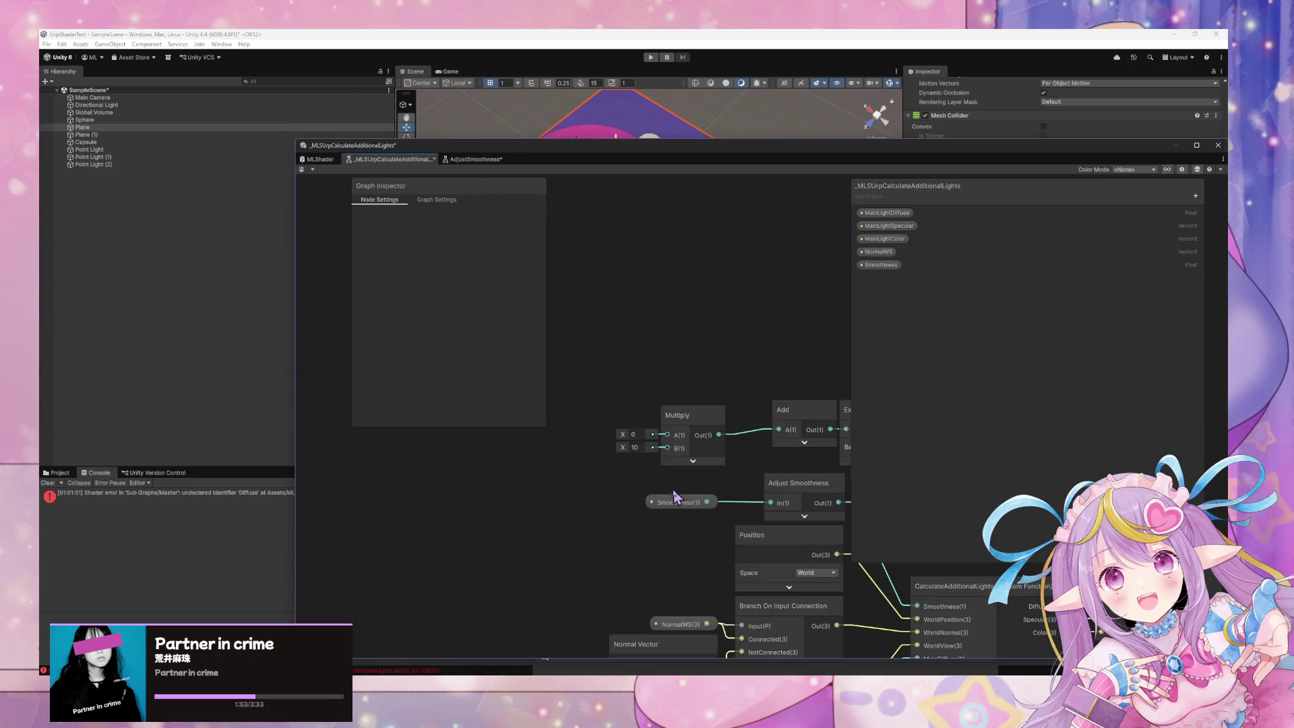
- Wire Smoothness into Multiply's A input and Exponential into the custom function's Smoothness
{"action": "mouse_move", "coordinate": [708, 502]}
{"action": "left_mouse_down"}
{"action": "mouse_move", "coordinate": [620, 498]}
{"action": "mouse_move", "coordinate": [650, 438]}
{"action": "mouse_move", "coordinate": [667, 434]}
{"action": "left_mouse_up"}
{"action": "left_click_drag", "start_coordinate": [751, 499], "coordinate": [639, 503]}
{"action": "left_click", "coordinate": [616, 504]}
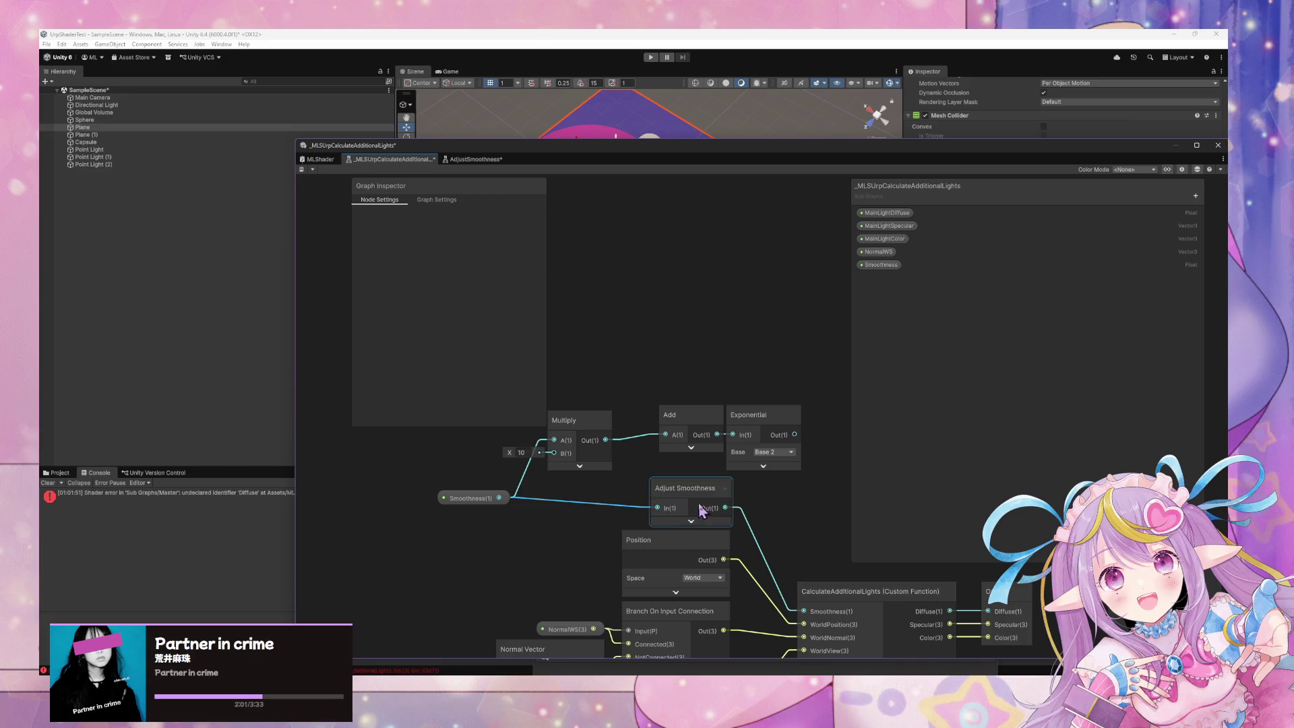
{"action": "left_click_drag", "start_coordinate": [744, 485], "coordinate": [664, 474]}
{"action": "left_click", "coordinate": [714, 424]}
{"action": "left_click_drag", "start_coordinate": [714, 424], "coordinate": [722, 599]}
- Delete the old Adjust Smoothness node and check the Add node's B input
{"action": "left_click", "coordinate": [615, 492]}
{"action": "key", "text": "Delete"}
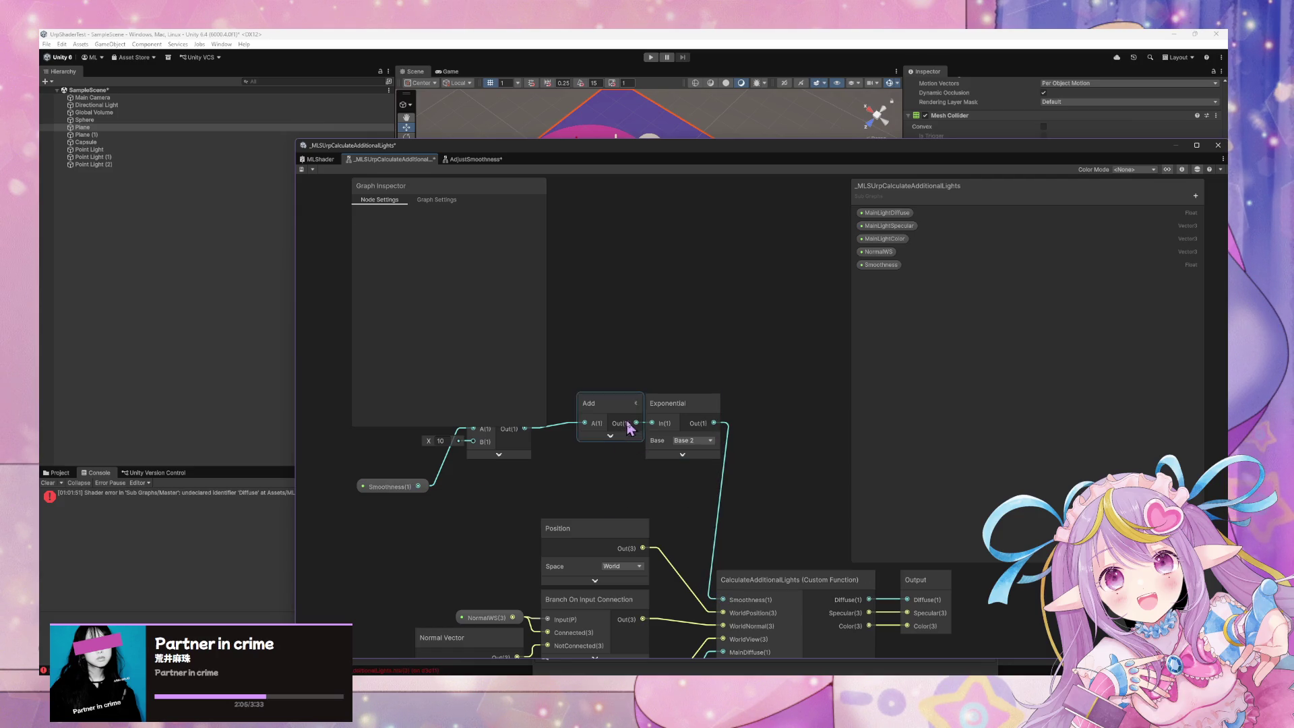
{"action": "left_click", "coordinate": [616, 418]}
{"action": "left_click", "coordinate": [626, 409]}
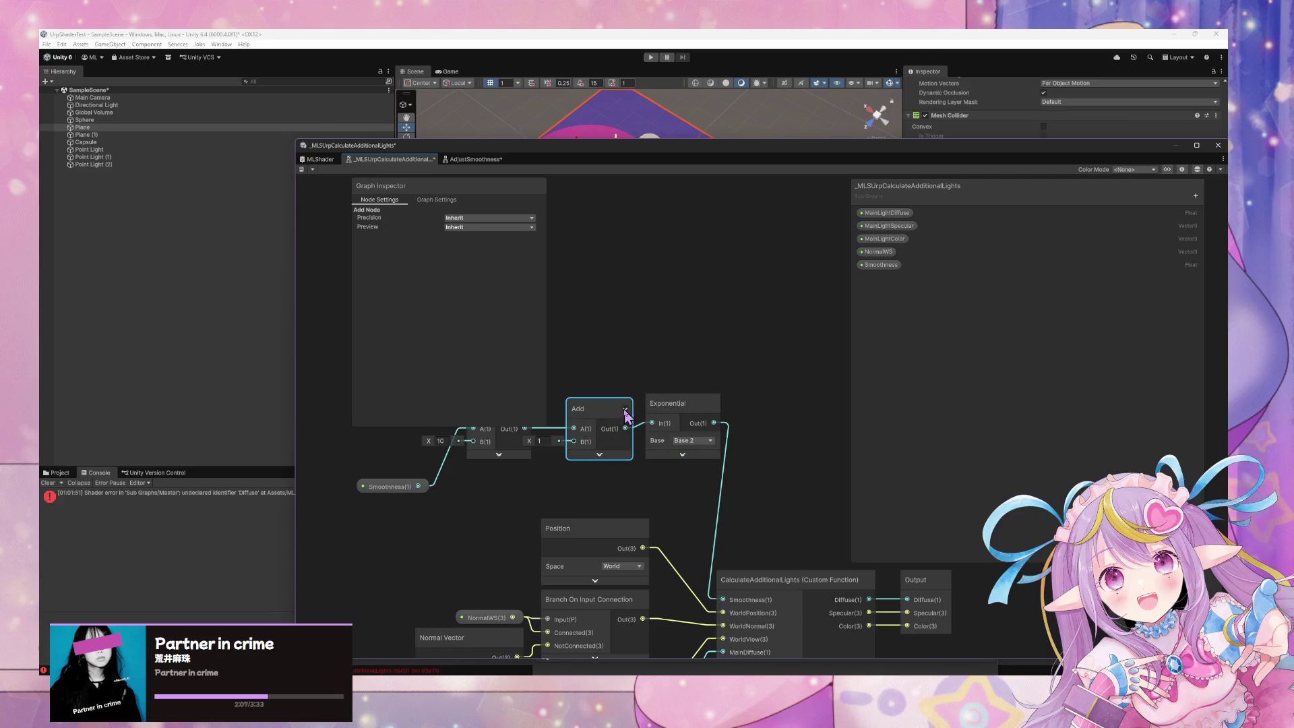
{"action": "scroll", "coordinate": [616, 431], "scroll_direction": "down", "scroll_amount": 3}
{"action": "left_click", "coordinate": [472, 461]}
{"action": "left_click_drag", "start_coordinate": [587, 470], "coordinate": [720, 484]}
- Group Smoothness, Multiply, Add and Exponential as 'Adjust Smoothness'
{"action": "left_click_drag", "start_coordinate": [807, 475], "coordinate": [566, 394]}
{"action": "key", "text": "ctrl+g"}
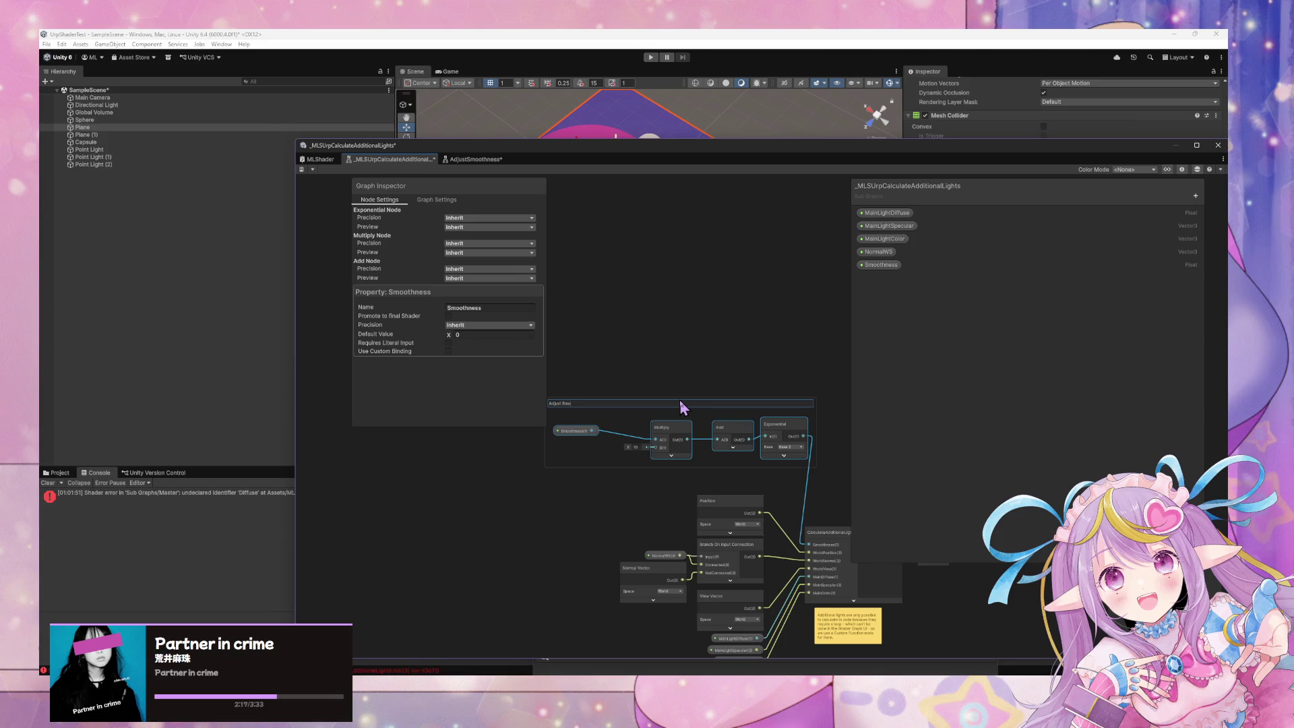
{"action": "type", "text": "othness"}
{"action": "key", "text": "Return"}
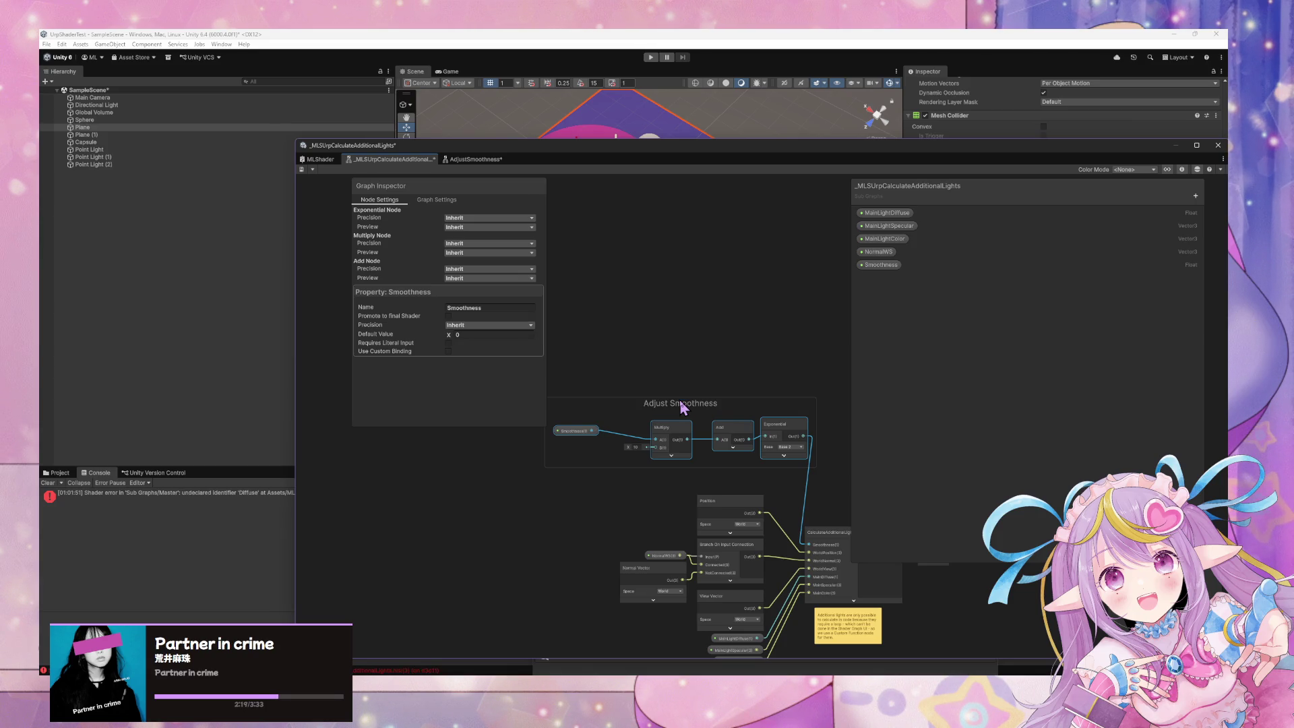
{"action": "scroll", "coordinate": [684, 407], "scroll_direction": "up", "scroll_amount": 3}
{"action": "left_click_drag", "start_coordinate": [689, 407], "coordinate": [575, 404]}
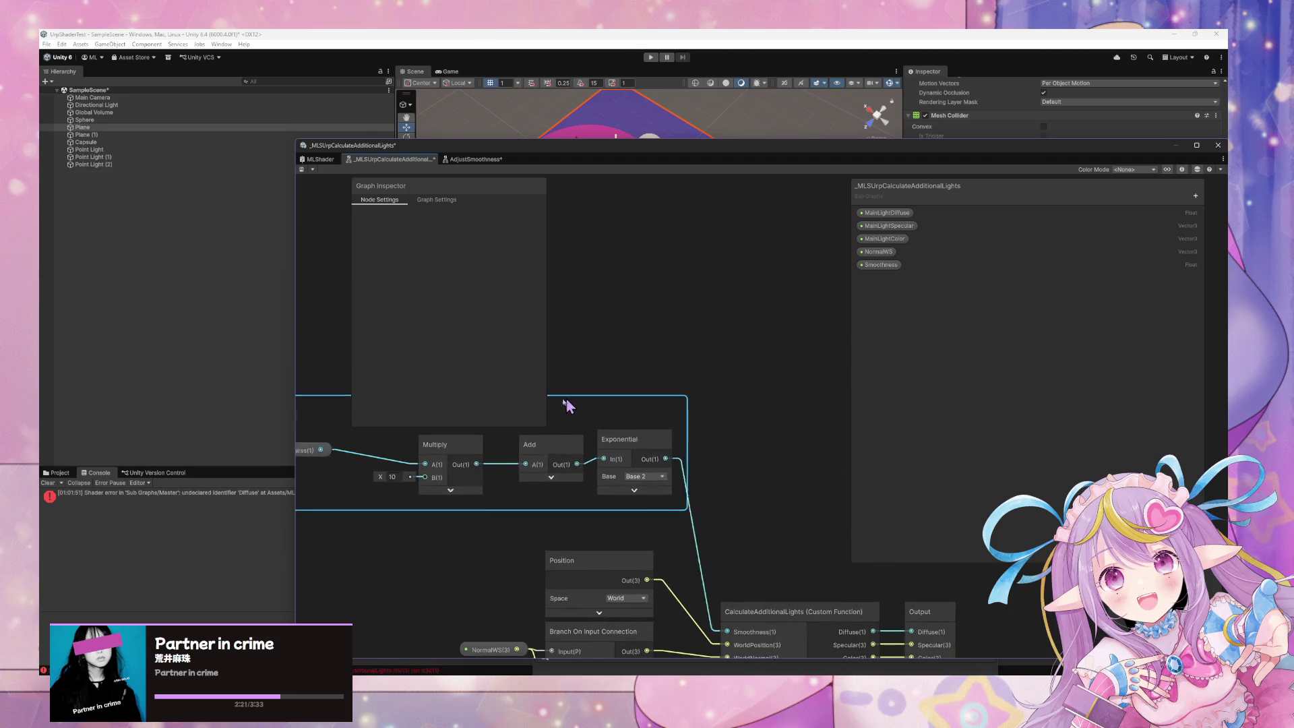
{"action": "scroll", "coordinate": [575, 405], "scroll_direction": "down", "scroll_amount": 3}
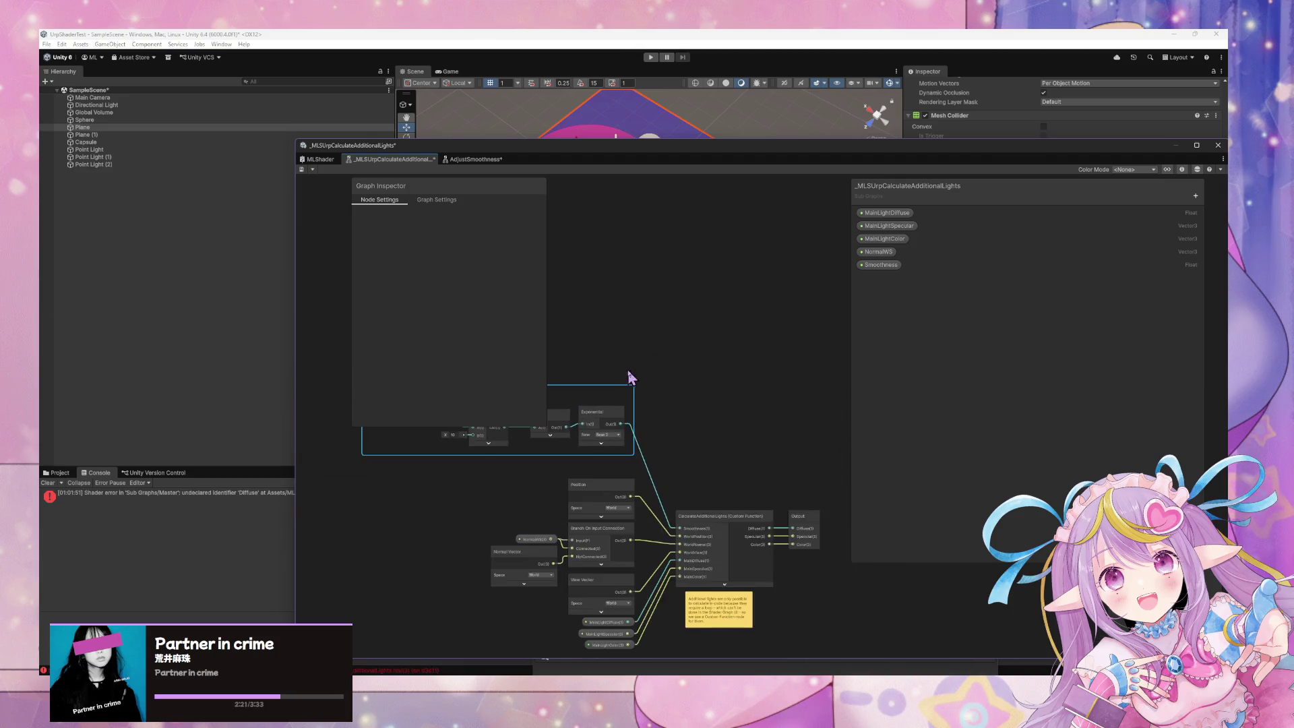
- Save the graph and close the AdjustSmoothness subgraph tab, discarding its changes
{"action": "left_click", "coordinate": [301, 169]}
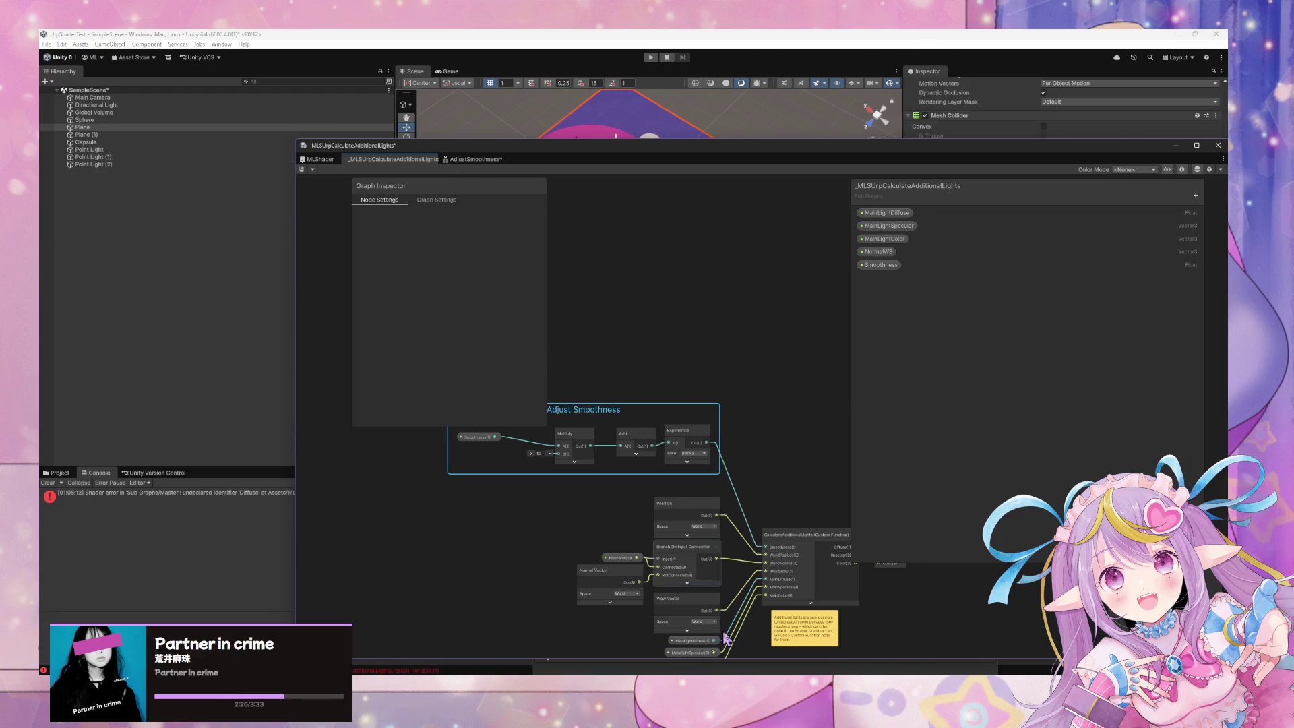
{"action": "left_click", "coordinate": [653, 311]}
{"action": "left_click", "coordinate": [490, 164]}
{"action": "right_click", "coordinate": [490, 164]}
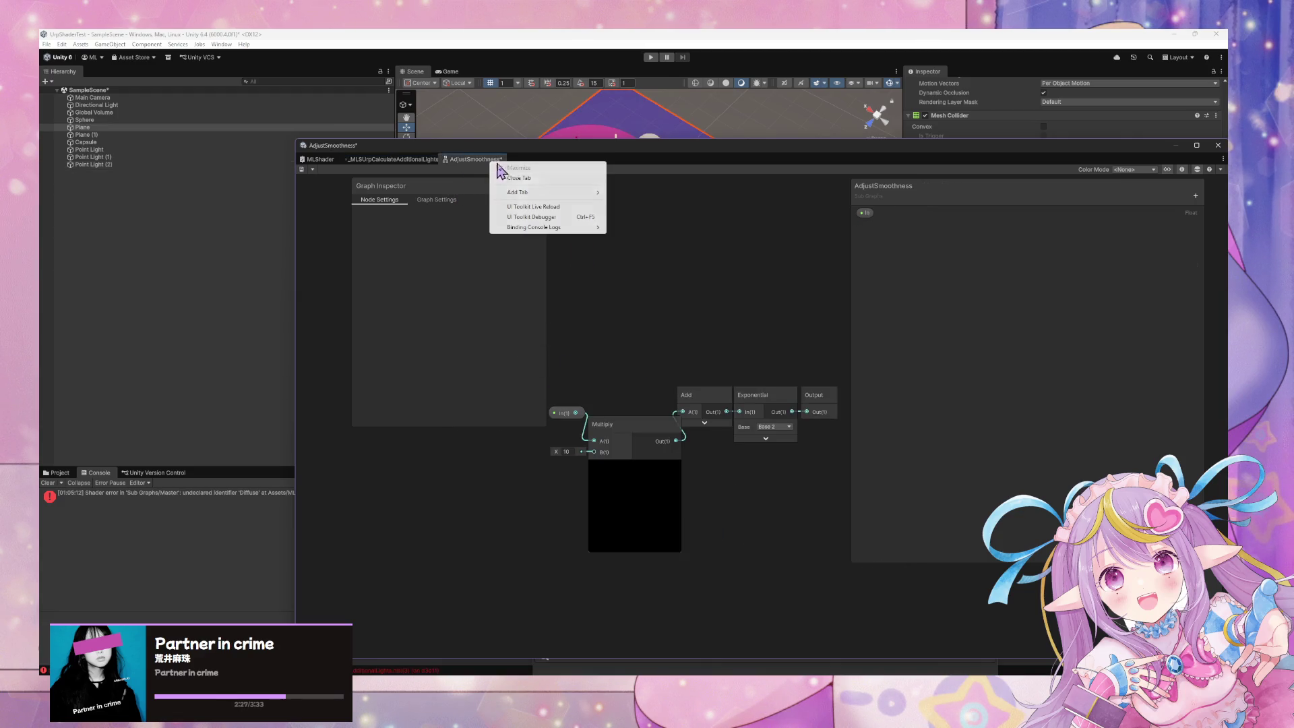
{"action": "left_click", "coordinate": [521, 185]}
{"action": "left_click", "coordinate": [647, 382]}
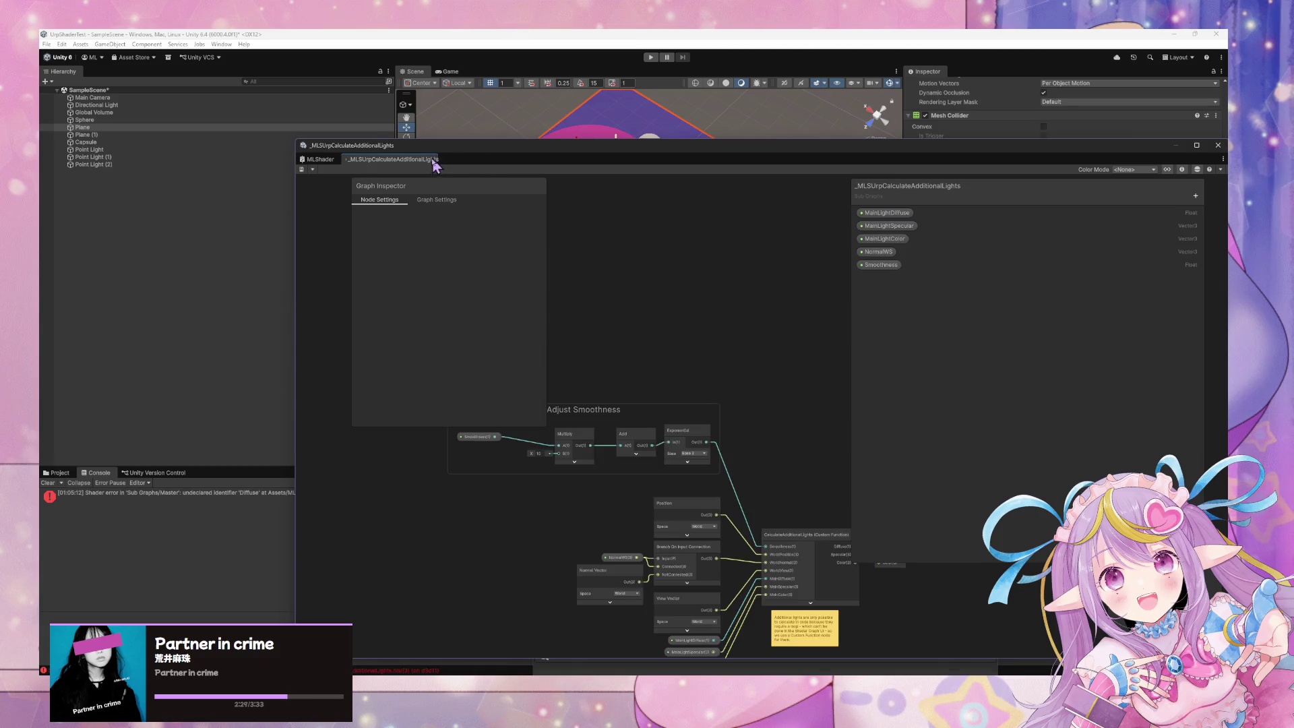
{"action": "left_click", "coordinate": [682, 663]}
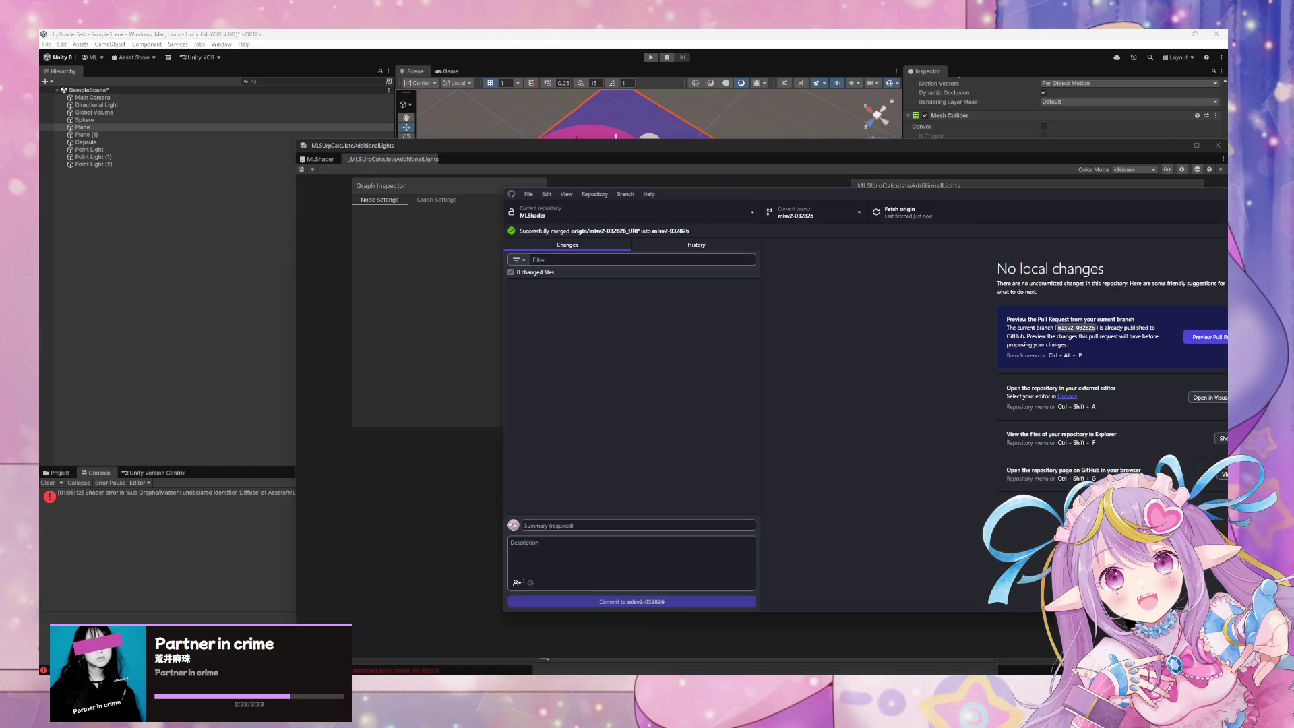
- In the other MLShader clone, commit 'Fix Smoothness Adjust Dependency' to mlsv2-032826_URP and push
{"action": "left_click", "coordinate": [749, 213]}
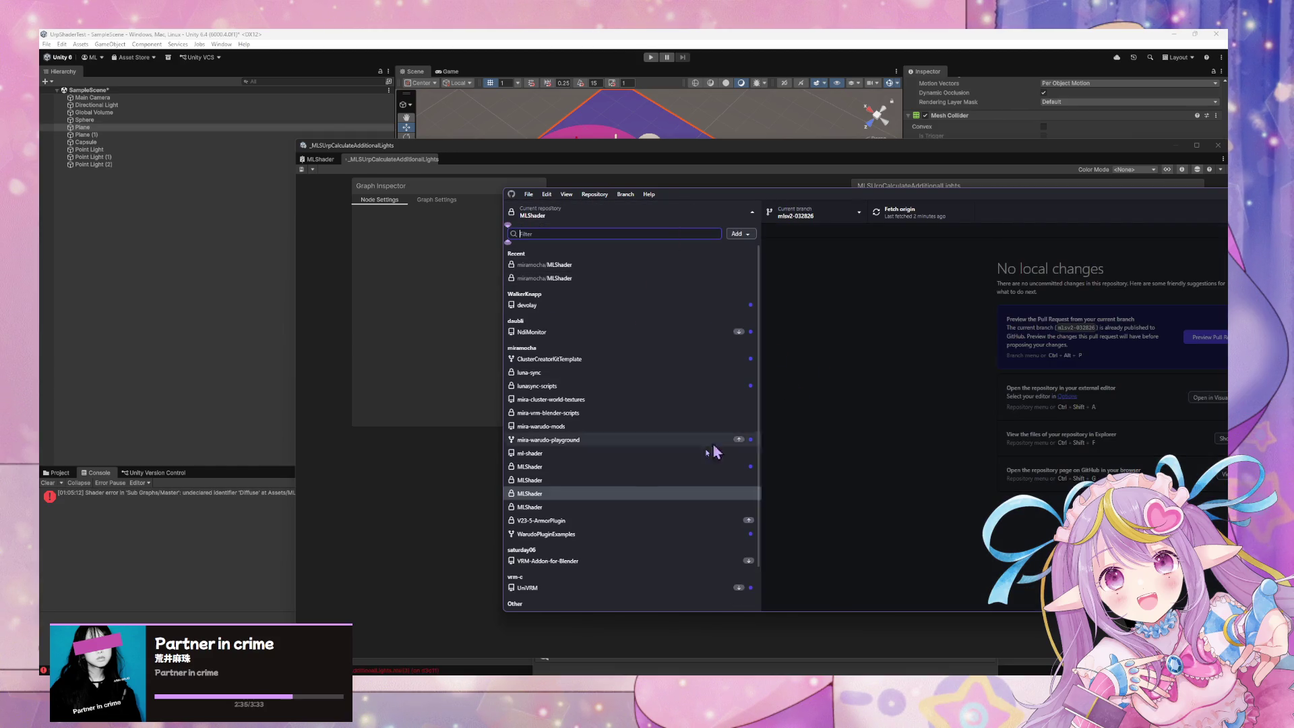
{"action": "left_click", "coordinate": [666, 495]}
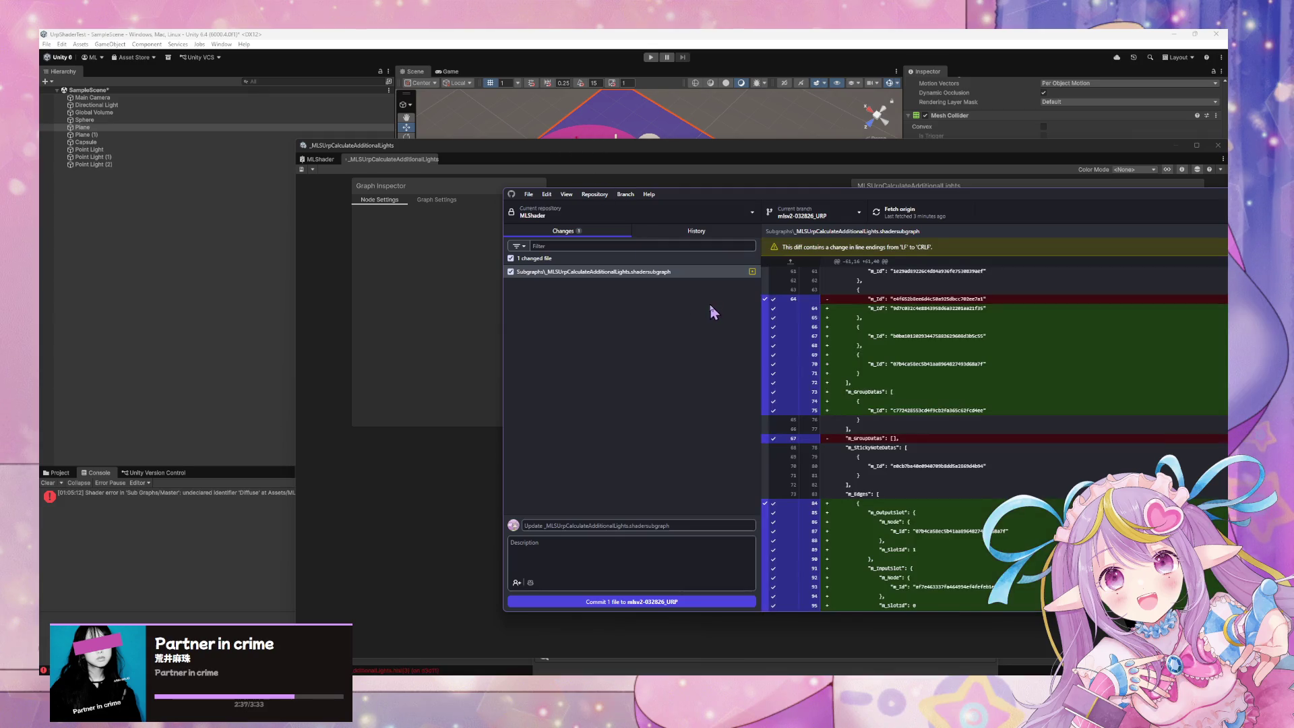
{"action": "left_click", "coordinate": [570, 525]}
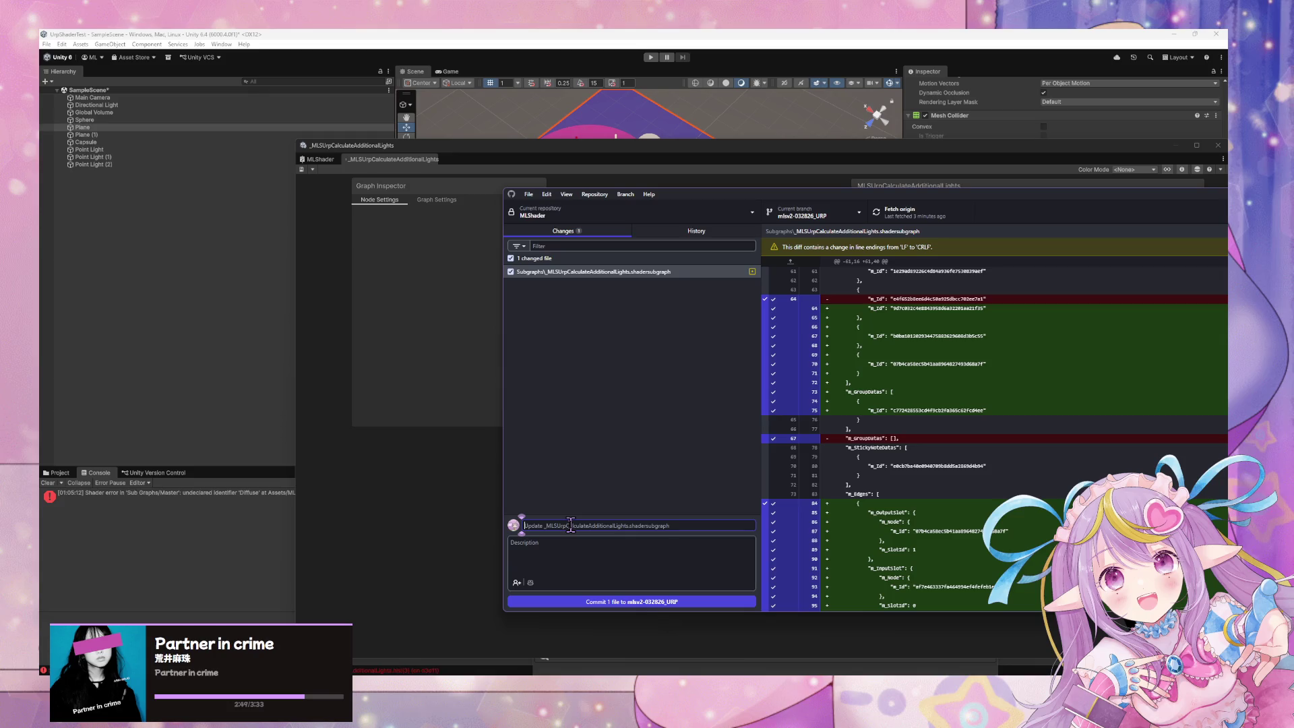
{"action": "type", "text": "Fix Smoothness Adjust Depe"}
{"action": "key", "text": "BackSpace"}
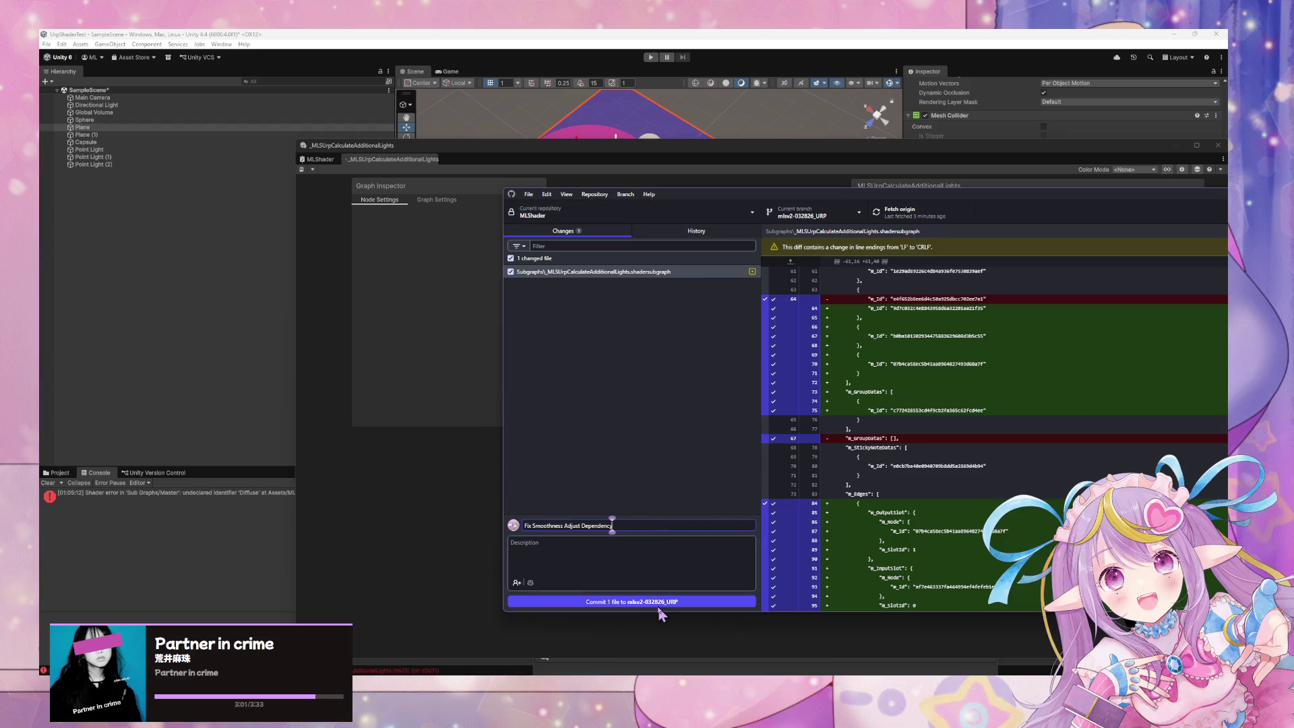
{"action": "left_click", "coordinate": [665, 603]}
{"action": "left_click", "coordinate": [896, 211]}
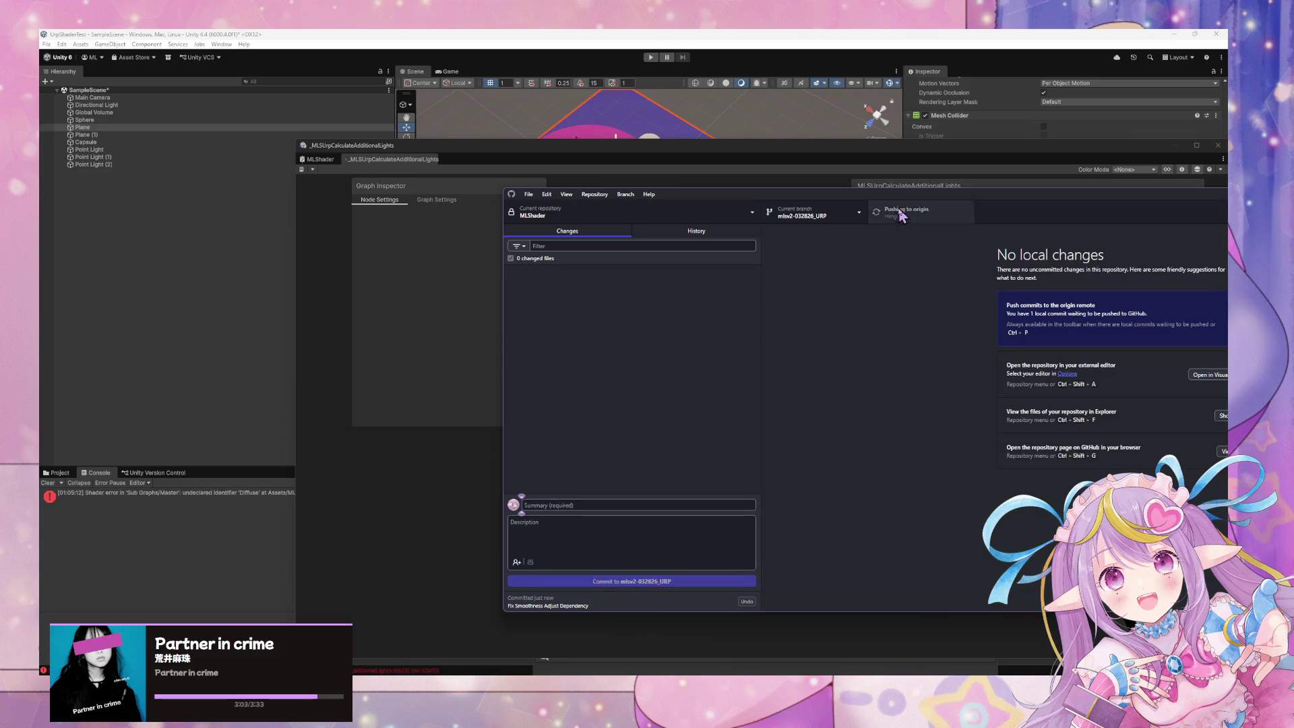
- Check out mlsv2-032826_URP from origin and pull the latest changes
{"action": "left_click", "coordinate": [697, 230]}
{"action": "left_click", "coordinate": [813, 212]}
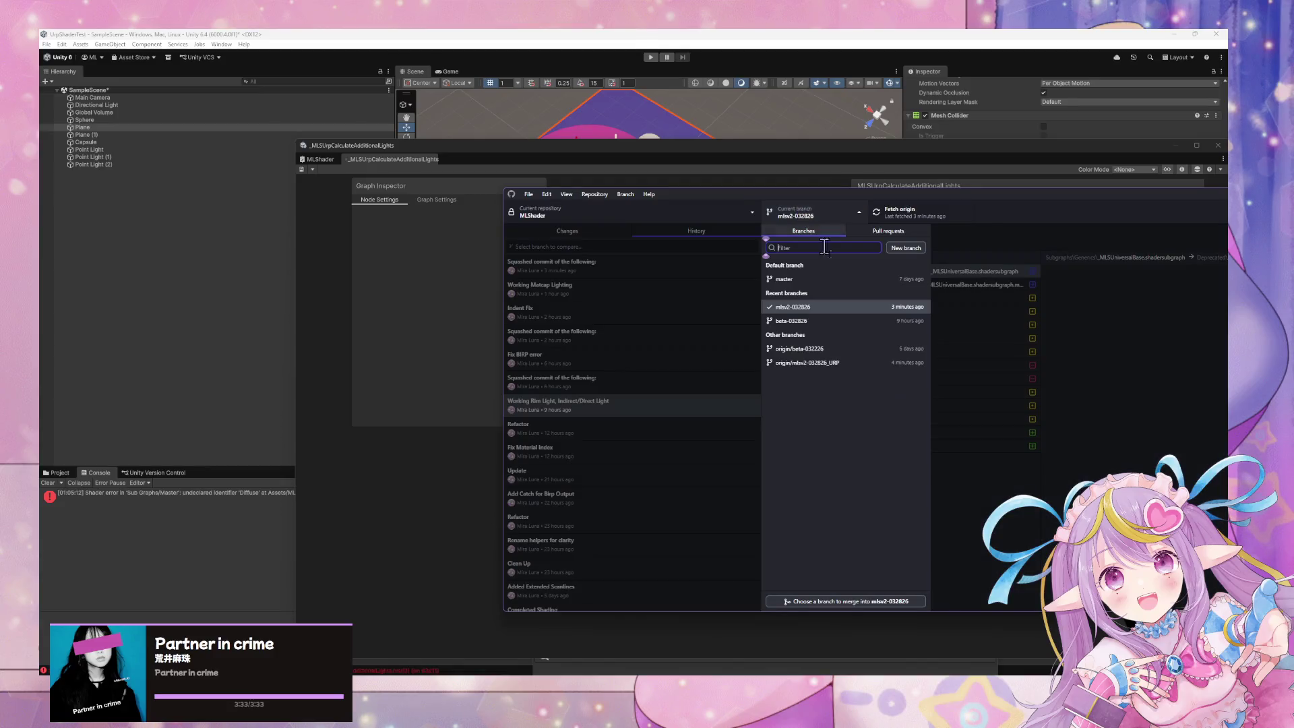
{"action": "left_click", "coordinate": [795, 362]}
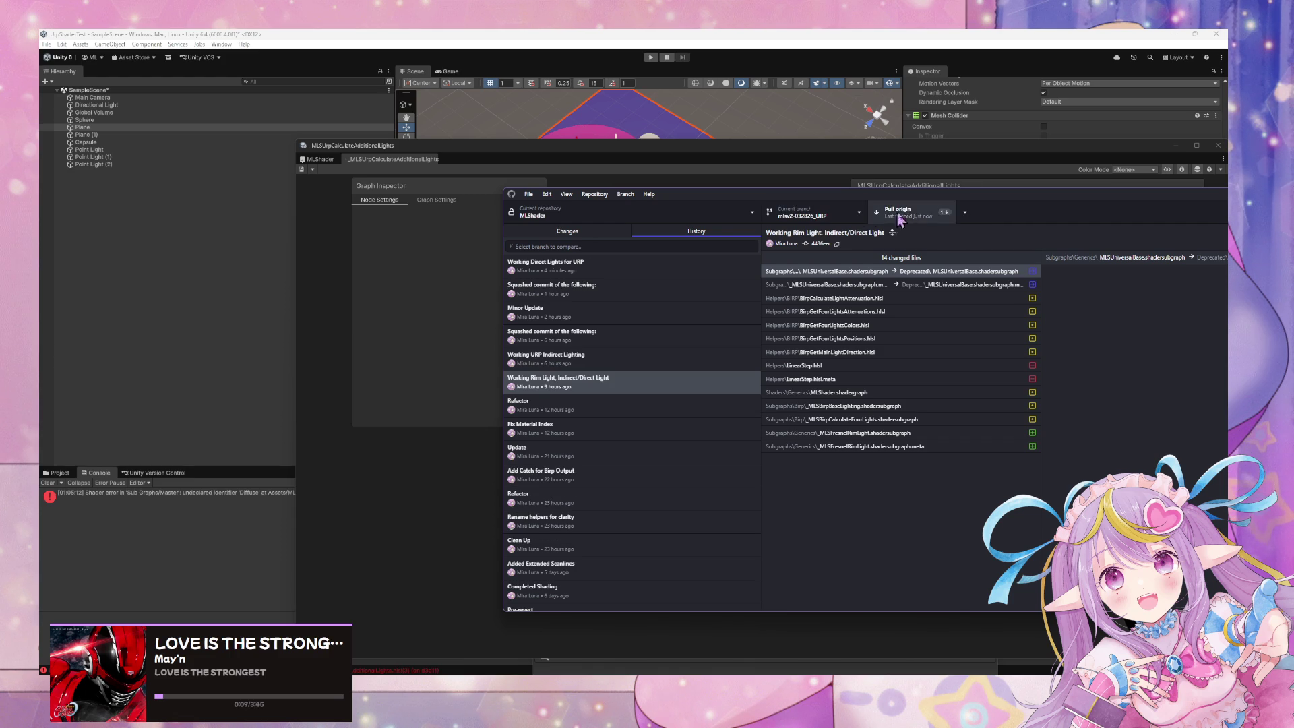
{"action": "left_click", "coordinate": [921, 216]}
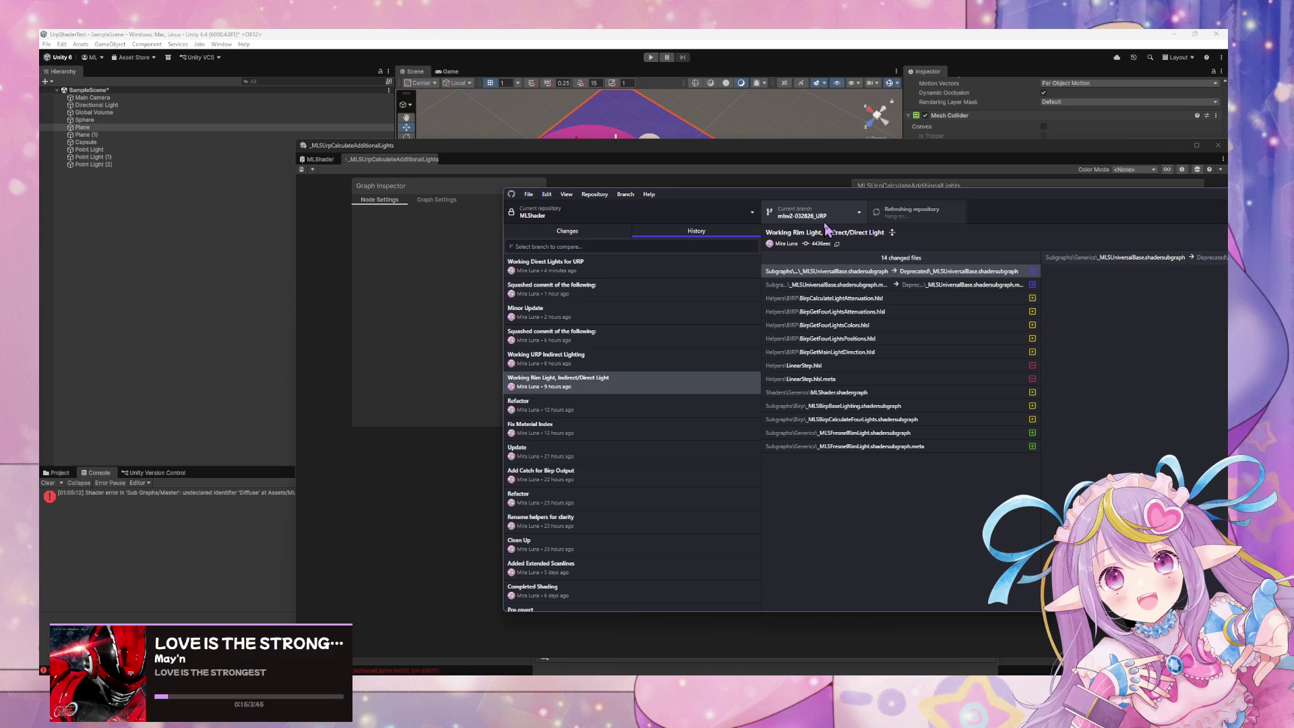
- On mlsv2-032826, attempt a squash merge of mlsv2-032826_URP and abort over the conflict
{"action": "left_click", "coordinate": [826, 222]}
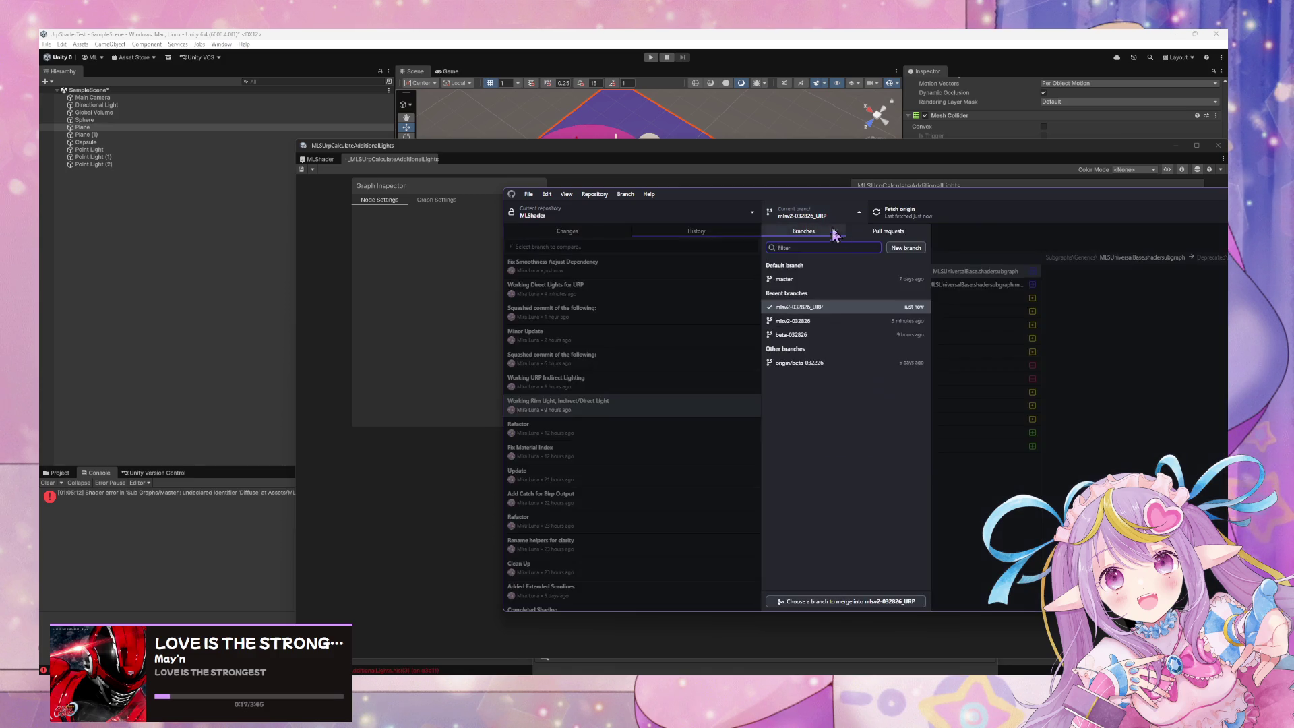
{"action": "left_click", "coordinate": [880, 321]}
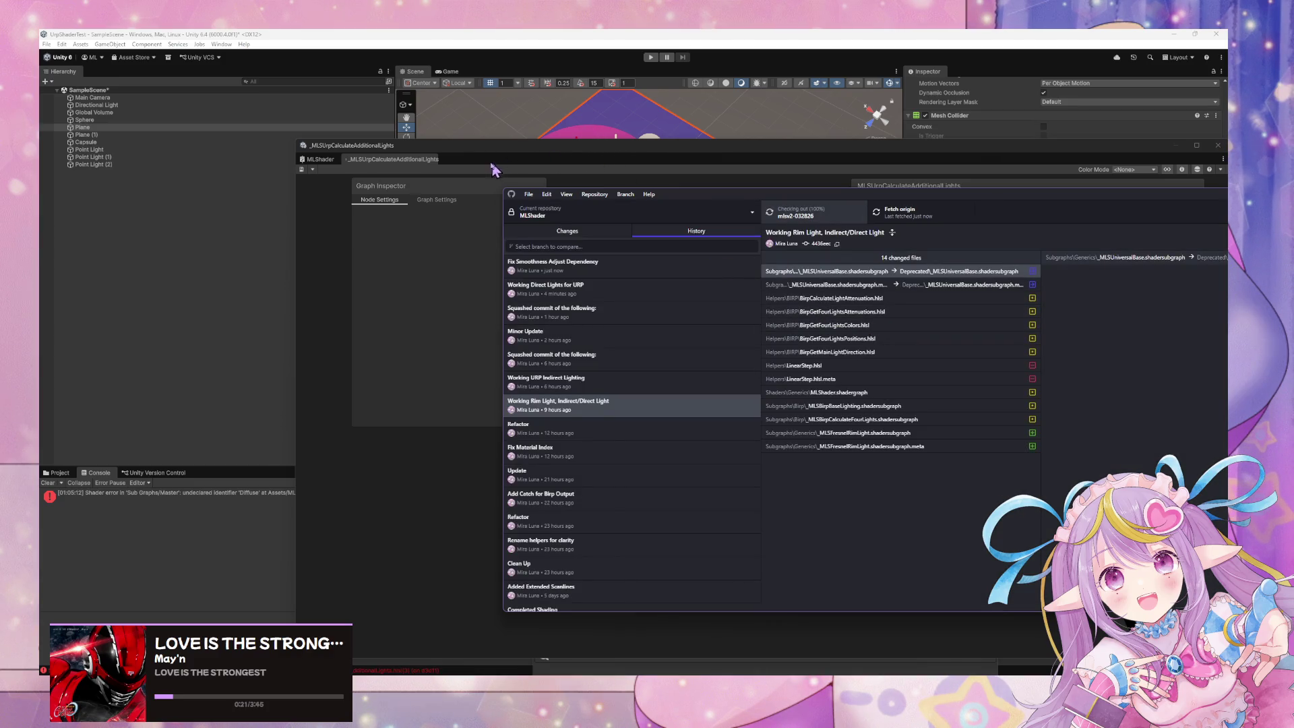
{"action": "left_click", "coordinate": [595, 195]}
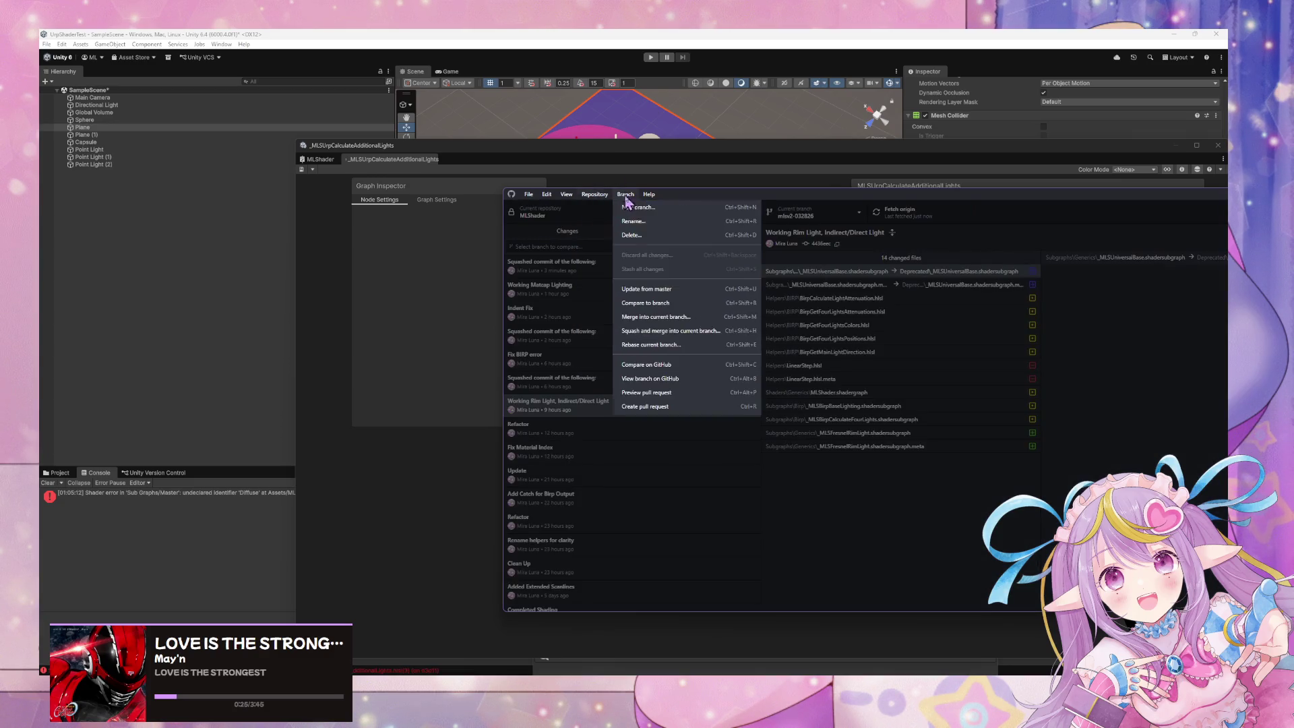
{"action": "left_click", "coordinate": [705, 340]}
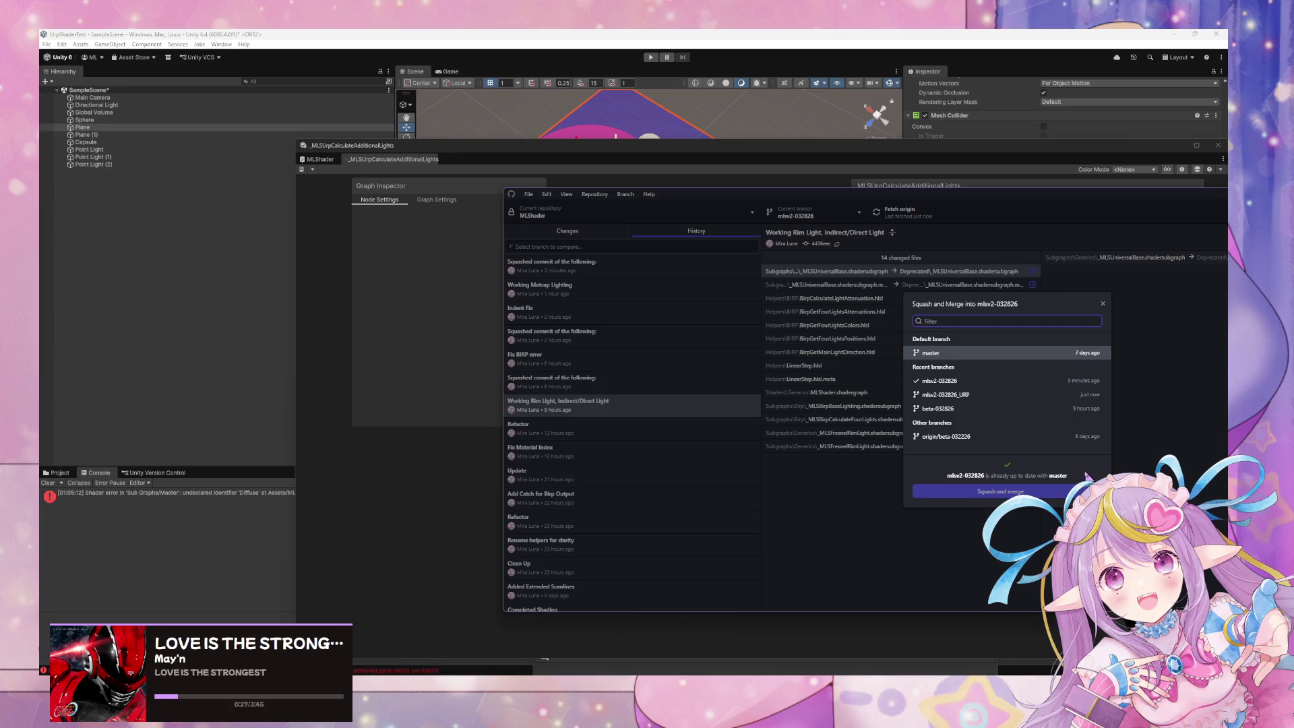
{"action": "left_click", "coordinate": [1031, 392]}
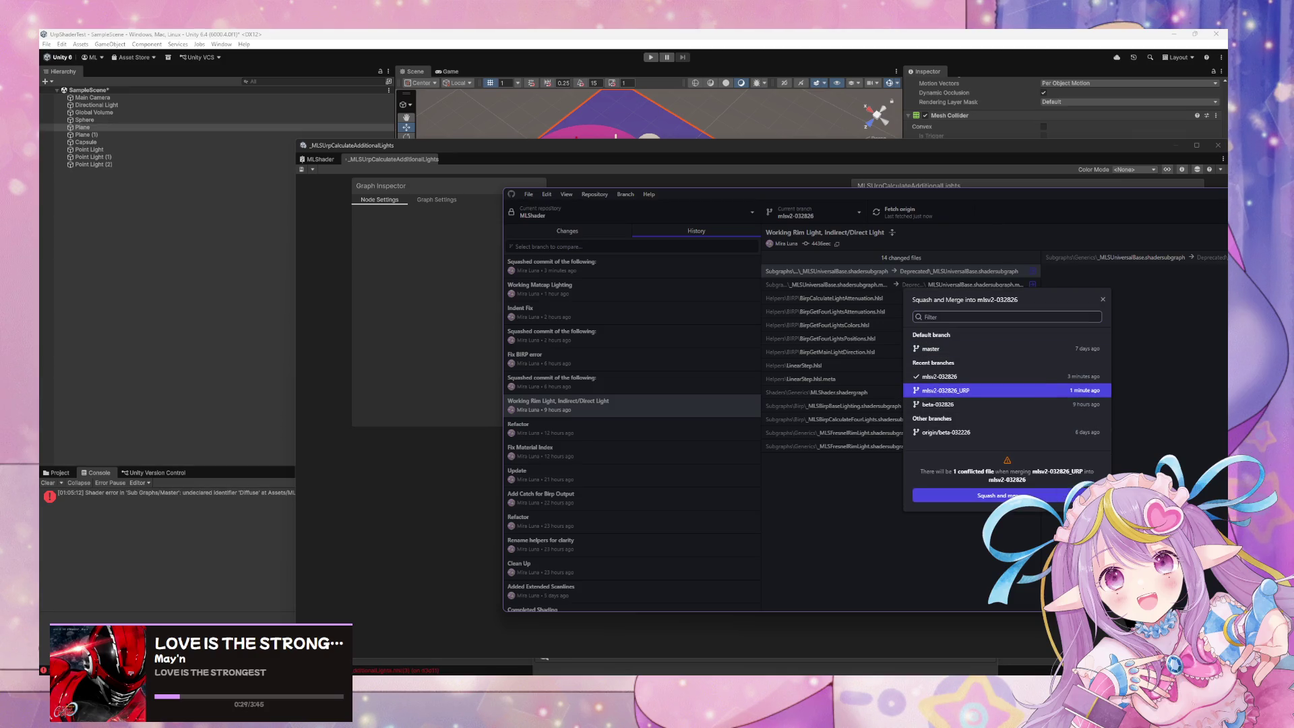
{"action": "left_click", "coordinate": [1094, 495]}
{"action": "left_click", "coordinate": [947, 546]}
{"action": "left_click", "coordinate": [954, 496]}
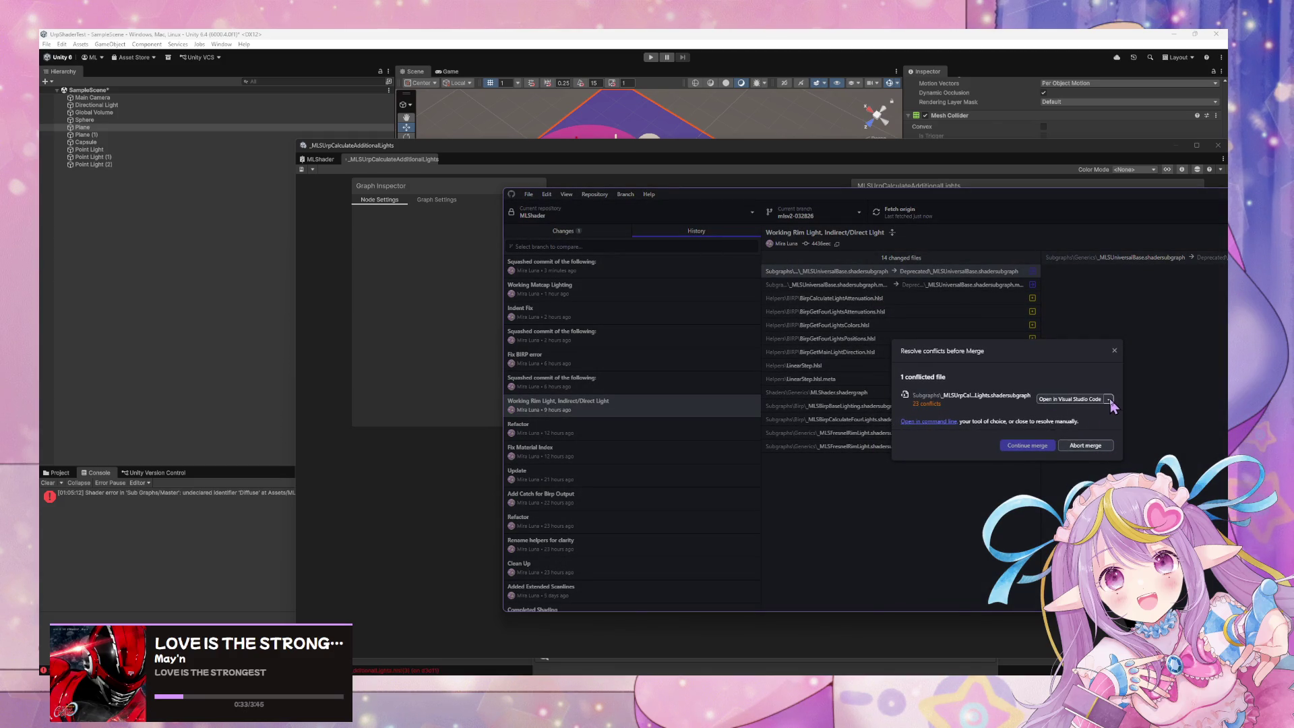
{"action": "left_click", "coordinate": [1085, 446]}
{"action": "left_click", "coordinate": [559, 232]}
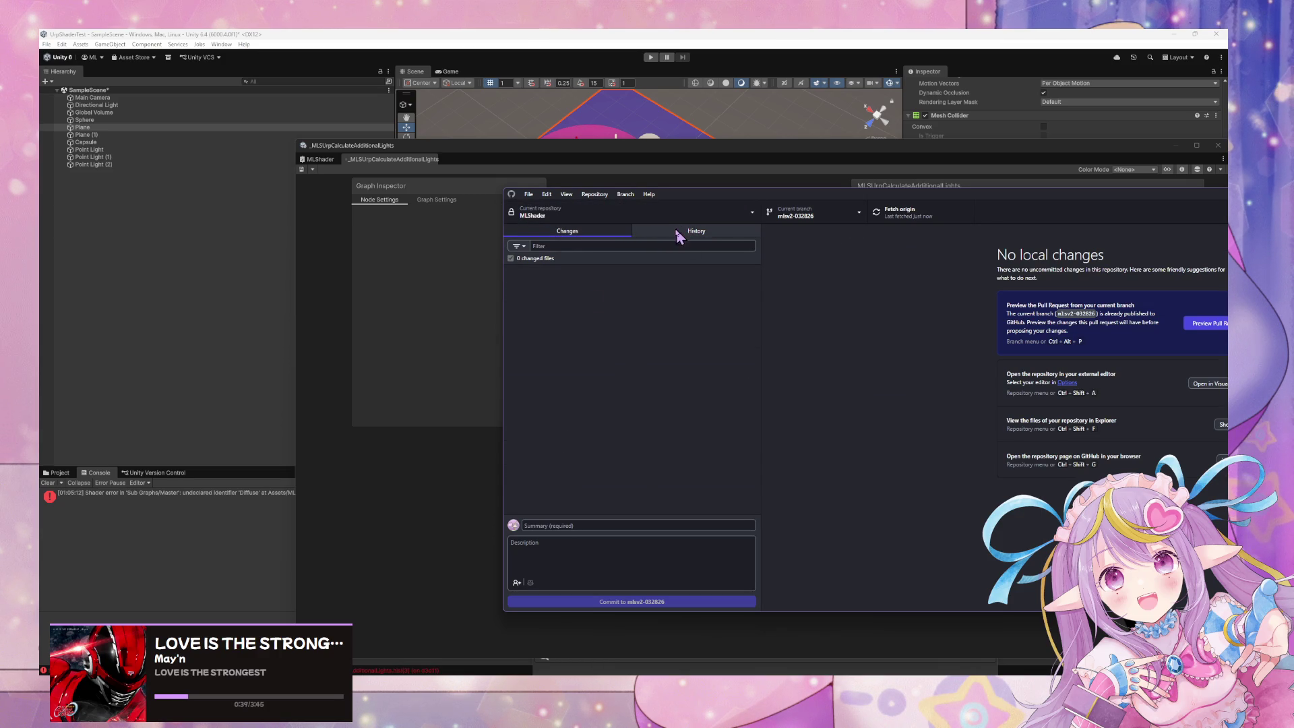
- Switch GitHub Desktop to the other MLShader repository
{"action": "left_click", "coordinate": [708, 211]}
{"action": "left_click", "coordinate": [705, 211]}
{"action": "left_click", "coordinate": [705, 210]}
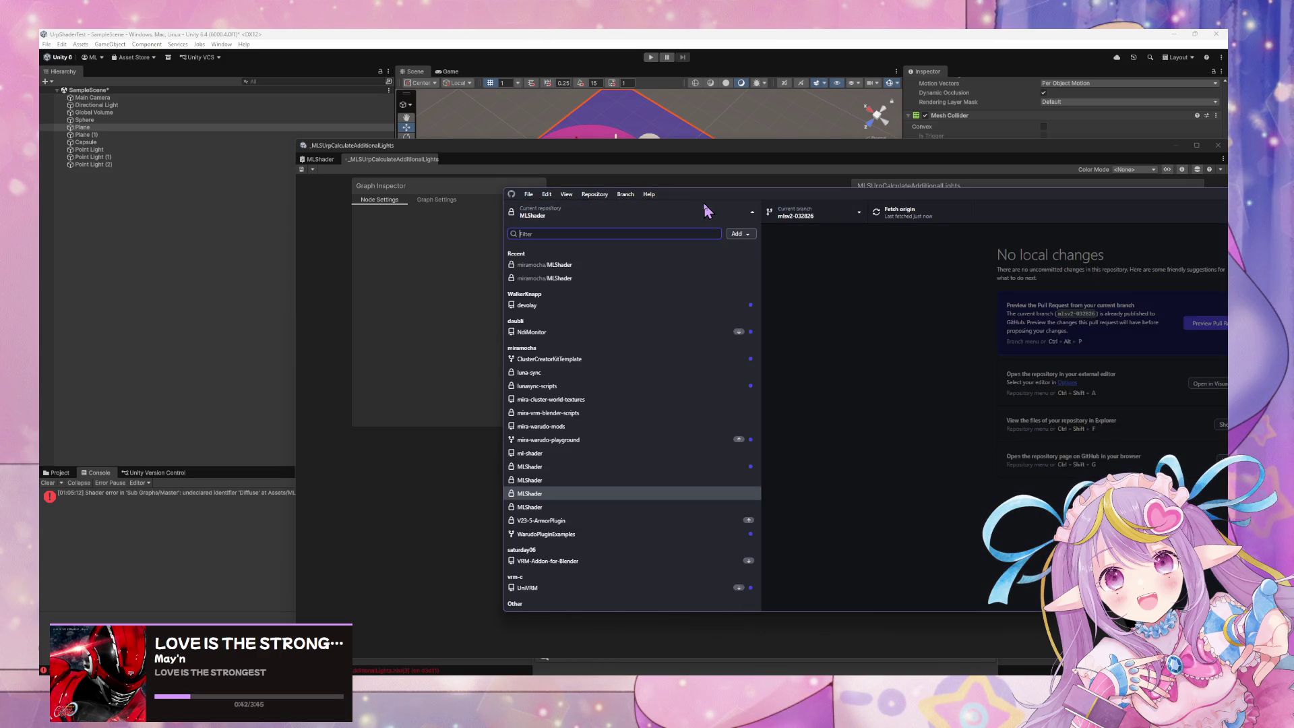
{"action": "left_click", "coordinate": [633, 507]}
{"action": "left_click", "coordinate": [654, 214]}
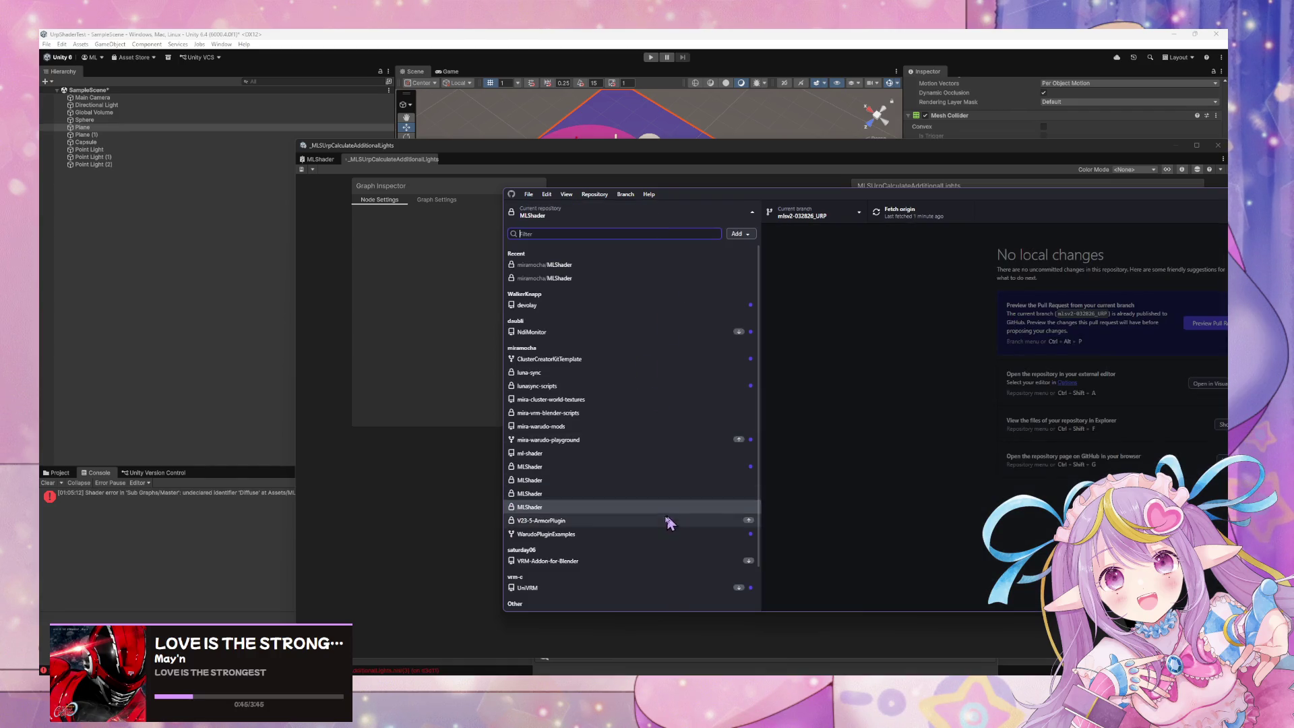
{"action": "left_click", "coordinate": [659, 496]}
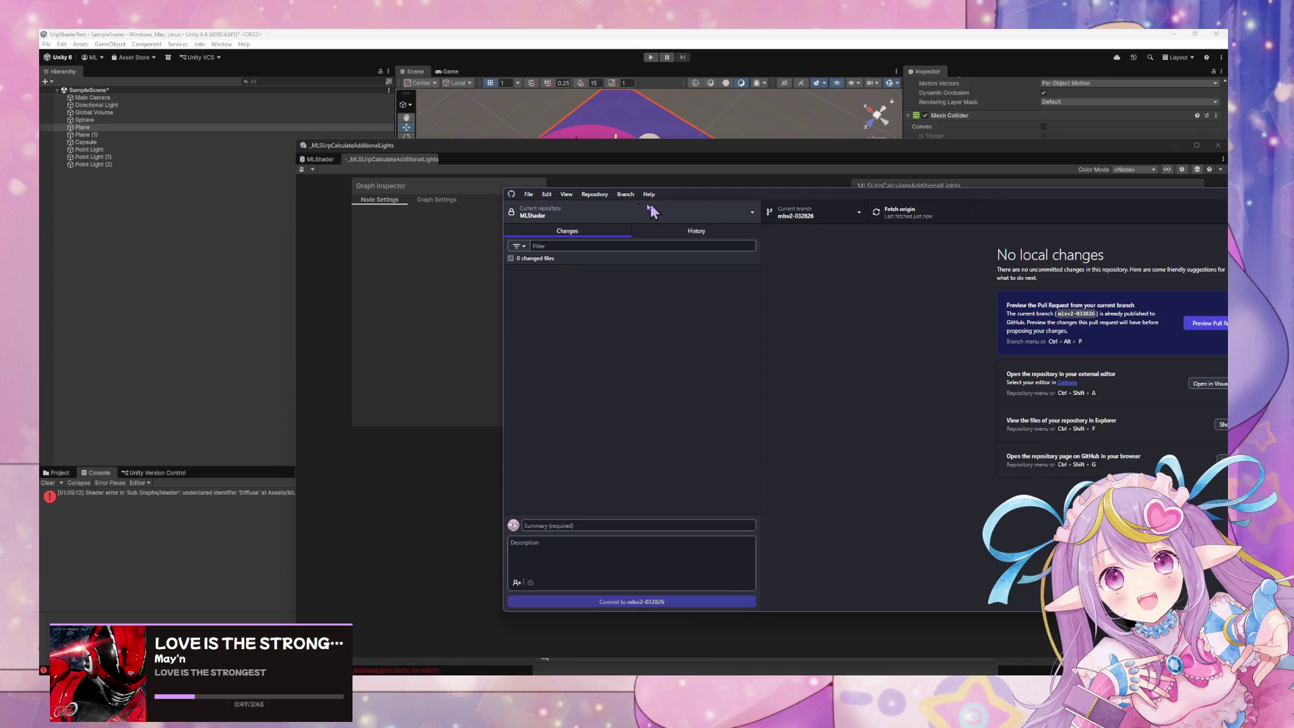
- Start squash-merging mlsv2-032826_URP into the current branch
{"action": "left_click", "coordinate": [594, 194]}
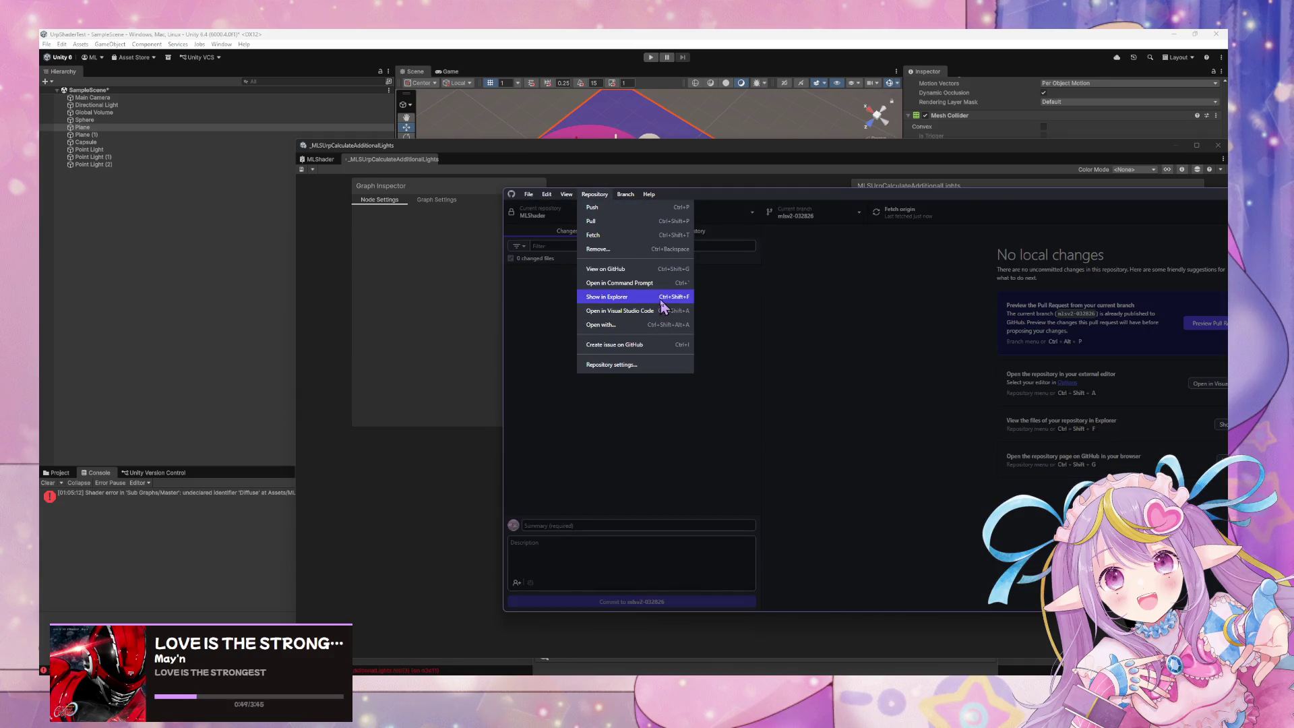
{"action": "mouse_move", "coordinate": [630, 195]}
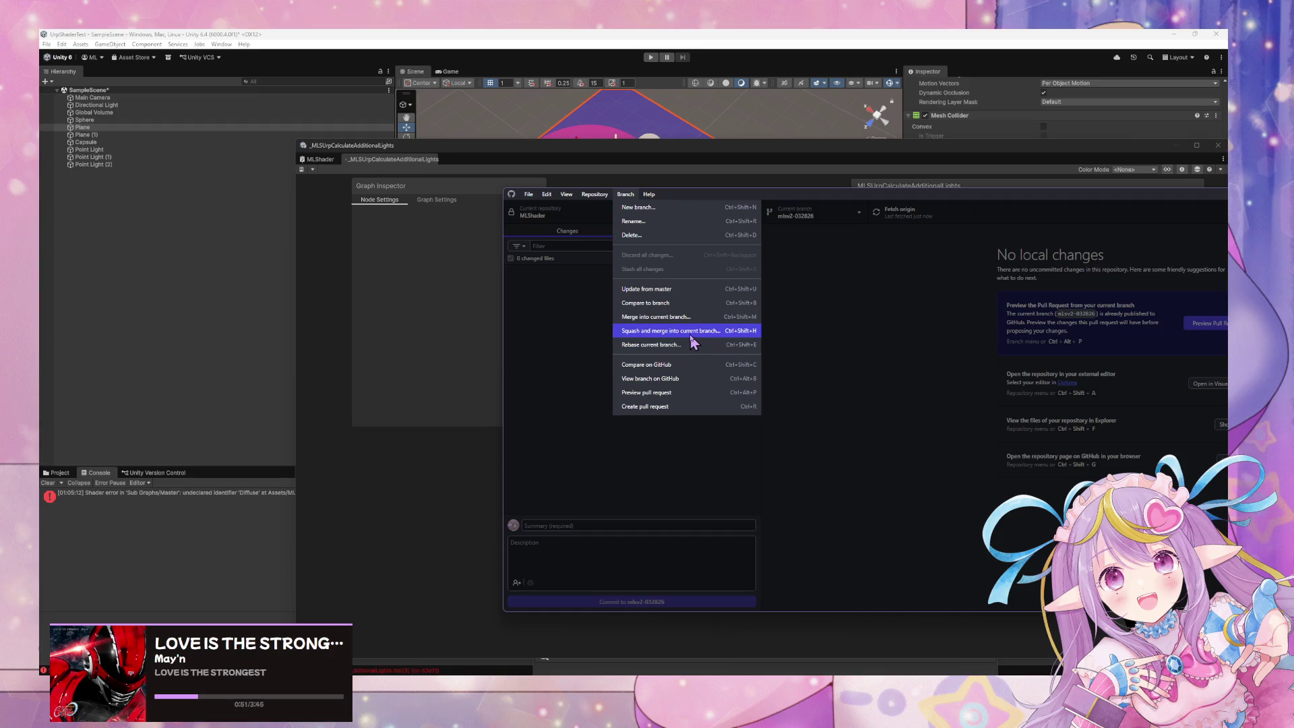
{"action": "left_click", "coordinate": [690, 333]}
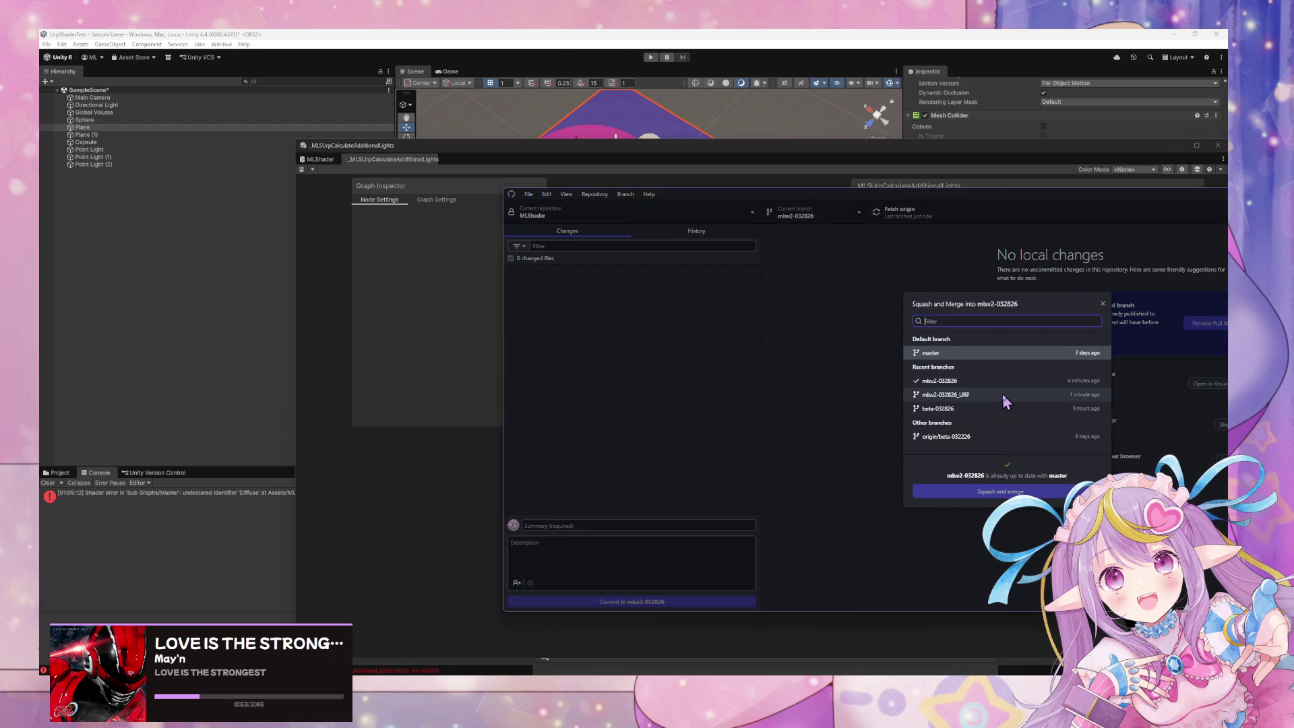
{"action": "left_click", "coordinate": [1002, 394]}
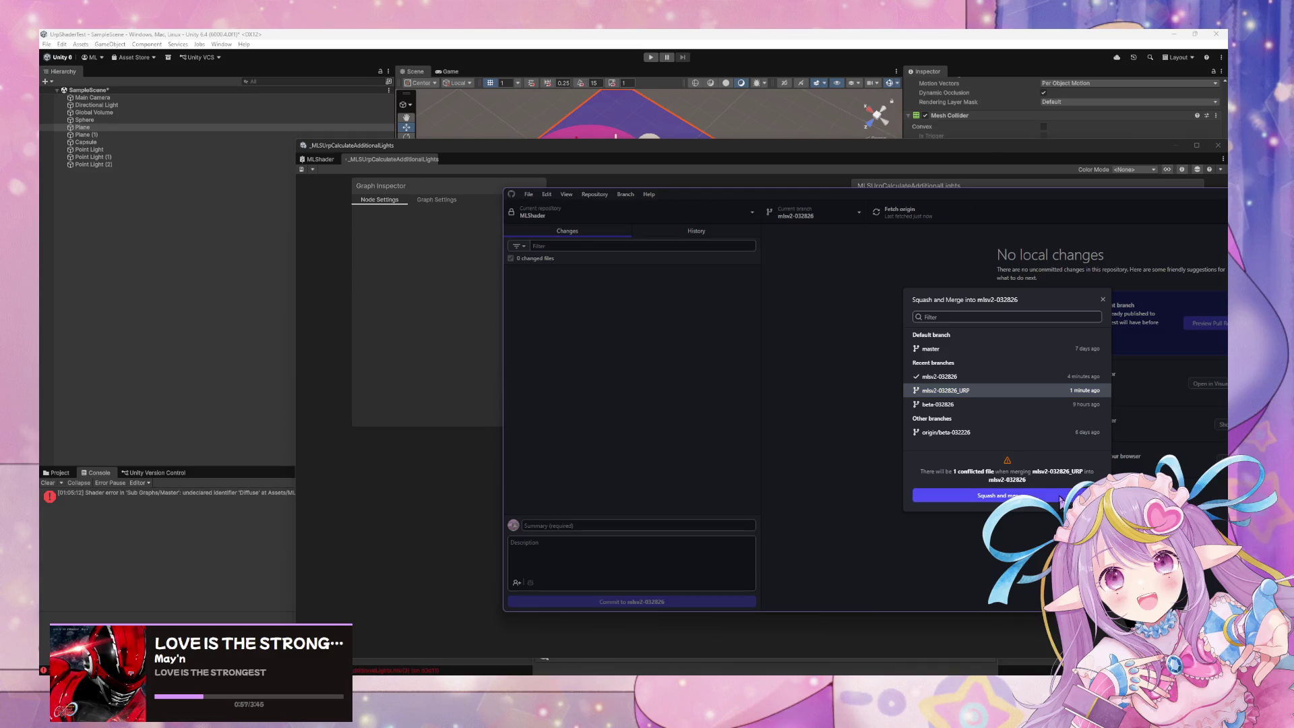
{"action": "left_click", "coordinate": [1001, 496]}
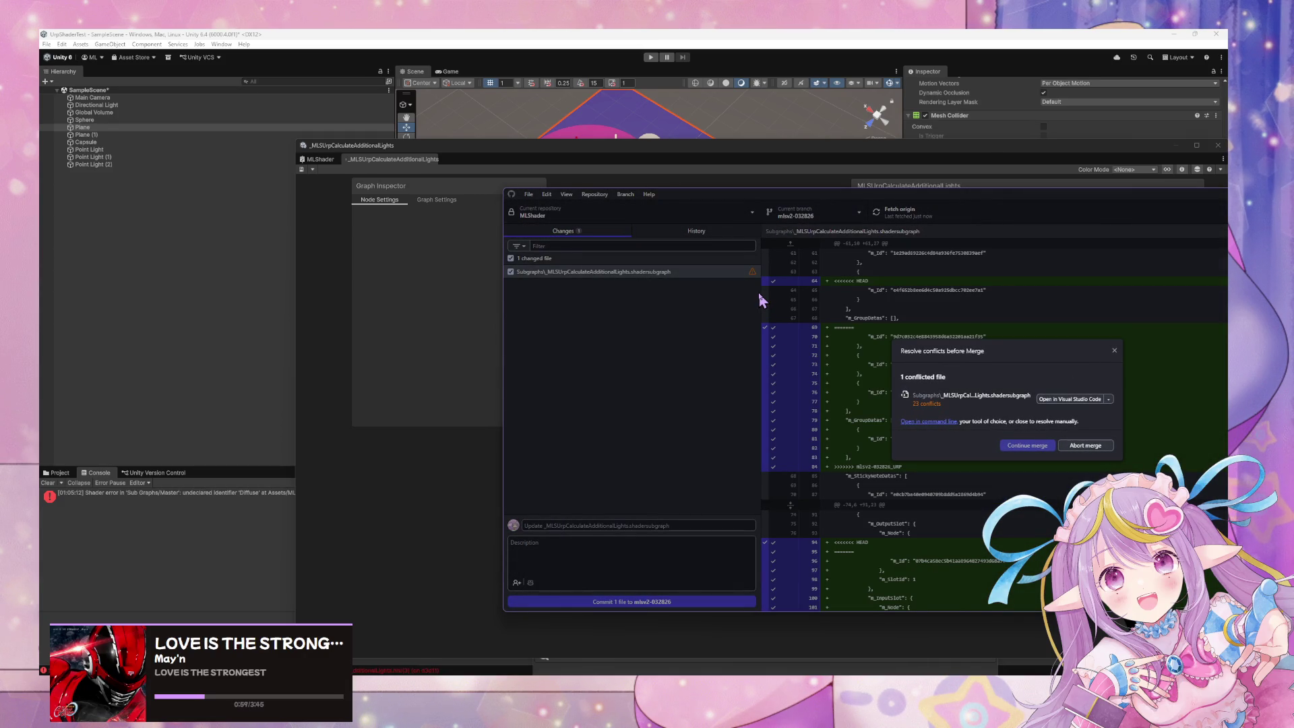
- Resolve the conflict with the mlsv2-032826_URP subgraph version, finish the merge and push to origin
{"action": "left_click", "coordinate": [1109, 399]}
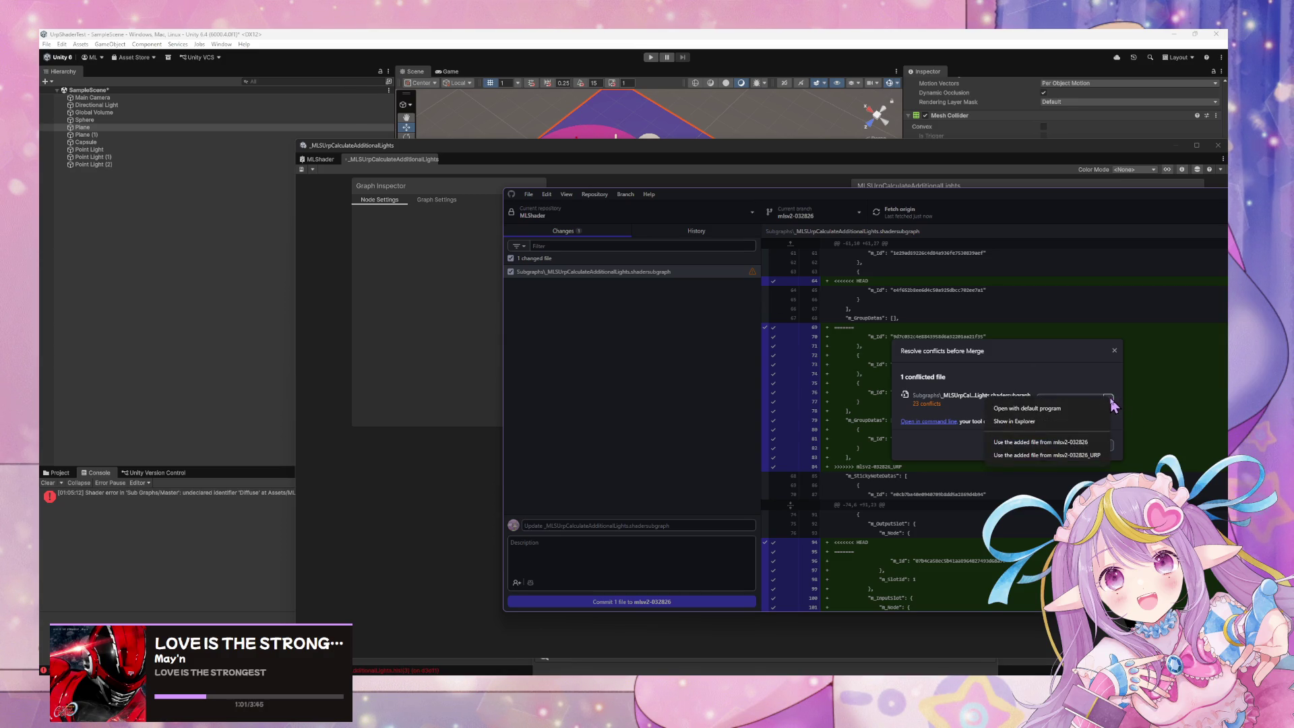
{"action": "left_click", "coordinate": [1078, 455]}
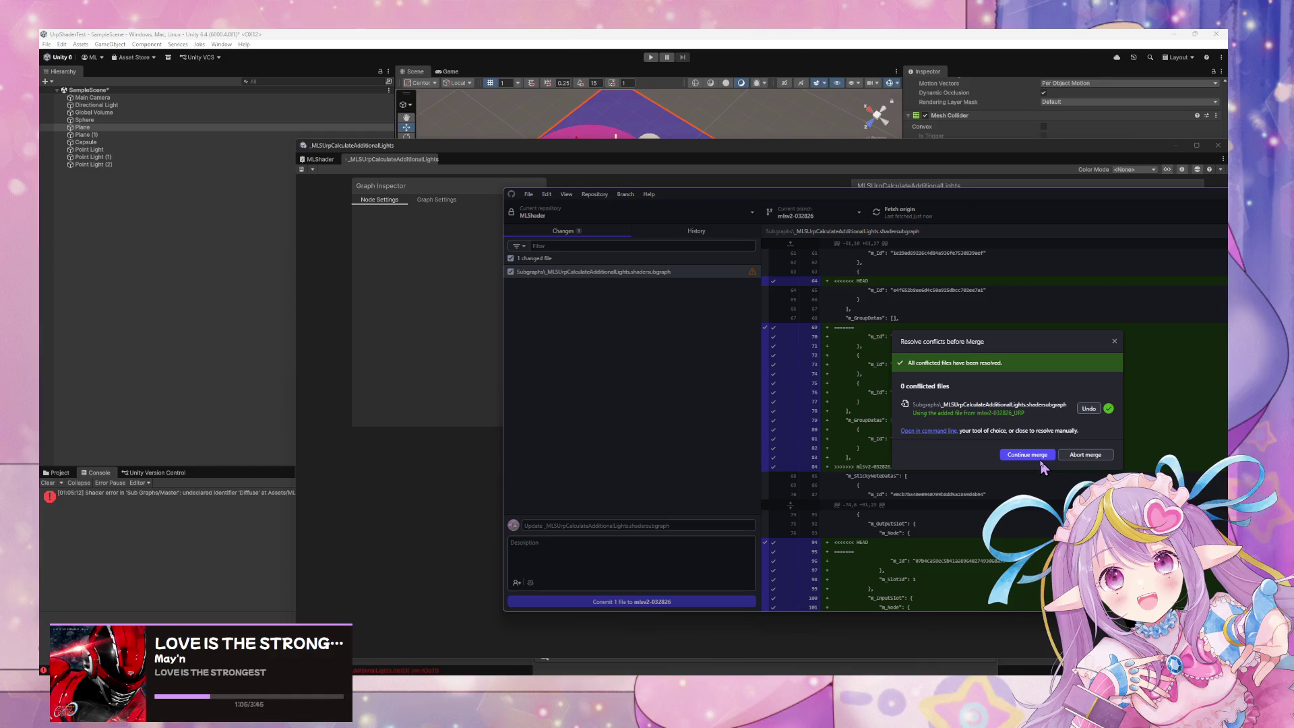
{"action": "left_click", "coordinate": [1040, 458]}
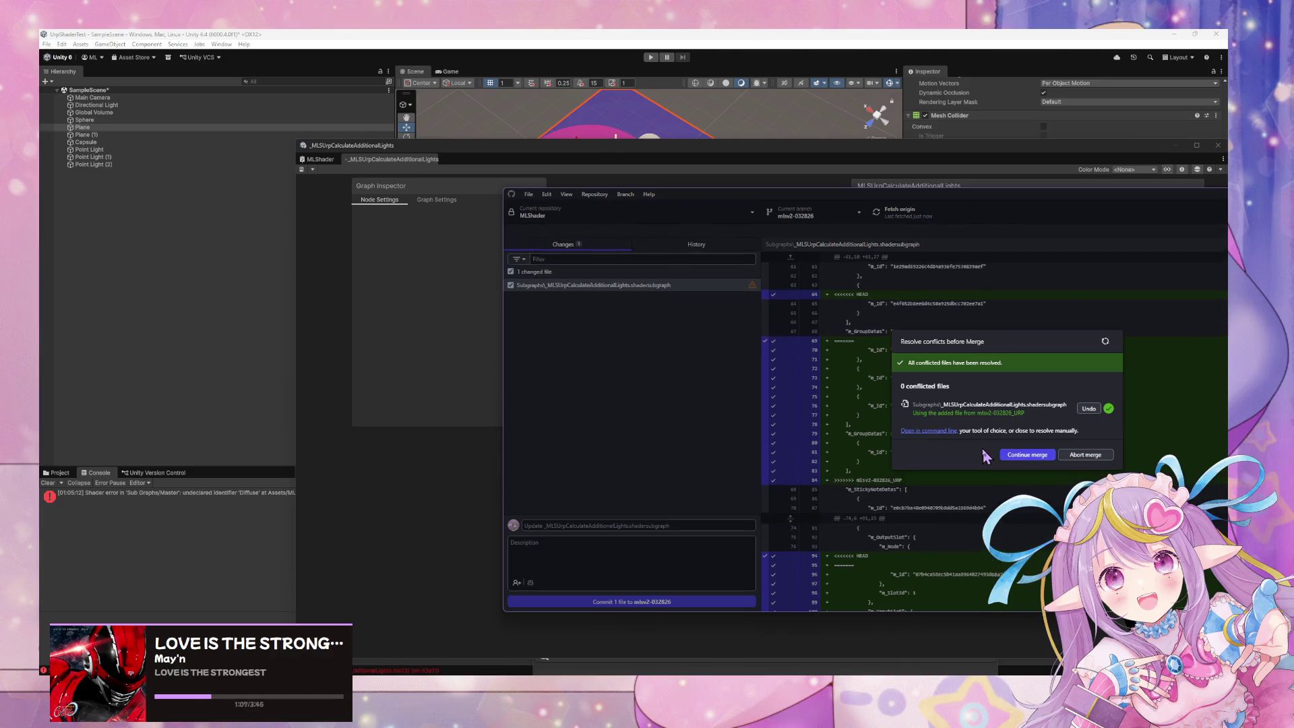
{"action": "left_click", "coordinate": [917, 212]}
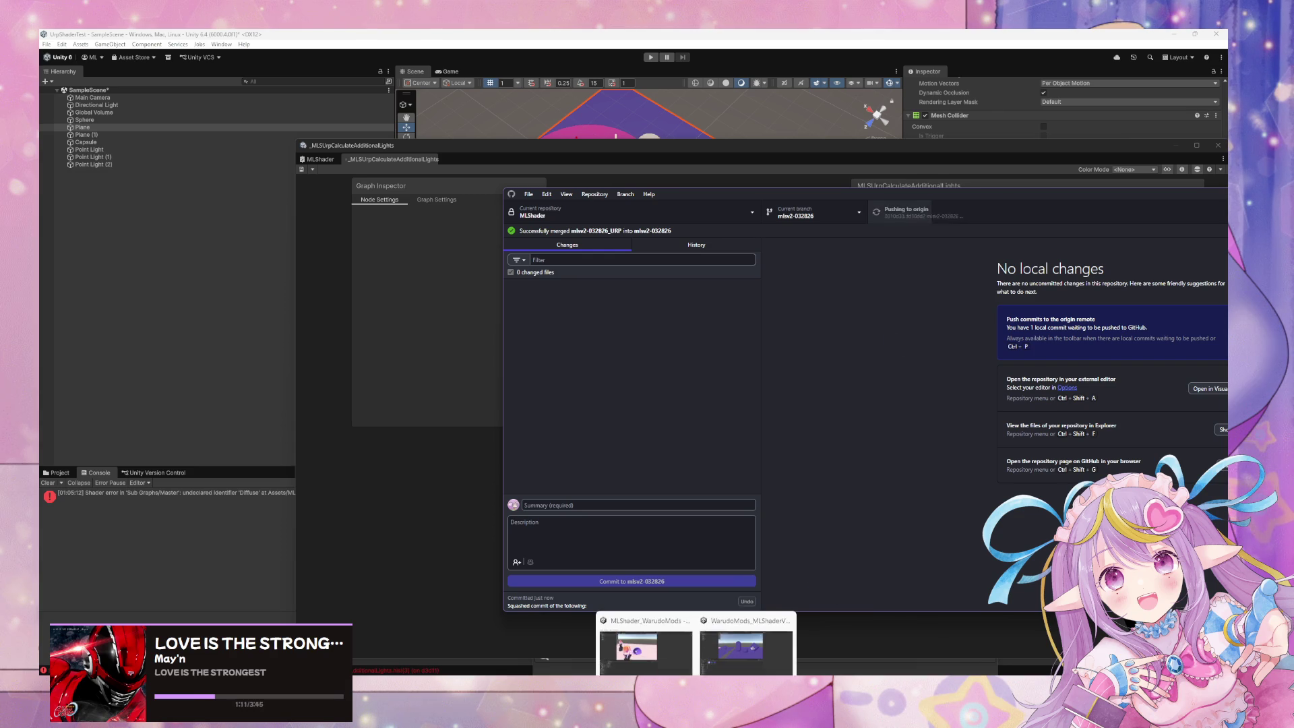
{"action": "left_click", "coordinate": [779, 640]}
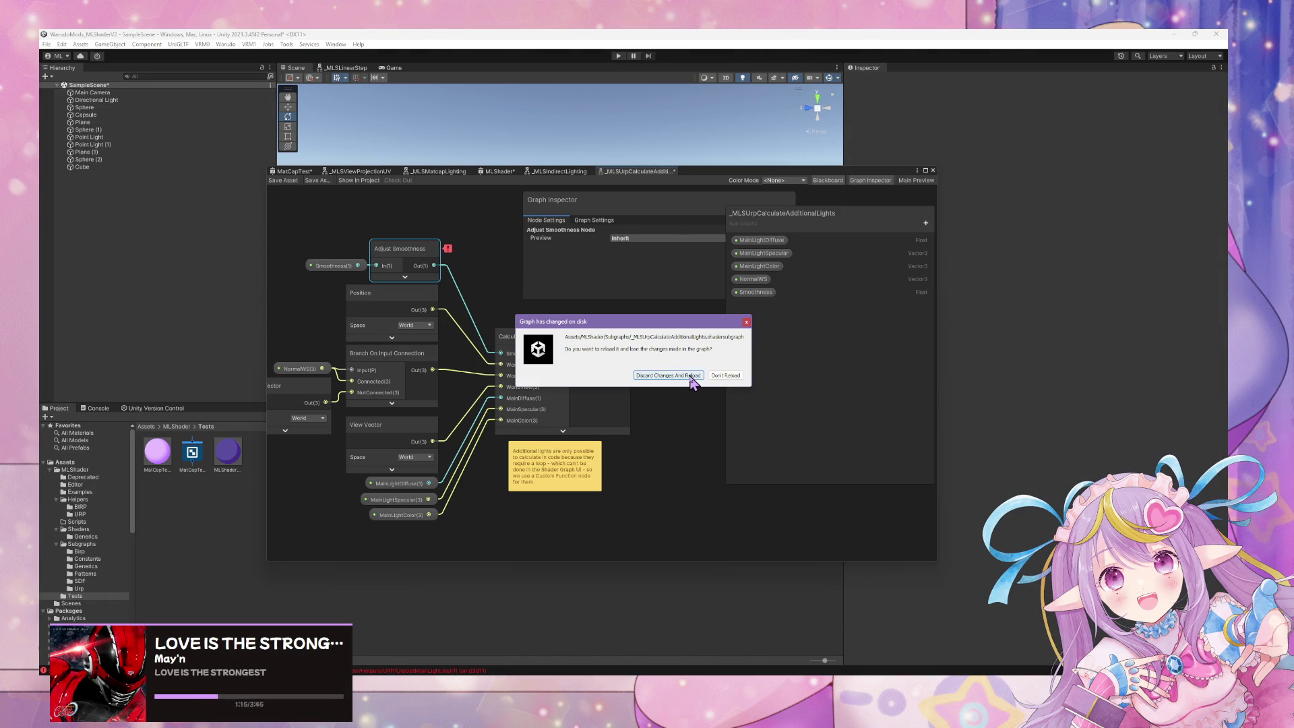
- Discard local edits to reload the subgraph from disk, then move the graph window off the scene
{"action": "left_click", "coordinate": [693, 377]}
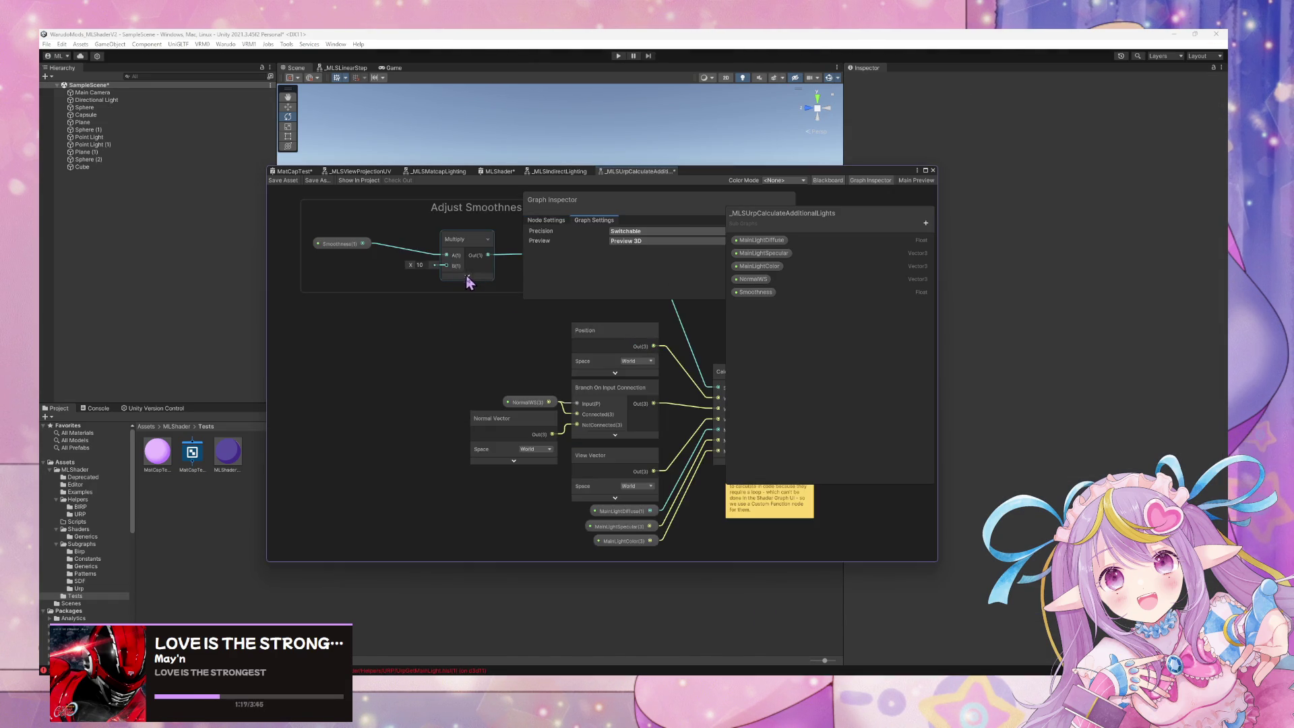
{"action": "left_click", "coordinate": [296, 172]}
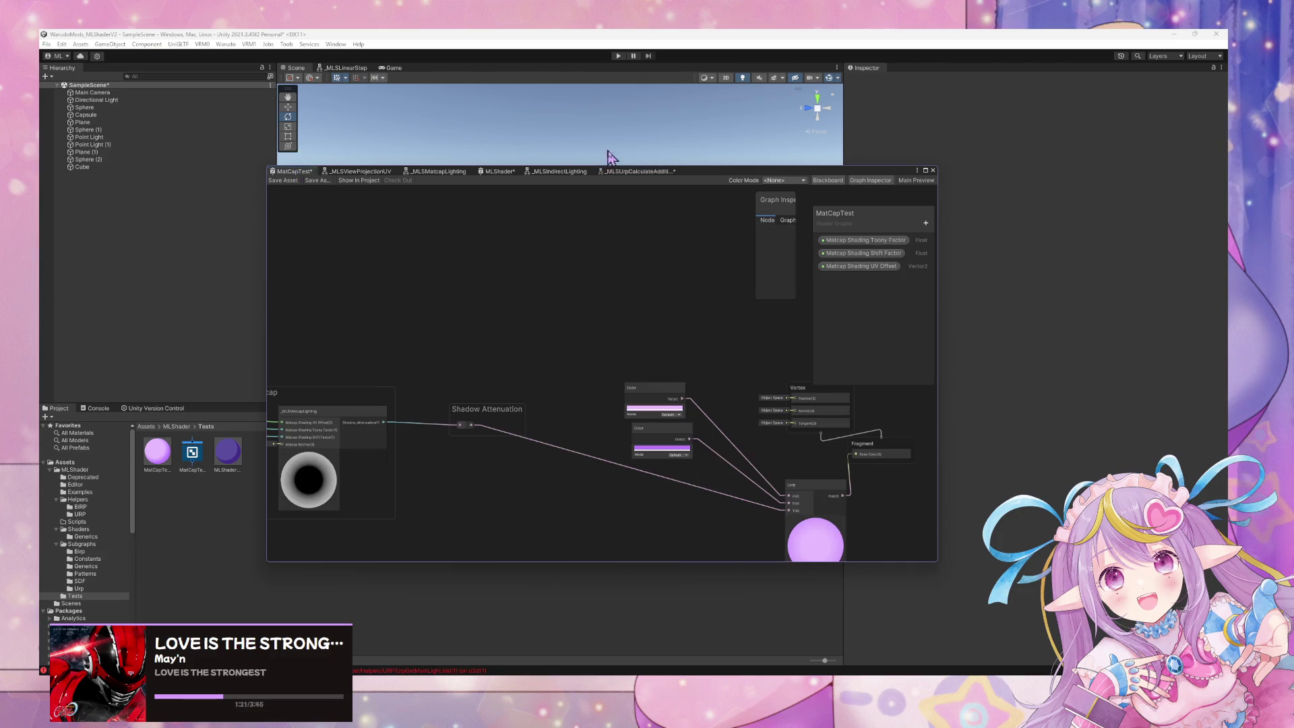
{"action": "mouse_move", "coordinate": [712, 180]}
{"action": "left_mouse_down"}
{"action": "mouse_move", "coordinate": [829, 305]}
{"action": "mouse_move", "coordinate": [928, 305]}
{"action": "mouse_move", "coordinate": [953, 391]}
{"action": "left_mouse_up"}
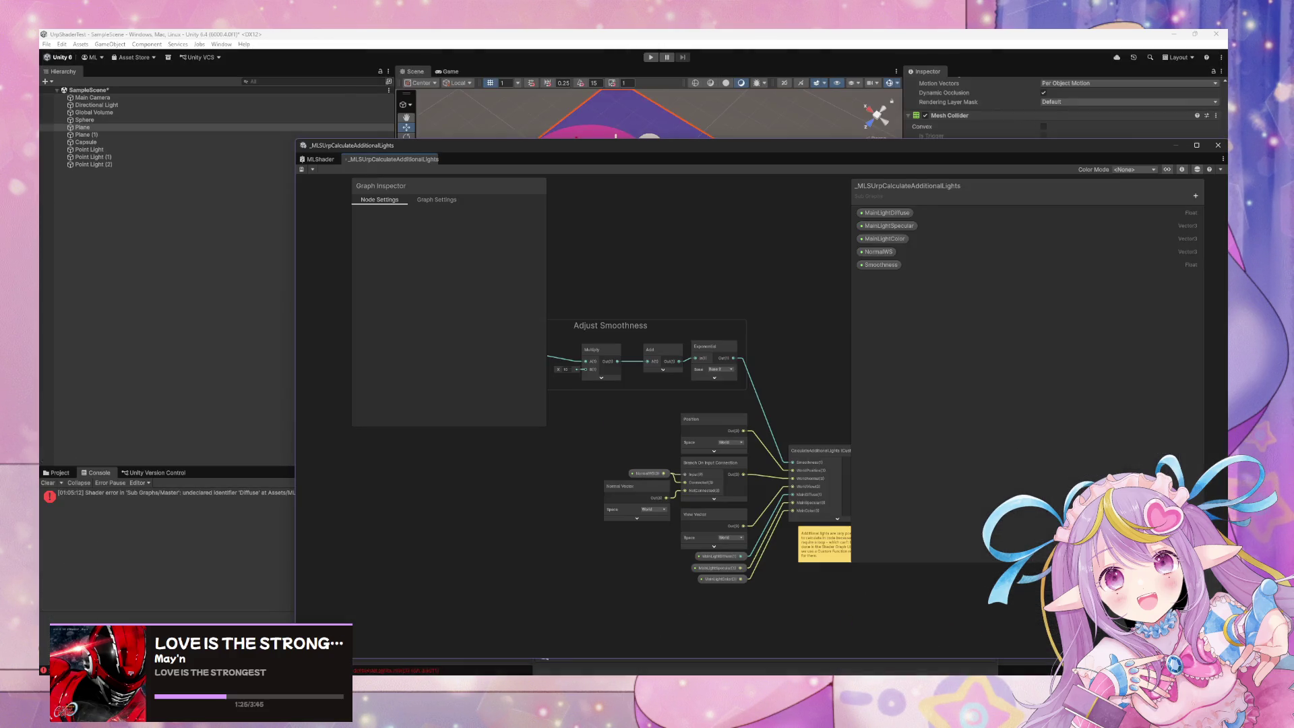
{"action": "key", "text": "alt+Tab"}
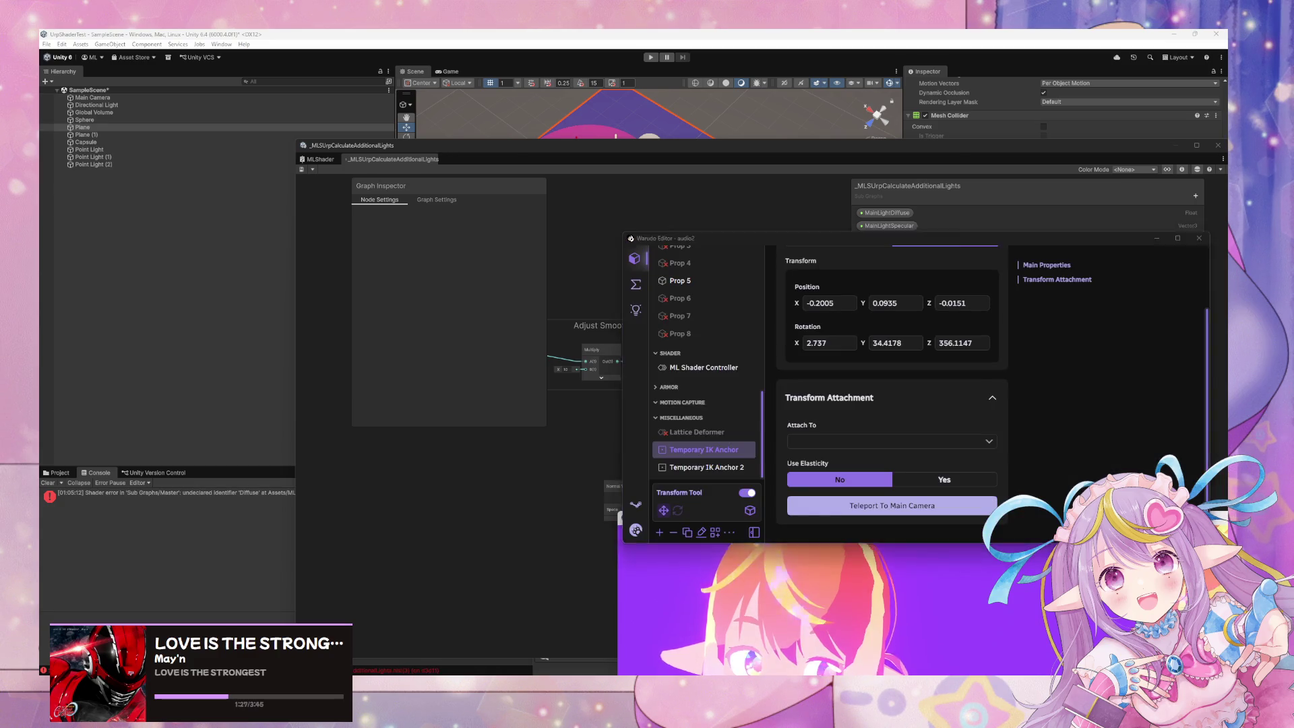
{"action": "key", "text": "alt+Tab"}
{"action": "key", "text": "alt+Tab"}
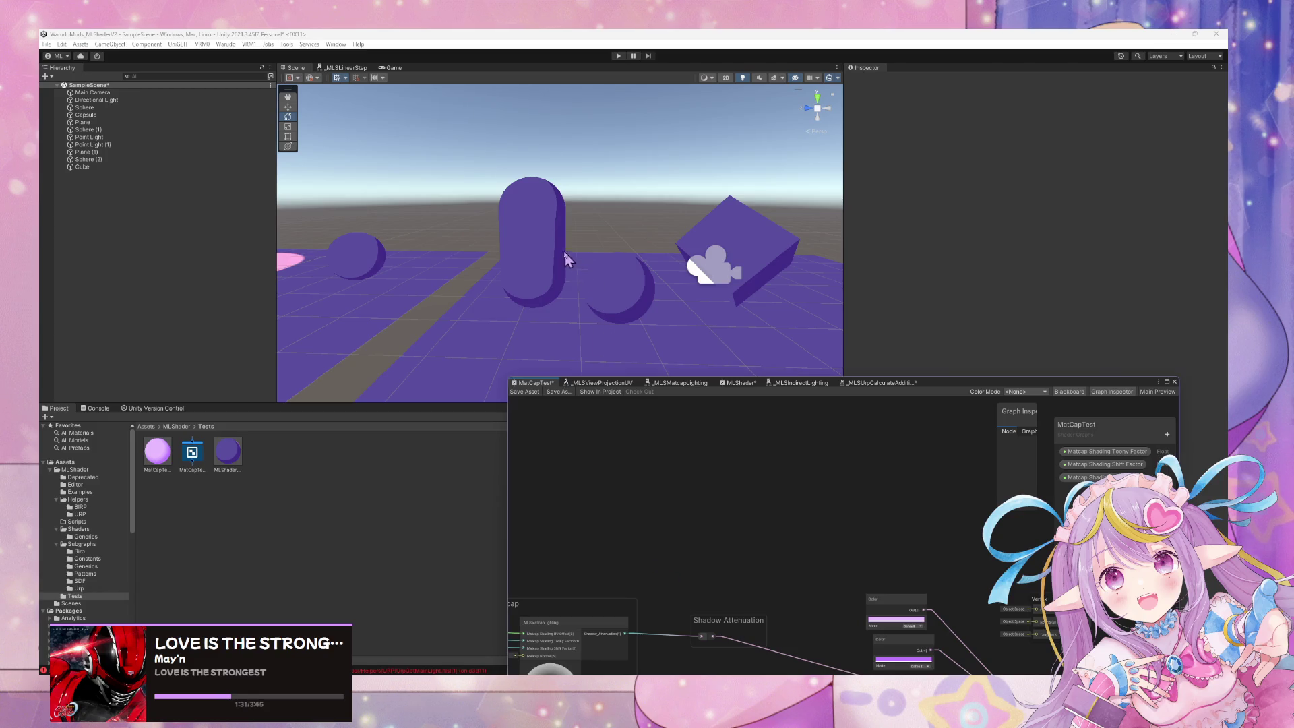
- Inspect the capsule's ML Shader Test material properties, including Direct Light Opacity
{"action": "left_click", "coordinate": [556, 253]}
{"action": "left_click", "coordinate": [1078, 377]}
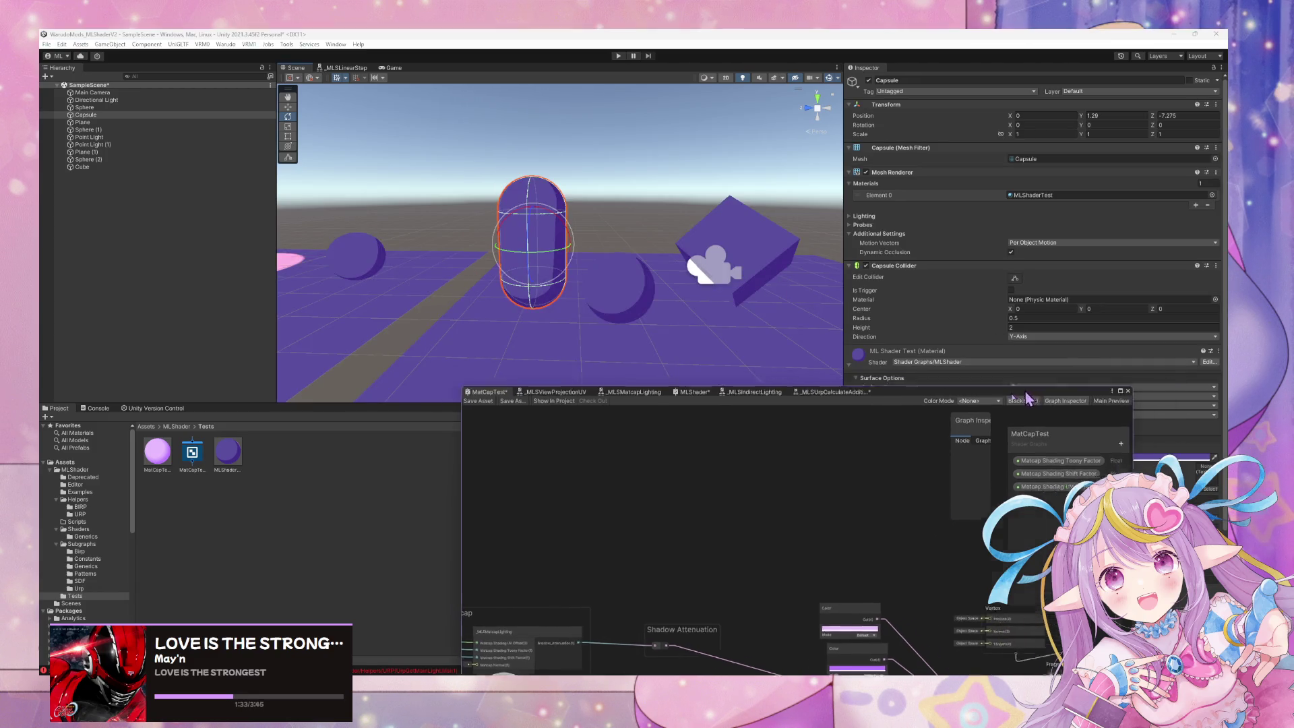
{"action": "scroll", "coordinate": [1089, 422], "scroll_direction": "down", "scroll_amount": 3}
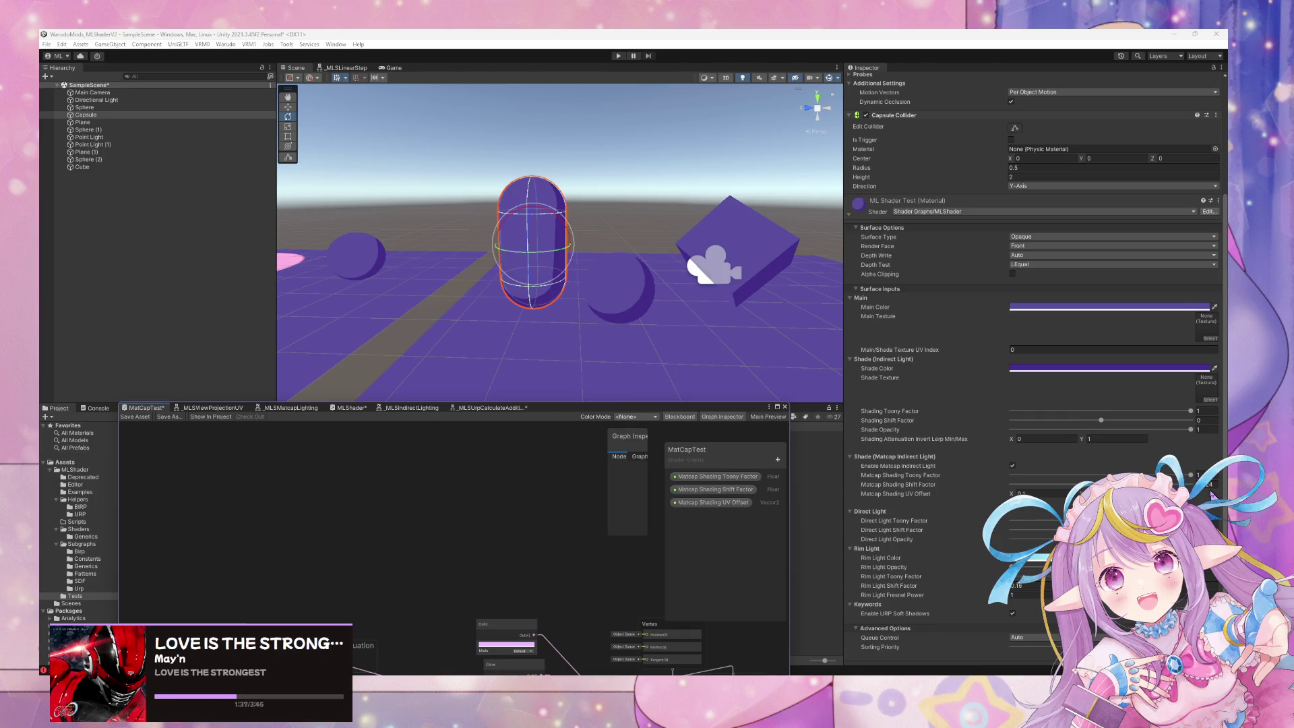
{"action": "left_click", "coordinate": [1033, 541]}
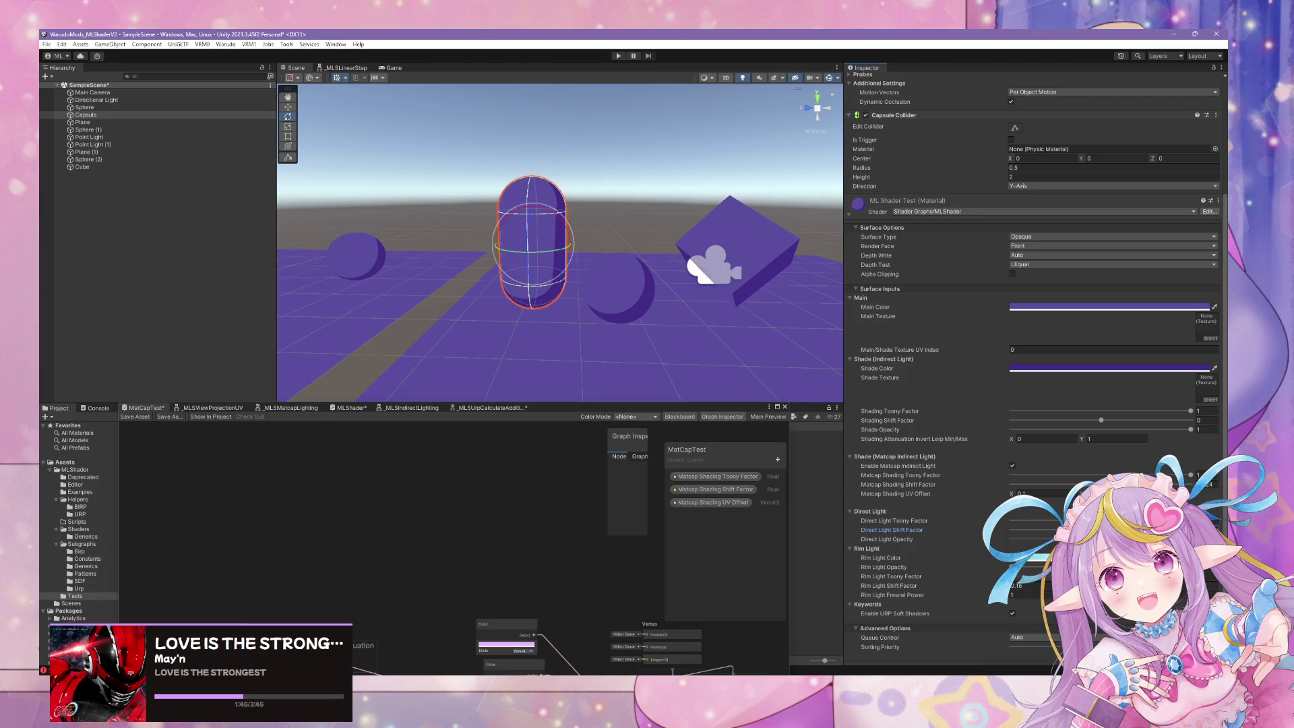
- Orbit the Scene view around the lights and planes near the capsule
{"action": "mouse_move", "coordinate": [775, 314]}
{"action": "left_mouse_down"}
{"action": "mouse_move", "coordinate": [681, 324]}
{"action": "mouse_move", "coordinate": [659, 296]}
{"action": "left_mouse_up"}
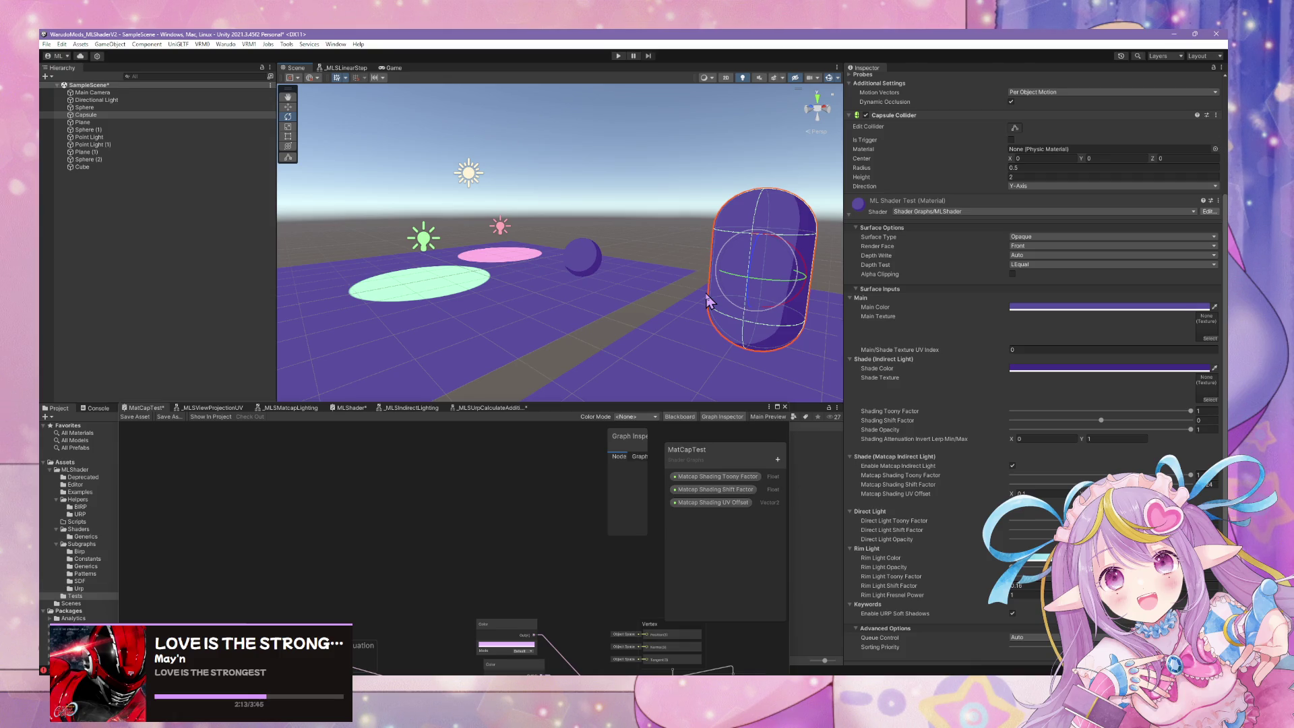
{"action": "left_click", "coordinate": [615, 180]}
{"action": "mouse_move", "coordinate": [615, 179]}
{"action": "left_mouse_down"}
{"action": "mouse_move", "coordinate": [699, 292]}
{"action": "mouse_move", "coordinate": [676, 290]}
{"action": "mouse_move", "coordinate": [721, 364]}
{"action": "mouse_move", "coordinate": [692, 331]}
{"action": "left_mouse_up"}
{"action": "left_click_drag", "start_coordinate": [607, 297], "coordinate": [641, 335]}
{"action": "scroll", "coordinate": [641, 335], "scroll_direction": "up", "scroll_amount": 5}
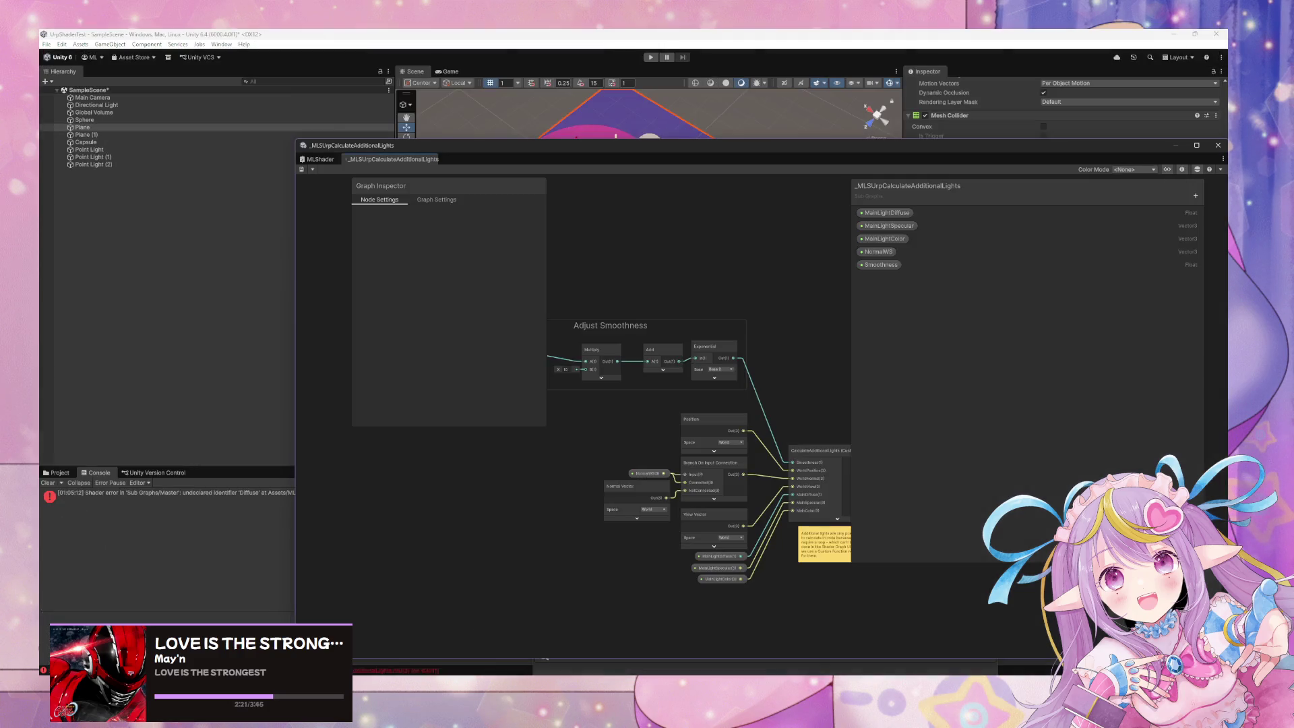
- Move the subgraph window down and frame the plane lit pink, lime and cyan by the point lights
{"action": "left_click_drag", "start_coordinate": [627, 151], "coordinate": [666, 419]}
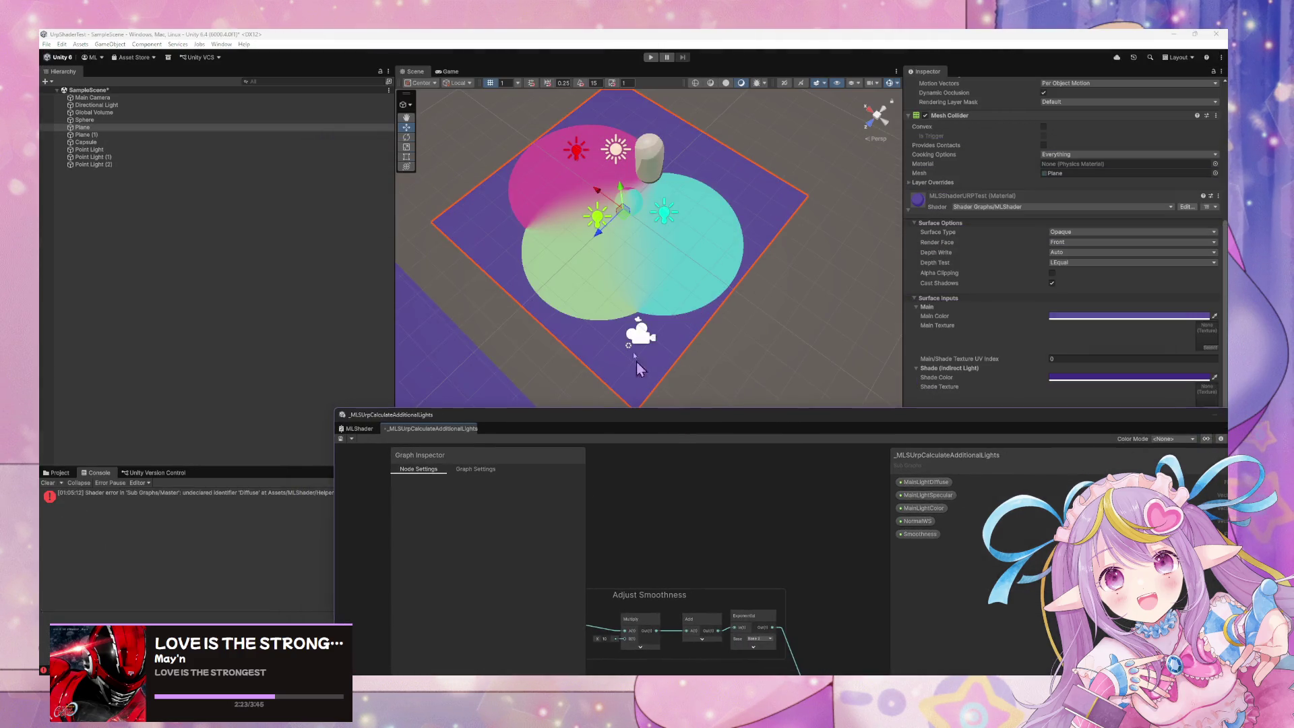
{"action": "left_click_drag", "start_coordinate": [669, 334], "coordinate": [596, 233]}
{"action": "scroll", "coordinate": [647, 297], "scroll_direction": "up", "scroll_amount": 5}
{"action": "scroll", "coordinate": [596, 232], "scroll_direction": "down", "scroll_amount": 3}
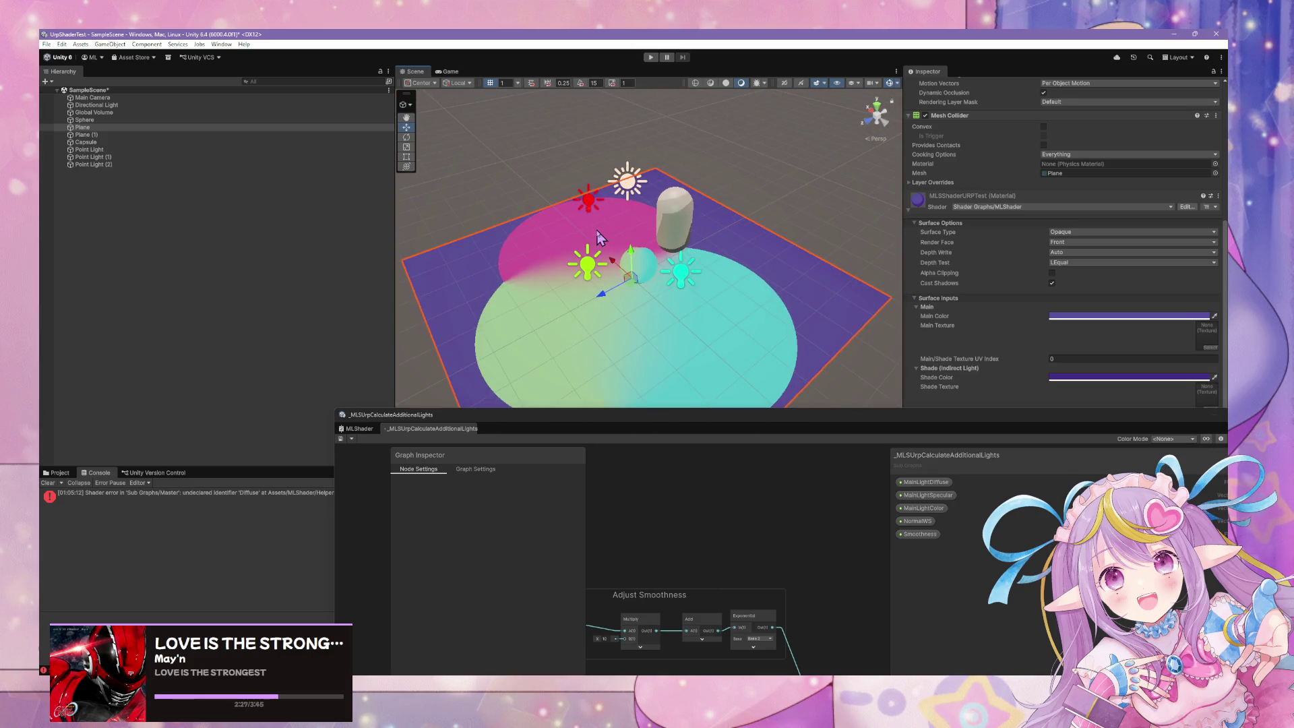
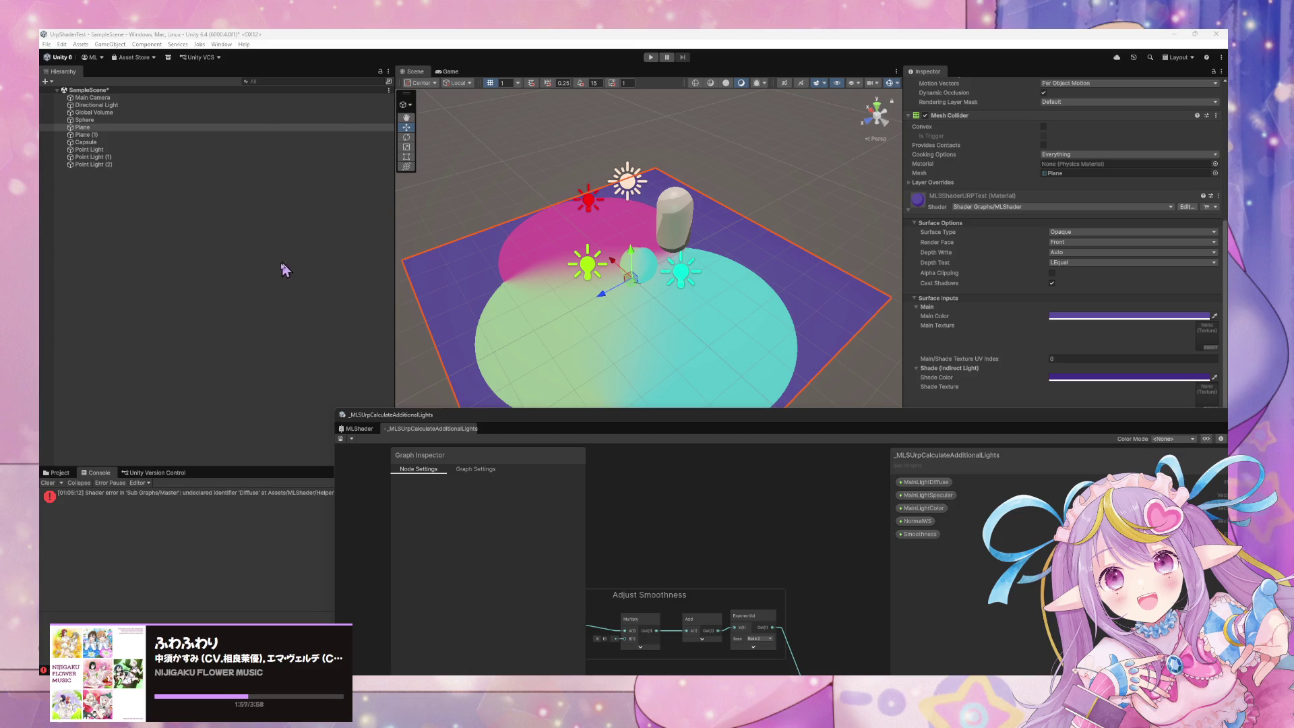
- Shift the Plane slightly down-left, undo and redo the move, then bring up GitHub Desktop
{"action": "left_click_drag", "start_coordinate": [613, 301], "coordinate": [516, 316]}
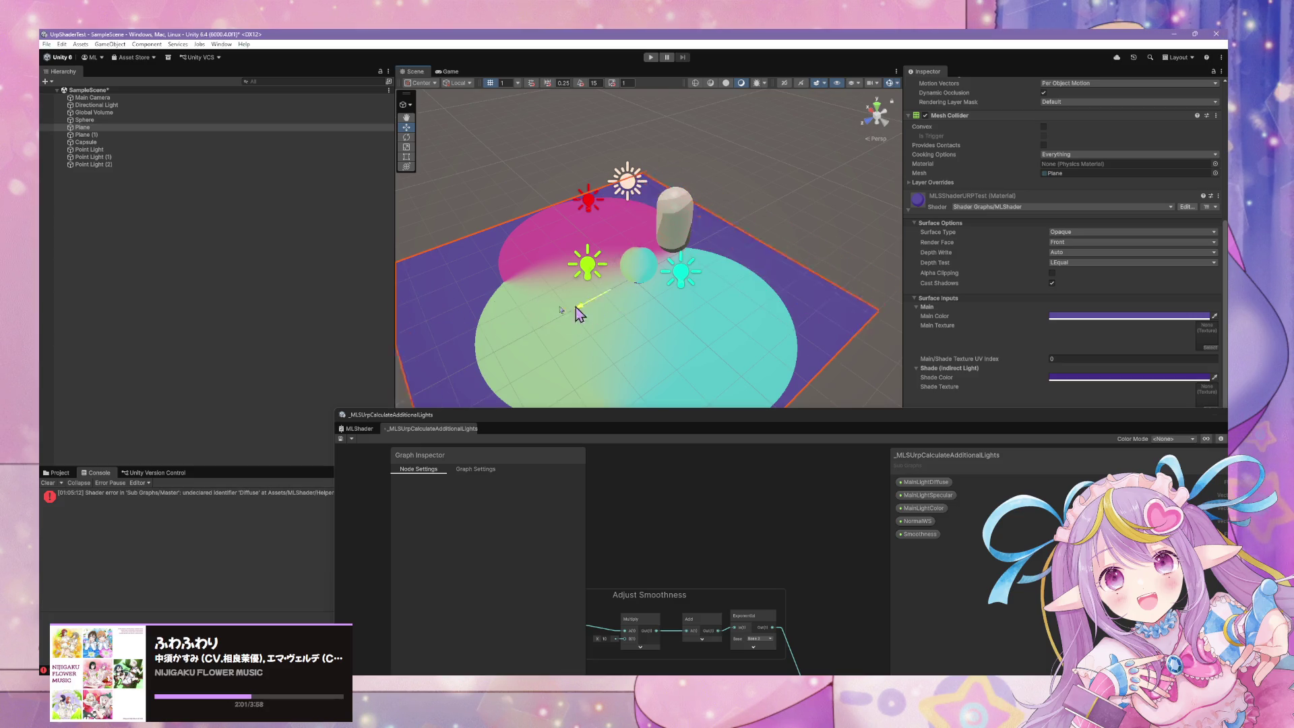
{"action": "key", "text": "ctrl+z"}
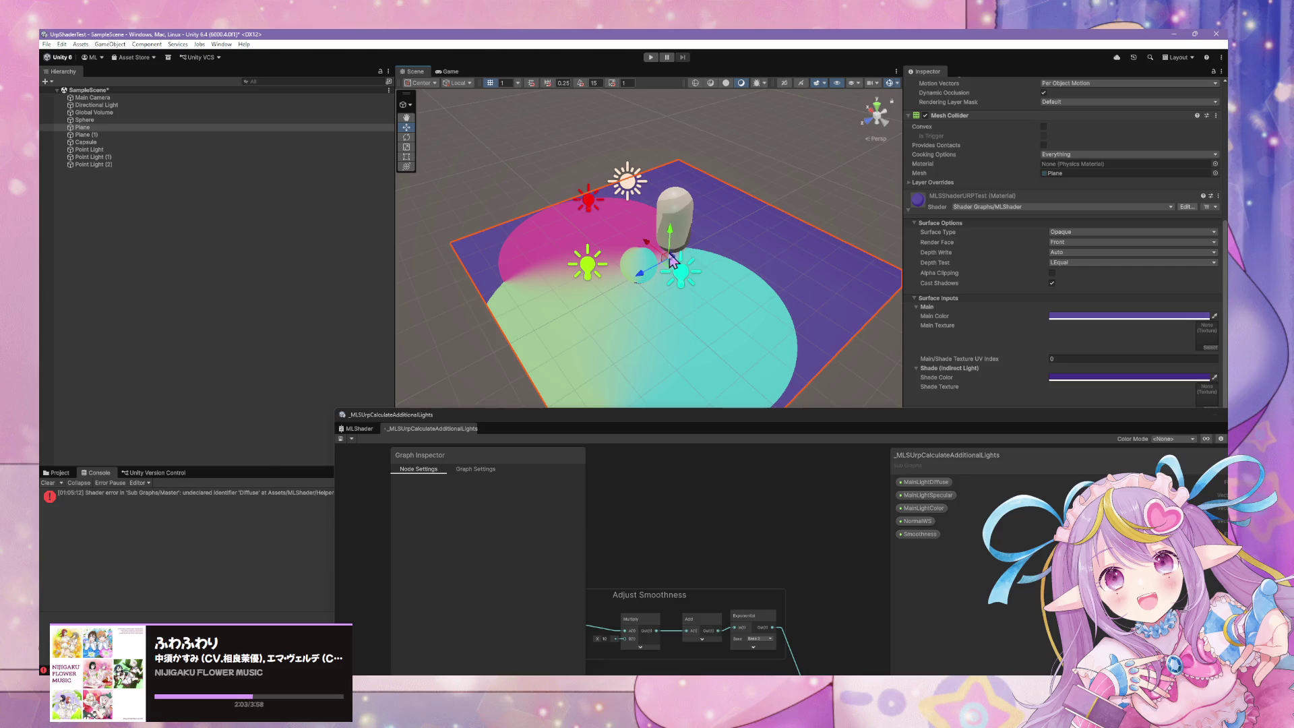
{"action": "key", "text": "ctrl+y"}
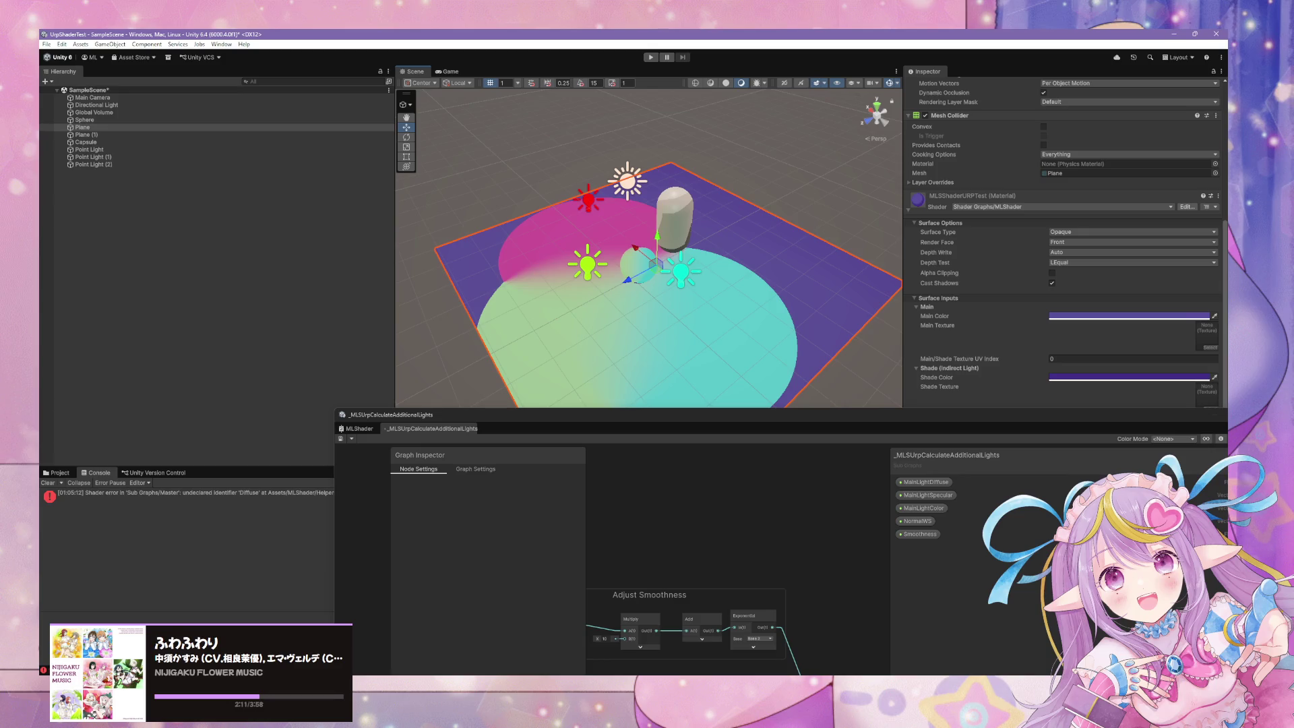
{"action": "key", "text": "alt+Tab"}
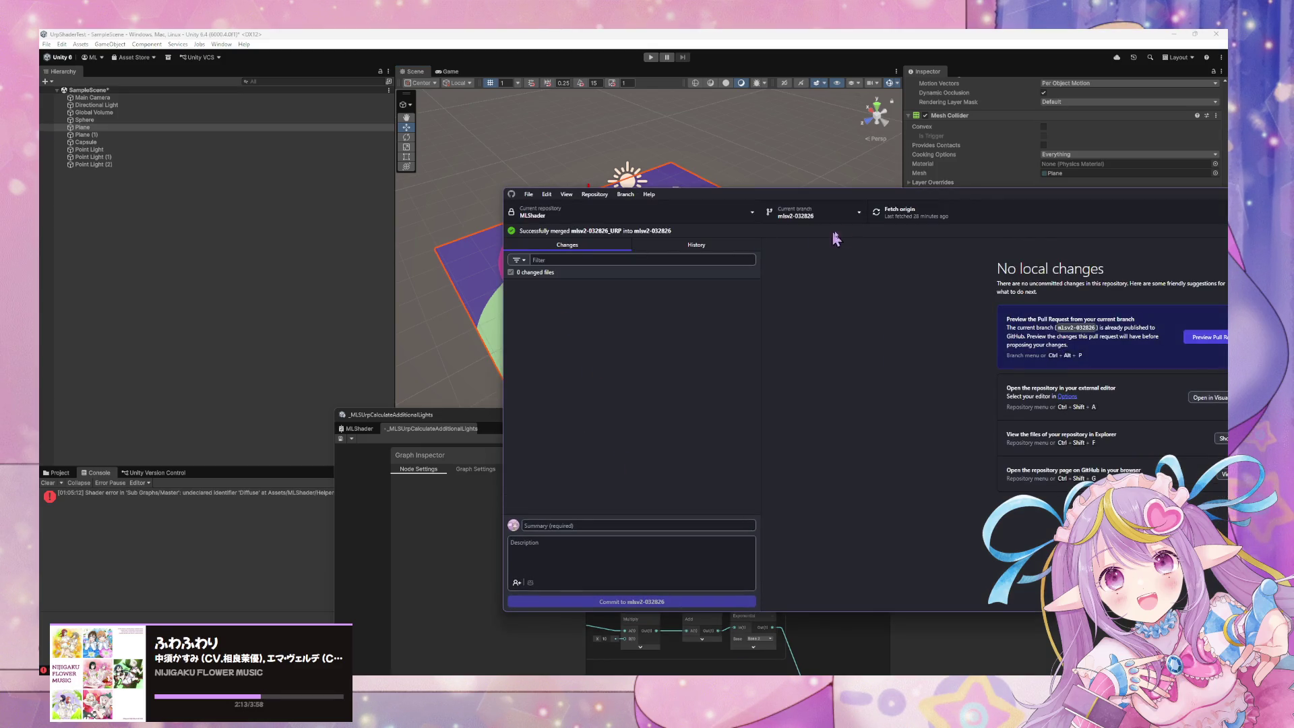
- Switch to the other MLShader repository copy and fetch origin
{"action": "left_click", "coordinate": [697, 224]}
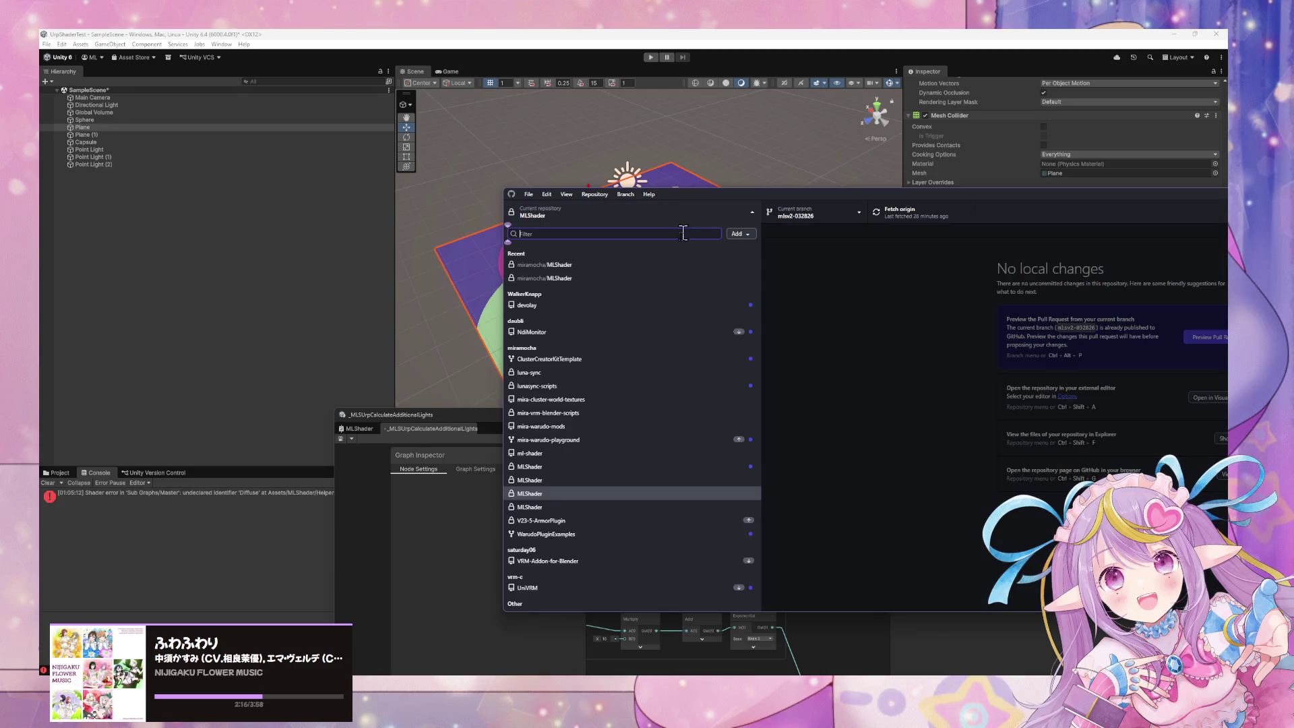
{"action": "left_click", "coordinate": [569, 507]}
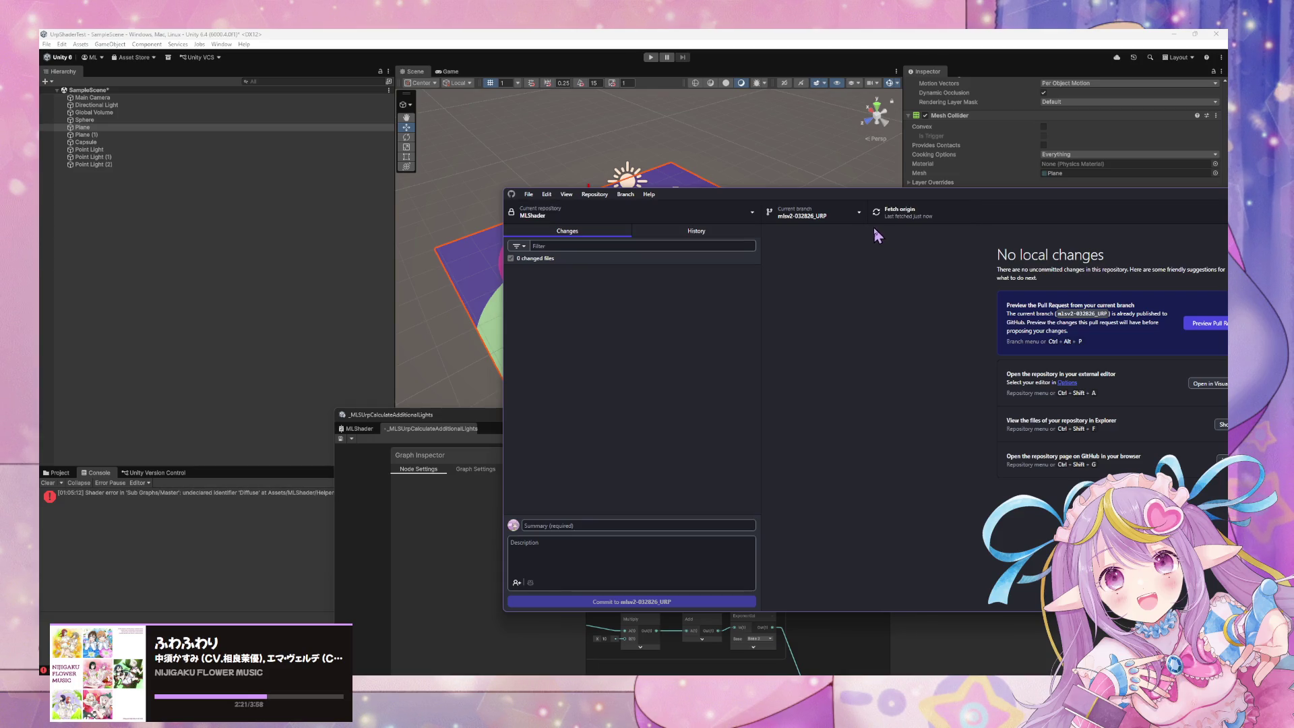
{"action": "left_click", "coordinate": [878, 219]}
- Switch back to the MLShader repository on branch mlsv2-032826
{"action": "left_click", "coordinate": [737, 640]}
{"action": "key", "text": "alt+Tab"}
{"action": "left_click", "coordinate": [809, 217]}
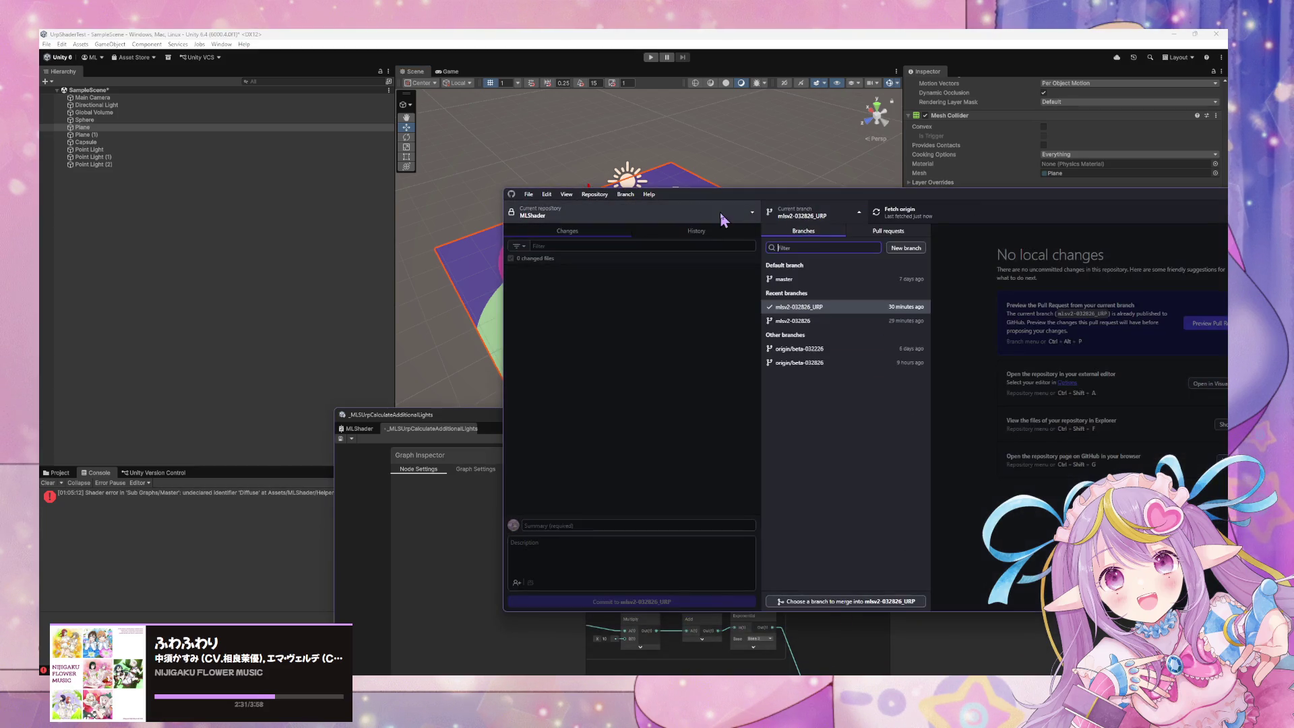
{"action": "left_click", "coordinate": [722, 216]}
{"action": "left_click", "coordinate": [659, 481]}
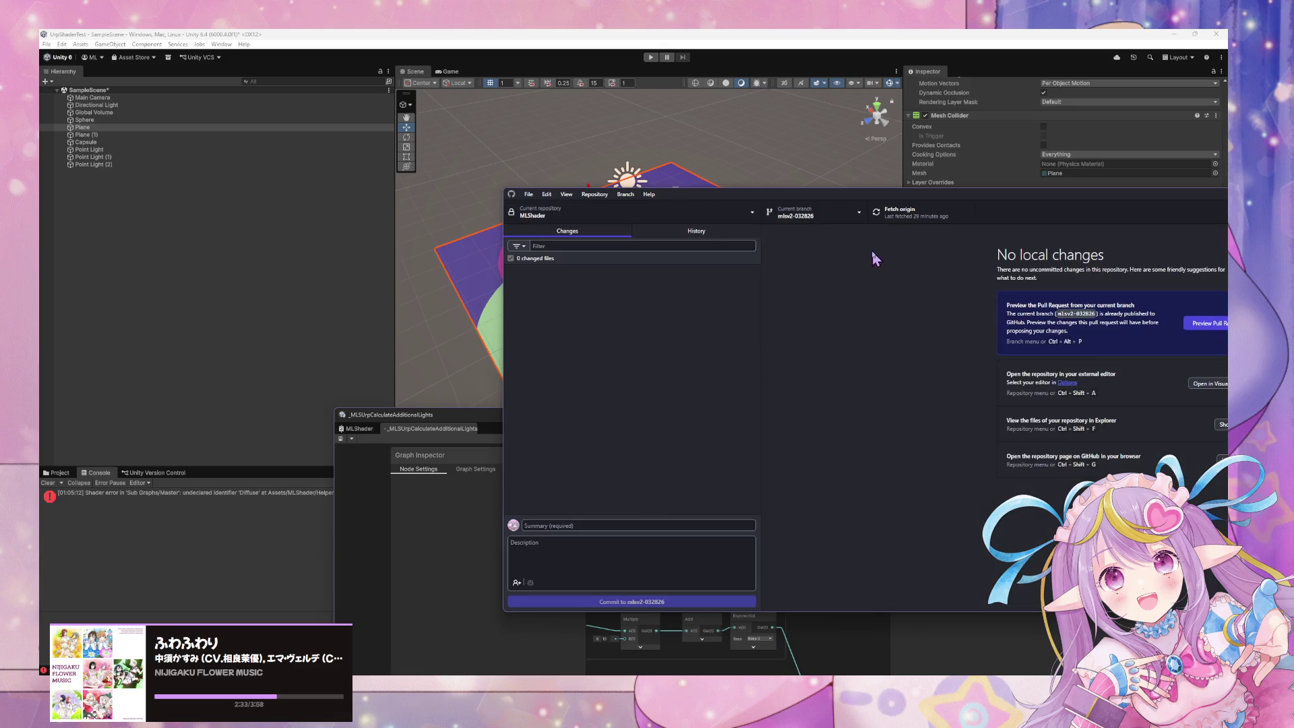
{"action": "left_click", "coordinate": [597, 196]}
- Attempt squash-merging mlsv2-032826_URP into mlsv2-032826 and dismiss the no-changes error
{"action": "mouse_move", "coordinate": [624, 195]}
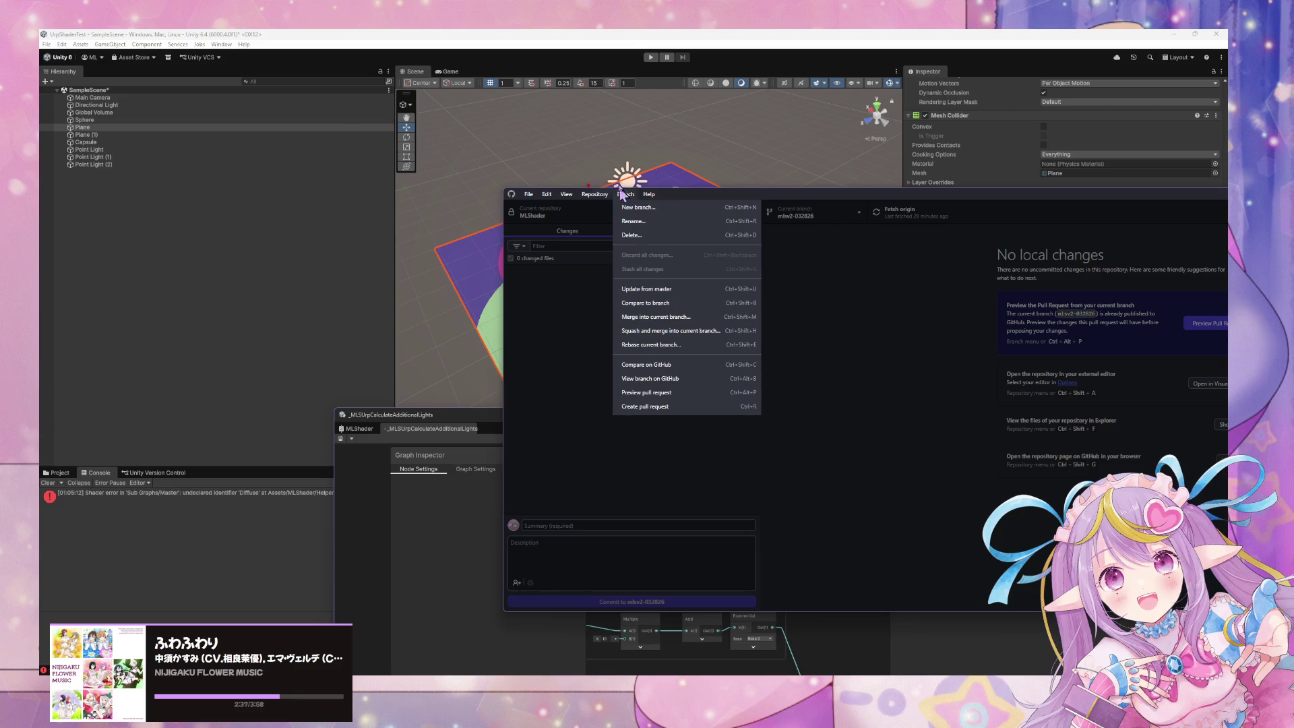
{"action": "left_click", "coordinate": [674, 337]}
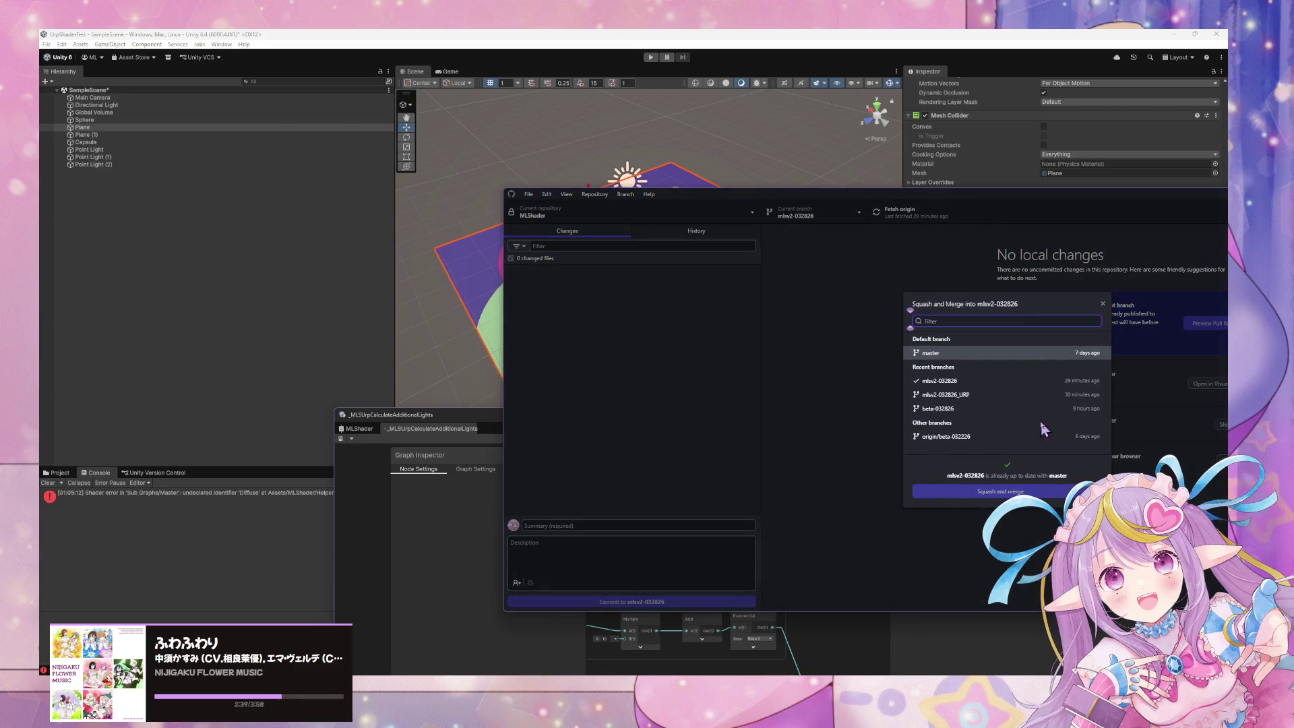
{"action": "left_click", "coordinate": [1036, 398]}
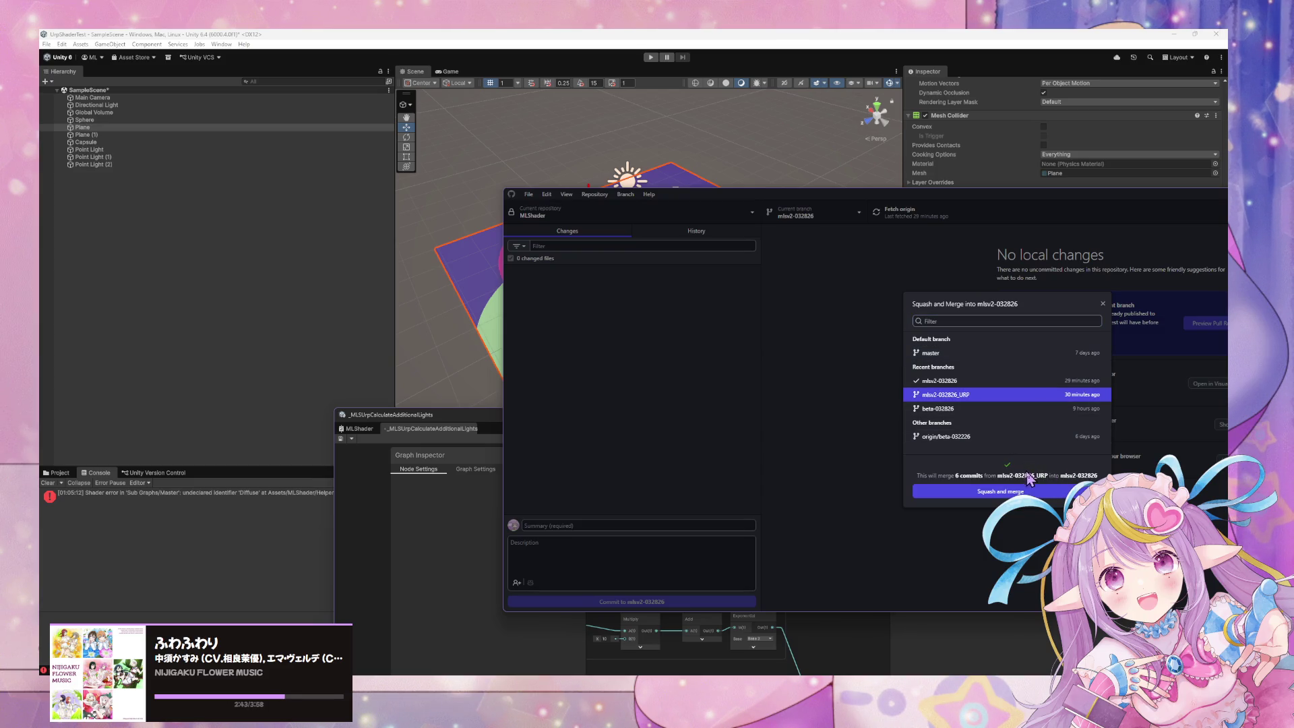
{"action": "left_click", "coordinate": [1001, 491]}
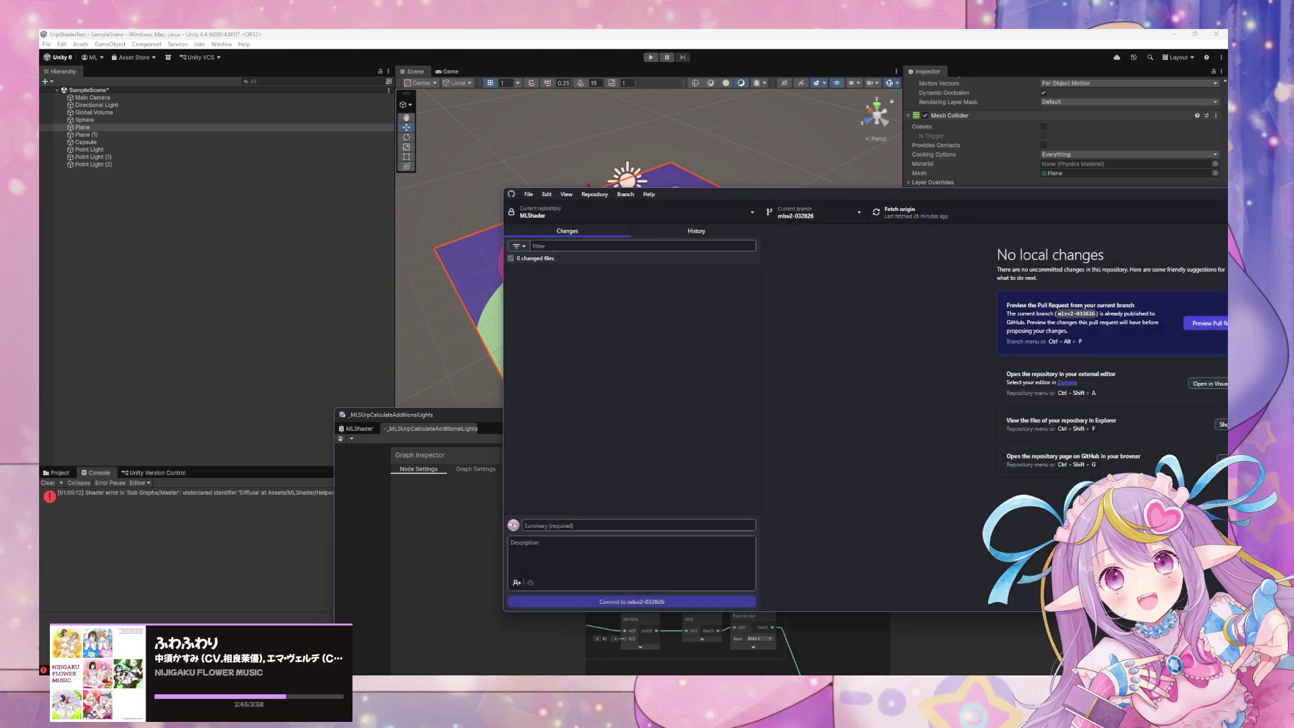
{"action": "left_click", "coordinate": [1063, 428]}
- In History, check out mlsv2-032826_URP, fetch origin, then check out mlsv2-032826 again
{"action": "left_click", "coordinate": [752, 238]}
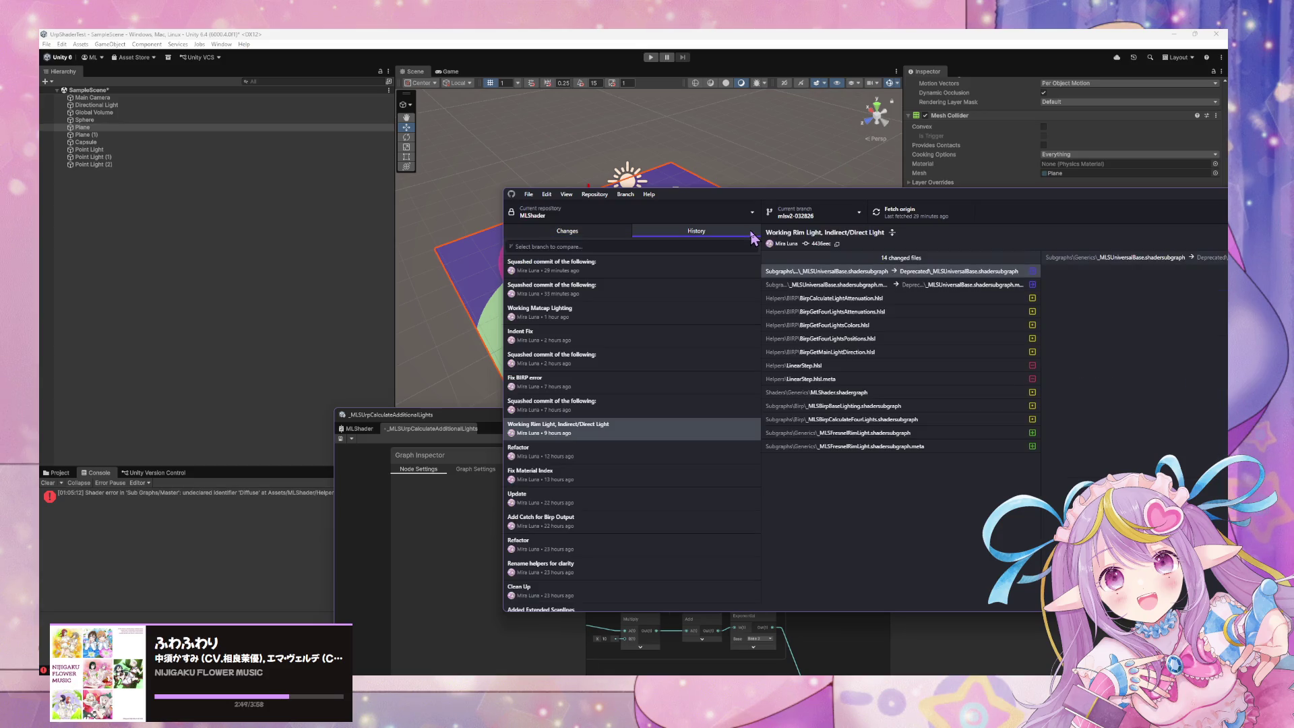
{"action": "left_click", "coordinate": [788, 213]}
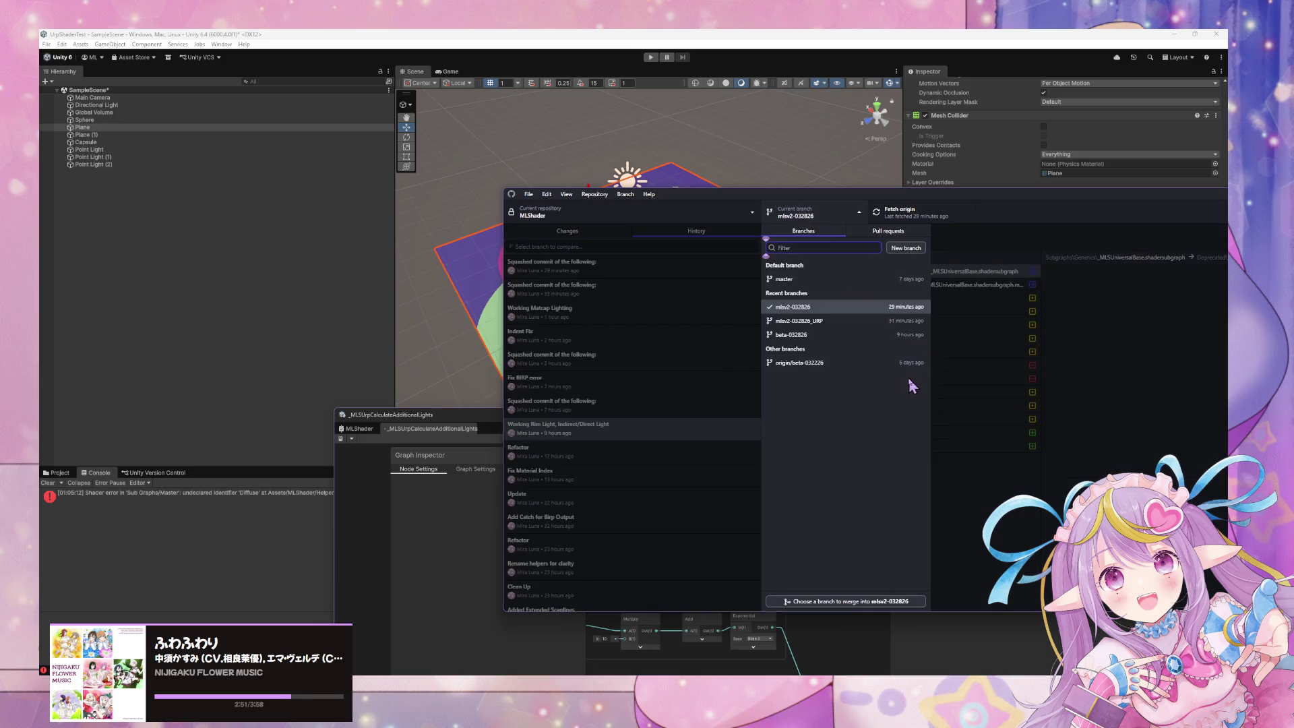
{"action": "left_click", "coordinate": [875, 325]}
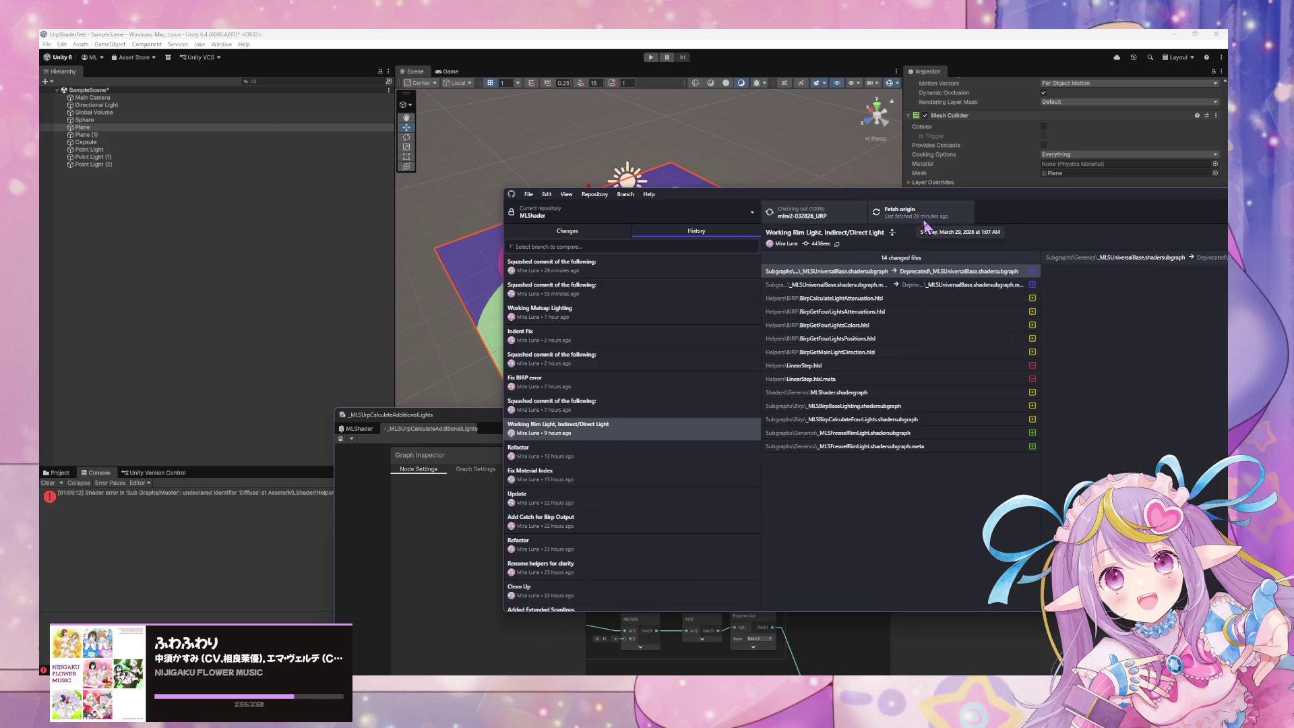
{"action": "left_click", "coordinate": [893, 214]}
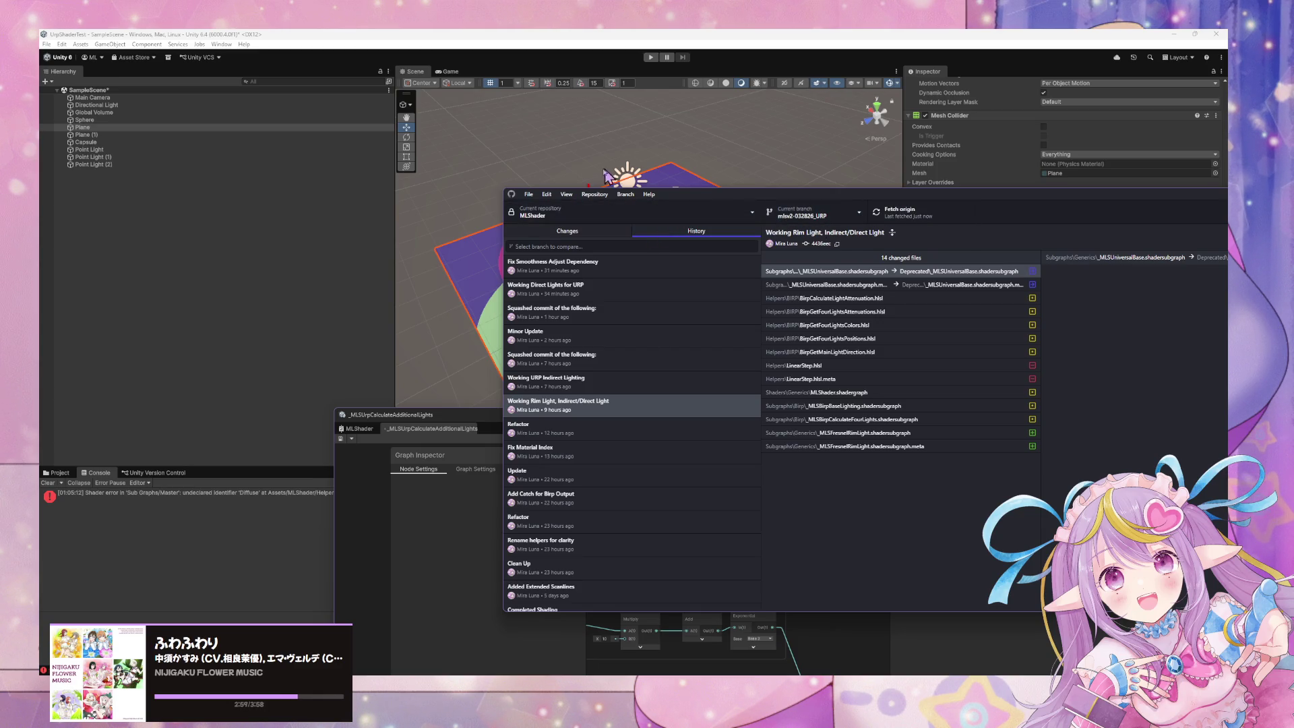
{"action": "left_click", "coordinate": [843, 216]}
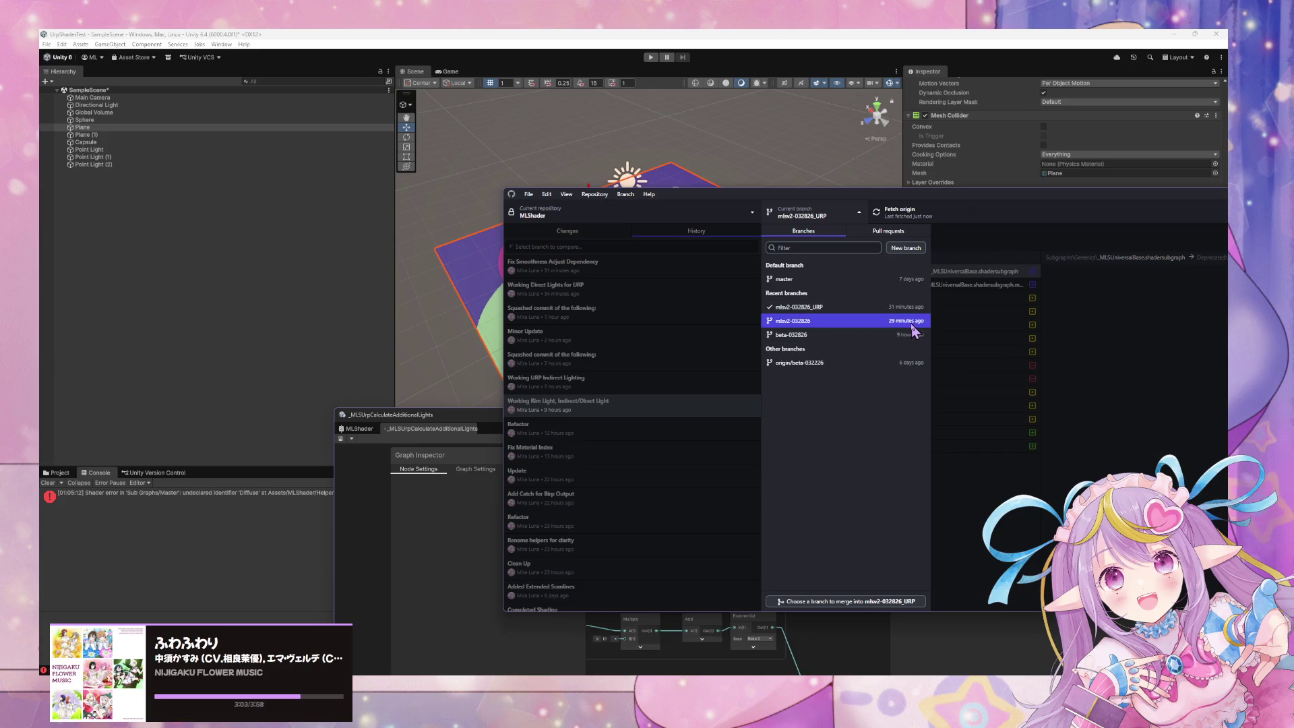
{"action": "left_click", "coordinate": [914, 330]}
{"action": "left_click", "coordinate": [624, 195]}
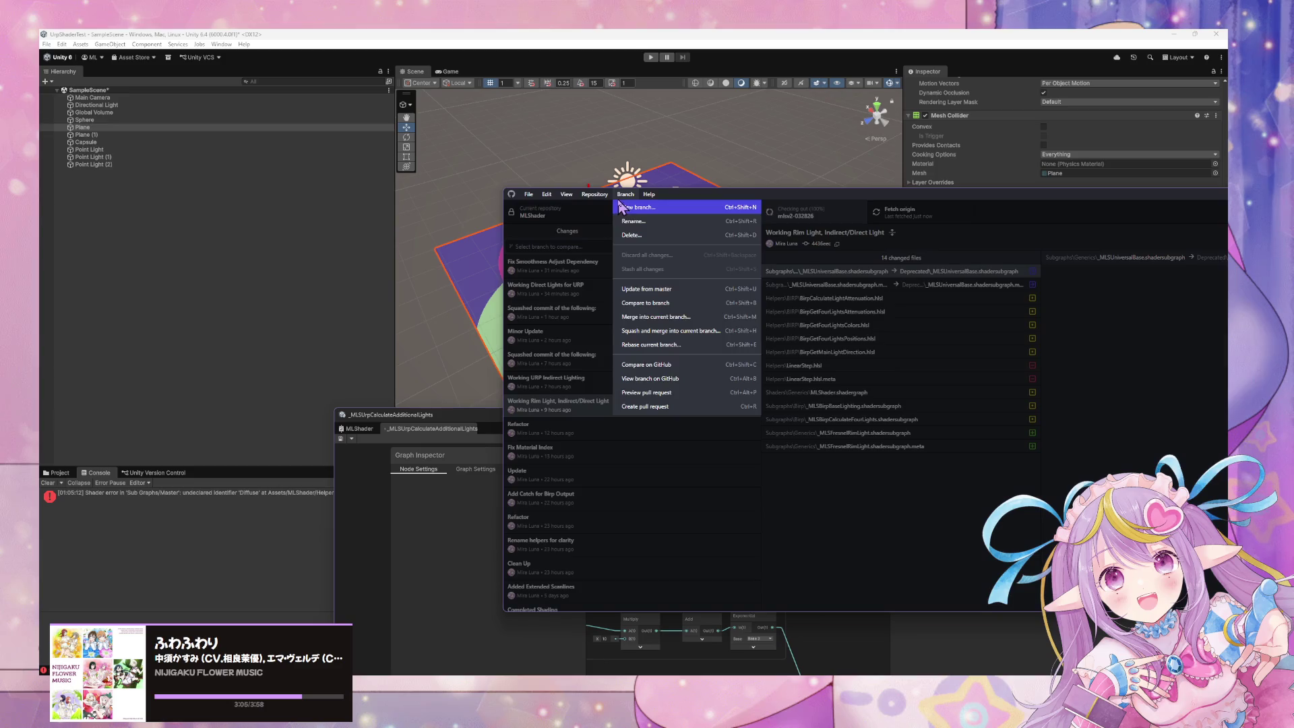
- Retry the squash-merge of mlsv2-032826_URP into mlsv2-032826 and dismiss the no-changes error
{"action": "left_click", "coordinate": [668, 331]}
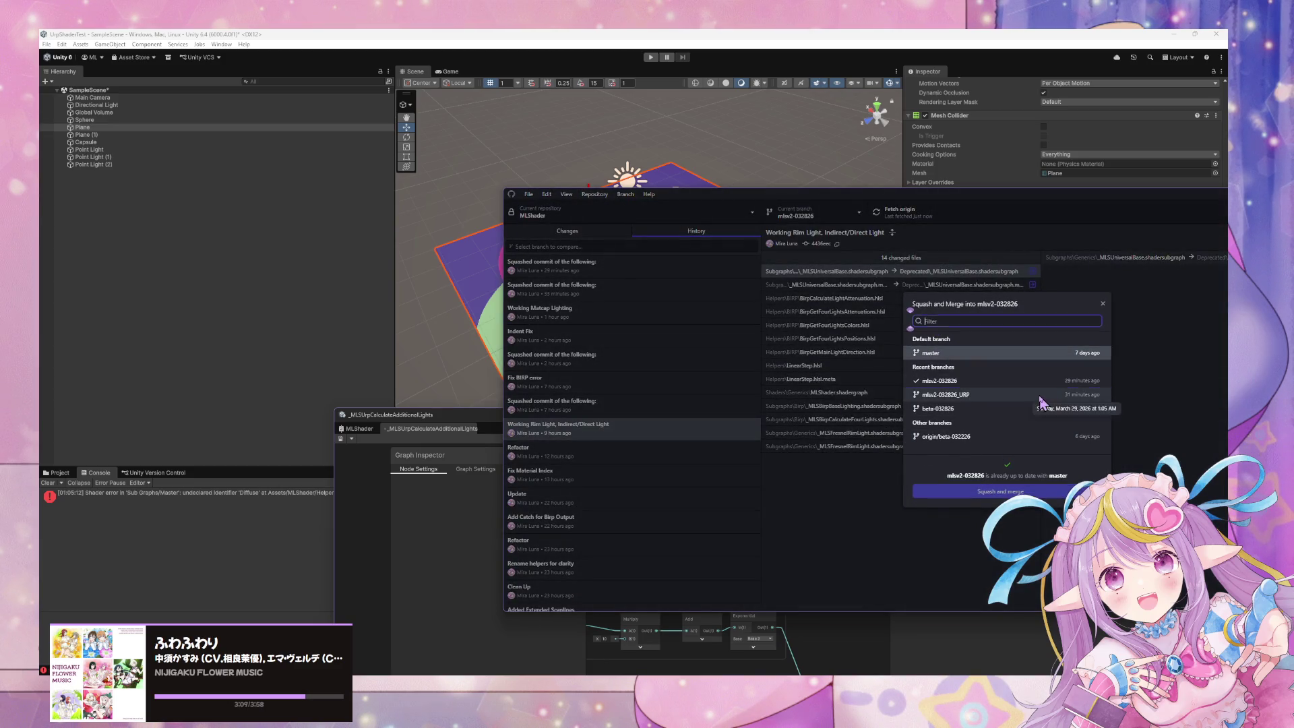
{"action": "left_click", "coordinate": [1041, 395]}
{"action": "left_click", "coordinate": [1097, 491]}
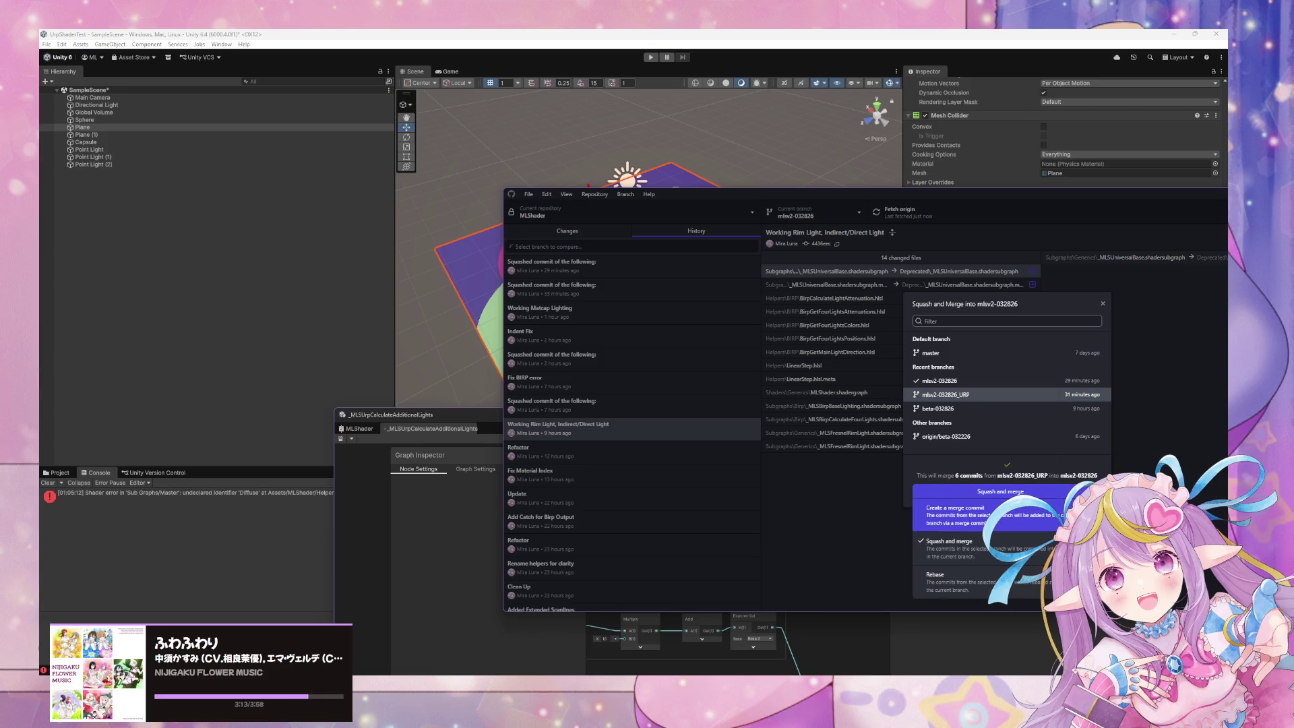
{"action": "left_click", "coordinate": [940, 453]}
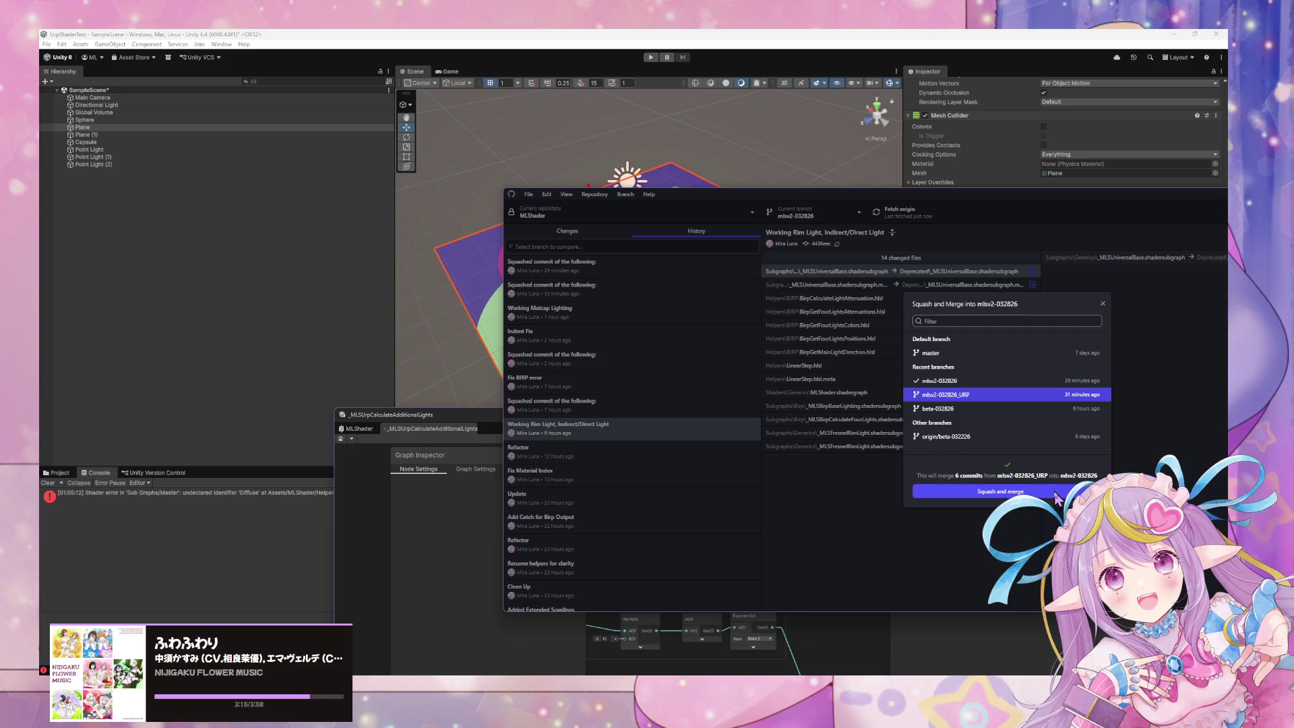
{"action": "left_click", "coordinate": [1056, 493]}
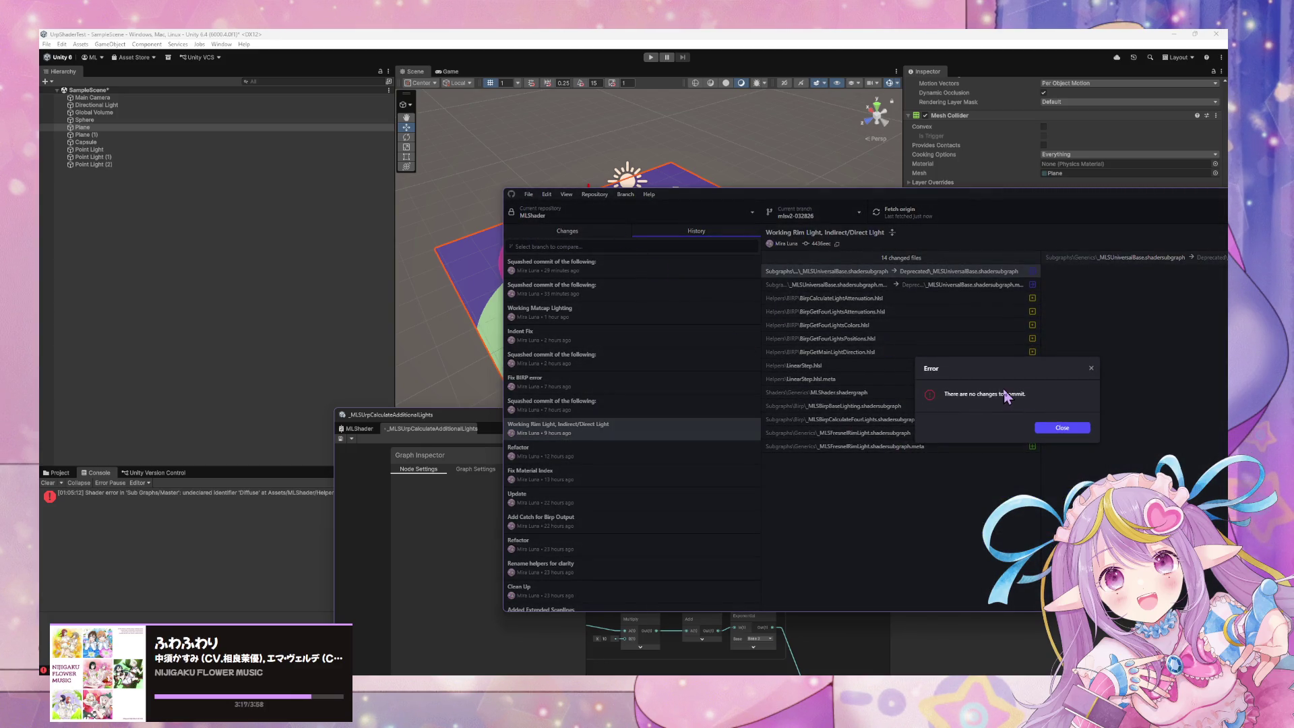
{"action": "left_click", "coordinate": [1086, 432]}
- View the latest squashed commit, which changes _MLSUrpCalculateAdditionalLights.shadersubgraph
{"action": "left_click", "coordinate": [593, 232]}
{"action": "left_click", "coordinate": [637, 233]}
{"action": "left_click", "coordinate": [612, 267]}
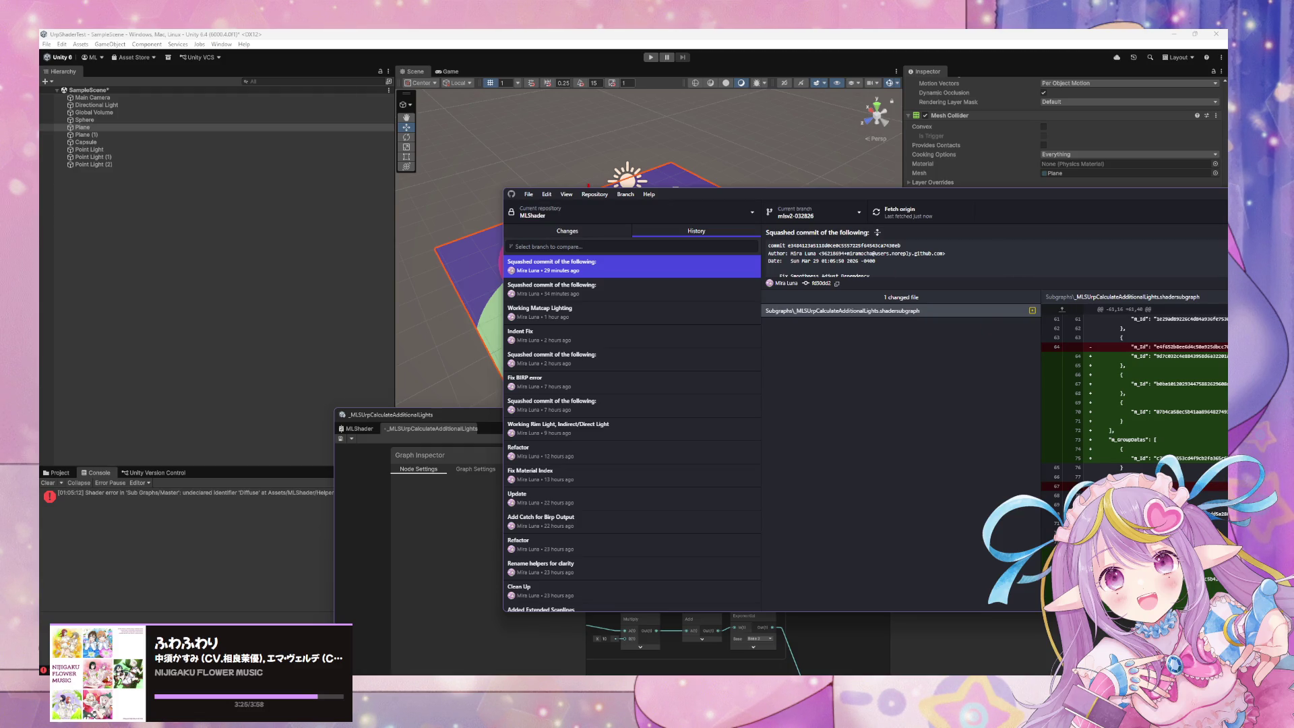
- In the WarudoMods_MLShaderV2 project, inspect Plane (1)'s ML Shader Test material, then return to GitHub Desktop
{"action": "mouse_move", "coordinate": [696, 714]}
{"action": "left_click", "coordinate": [752, 655]}
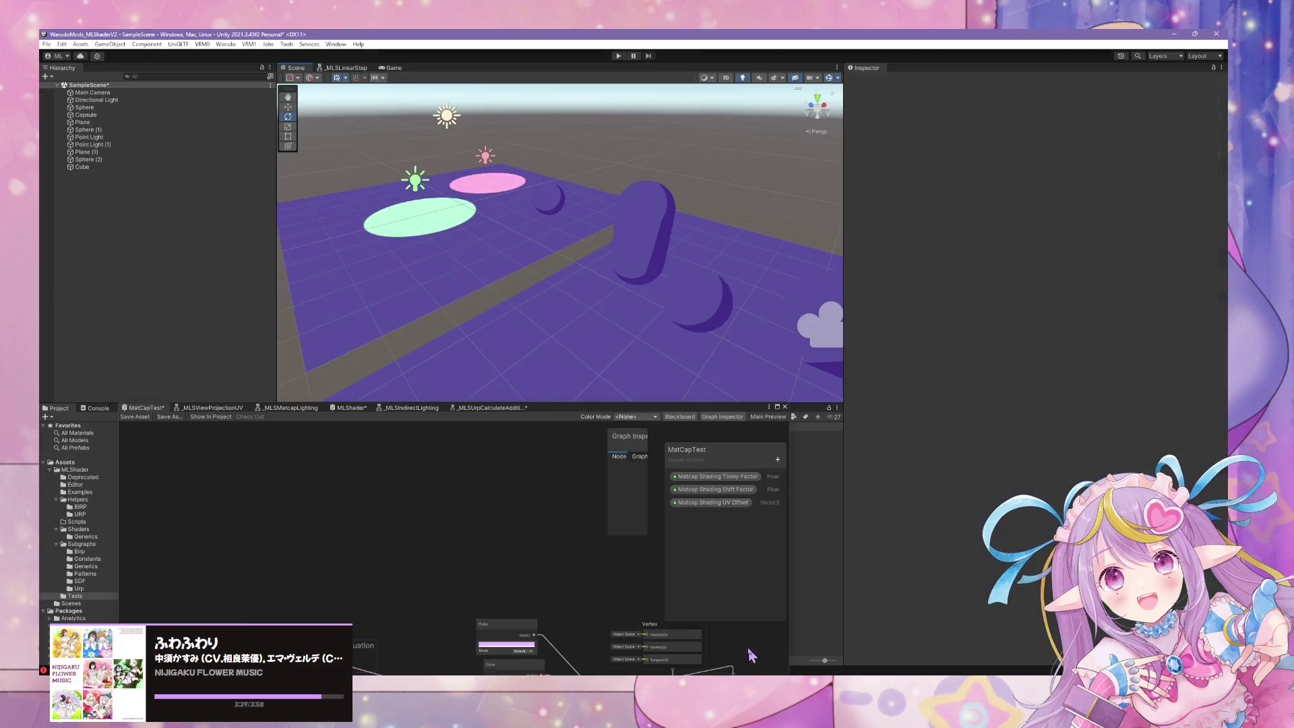
{"action": "left_click", "coordinate": [505, 270]}
{"action": "left_click_drag", "start_coordinate": [513, 311], "coordinate": [580, 290]}
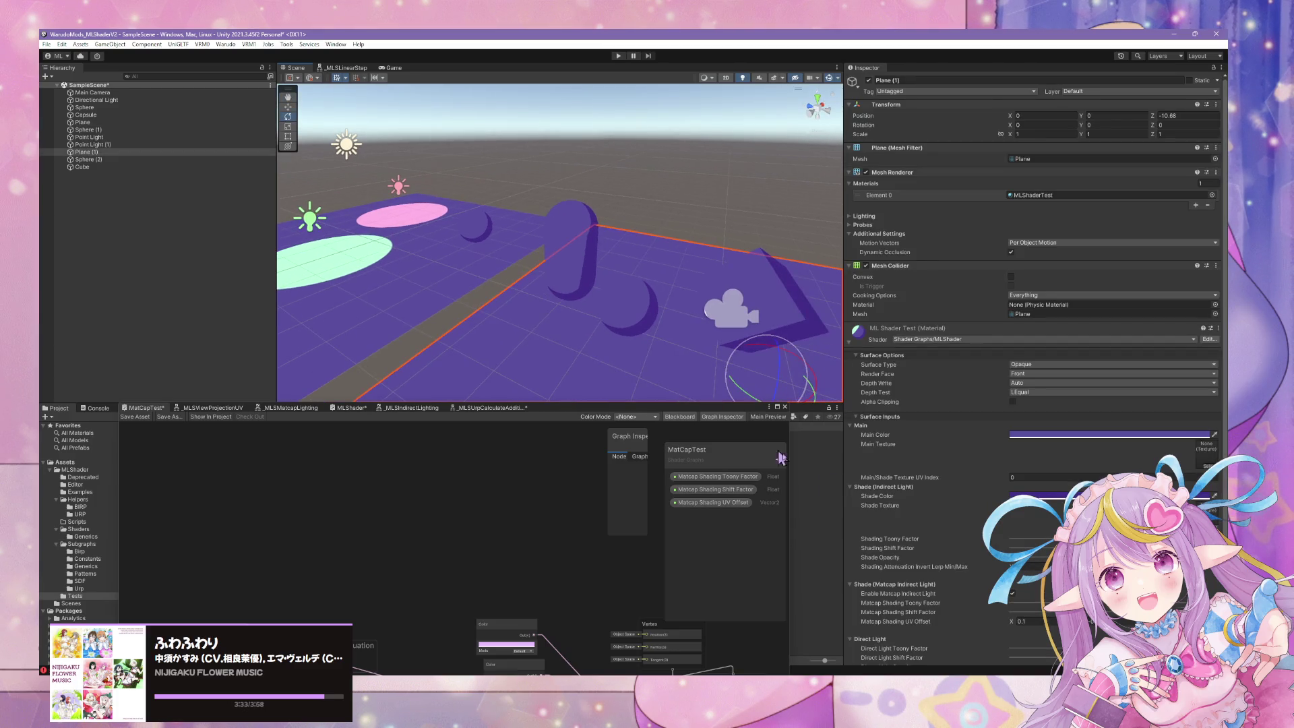
{"action": "scroll", "coordinate": [1112, 472], "scroll_direction": "down", "scroll_amount": 3}
{"action": "left_click", "coordinate": [778, 666]}
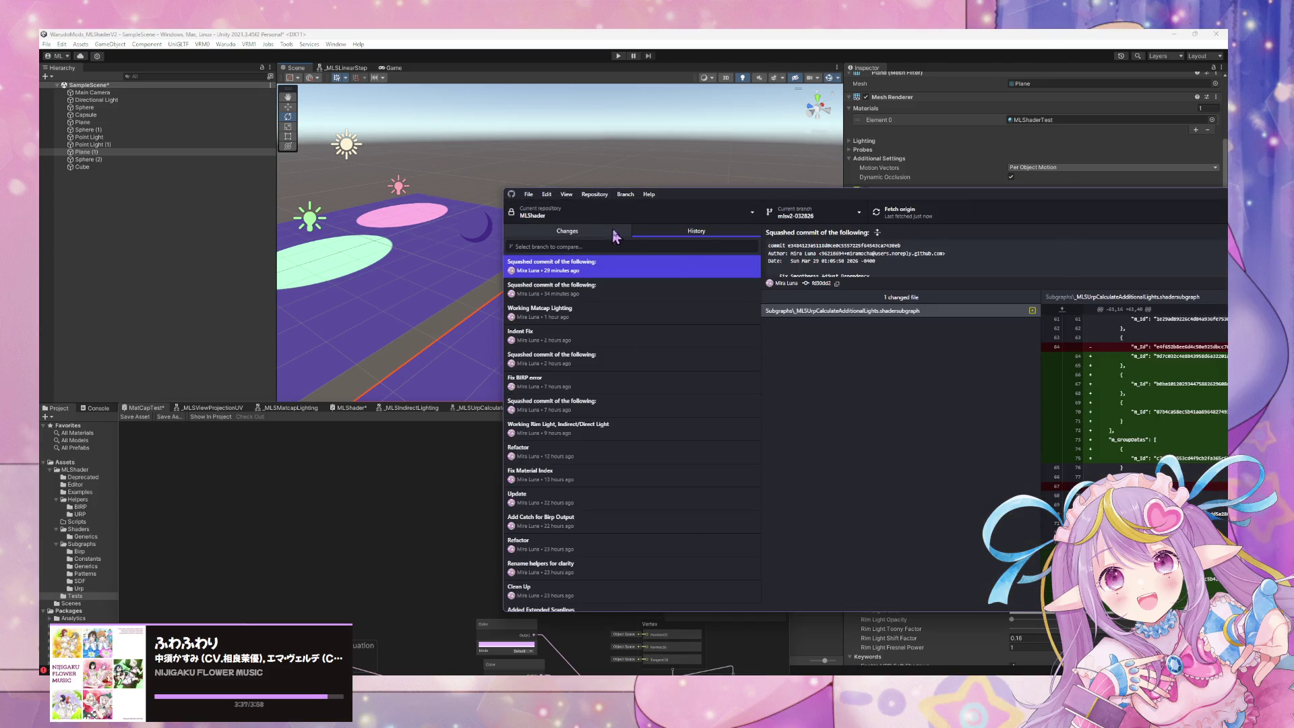
- Check the branch list, then open the MLShader repository in Visual Studio Code
{"action": "left_click", "coordinate": [792, 232]}
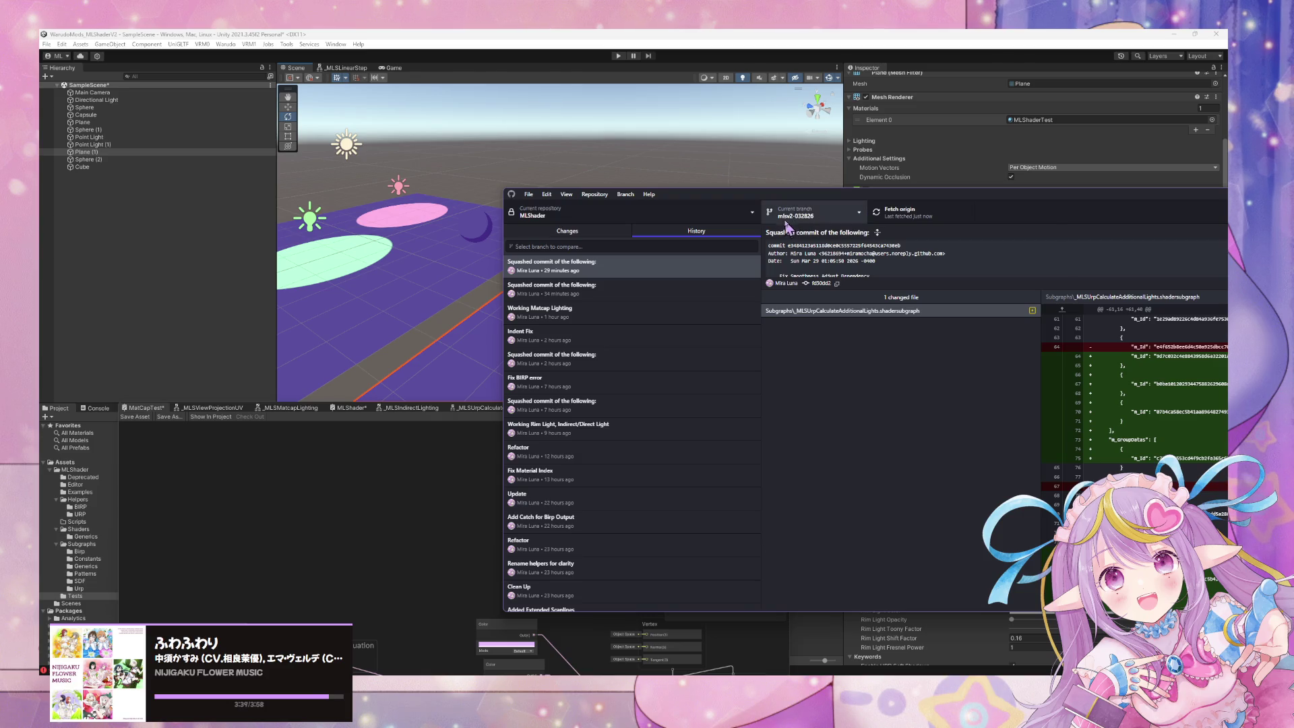
{"action": "left_click", "coordinate": [784, 217]}
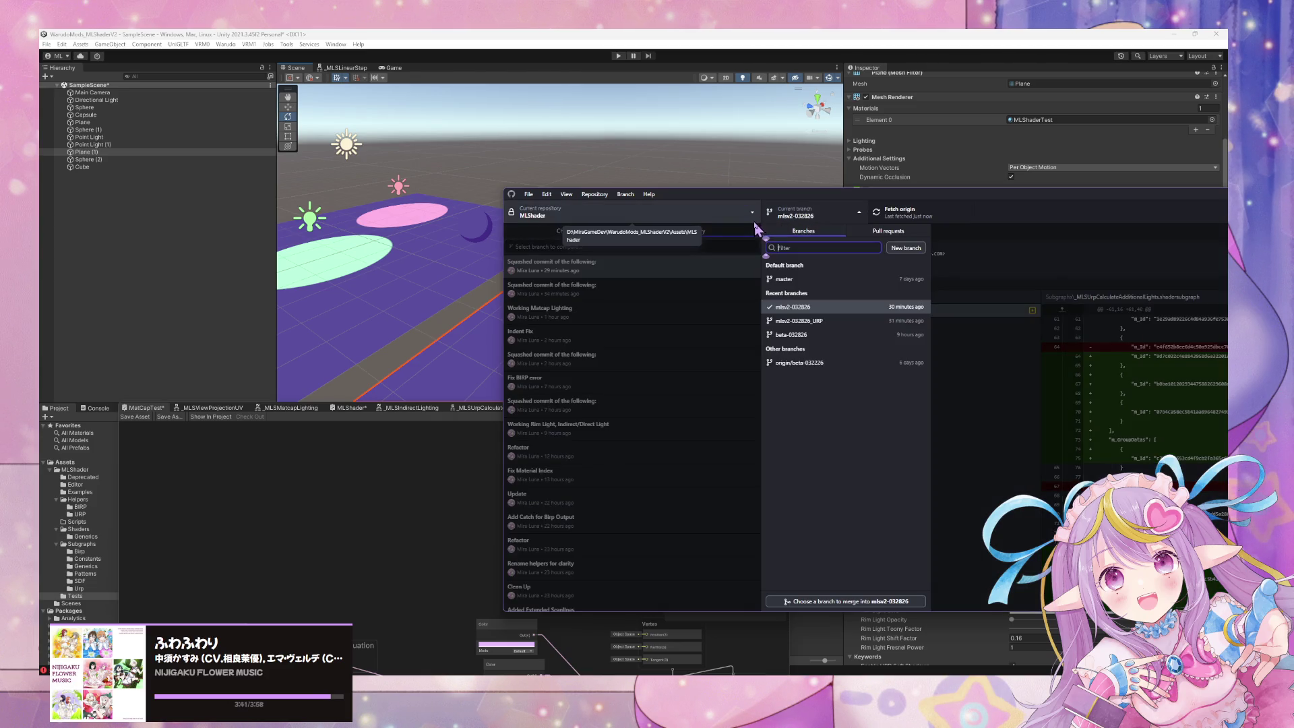
{"action": "left_click", "coordinate": [960, 288]}
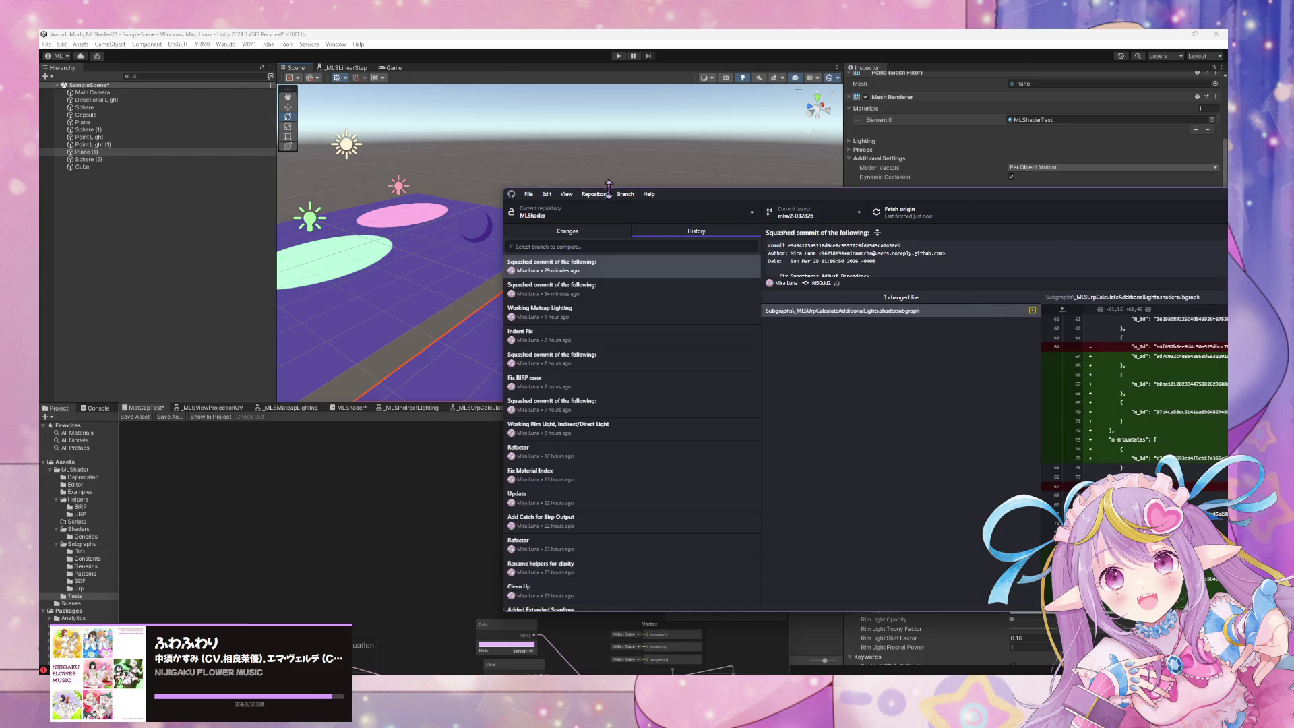
{"action": "left_click", "coordinate": [596, 194]}
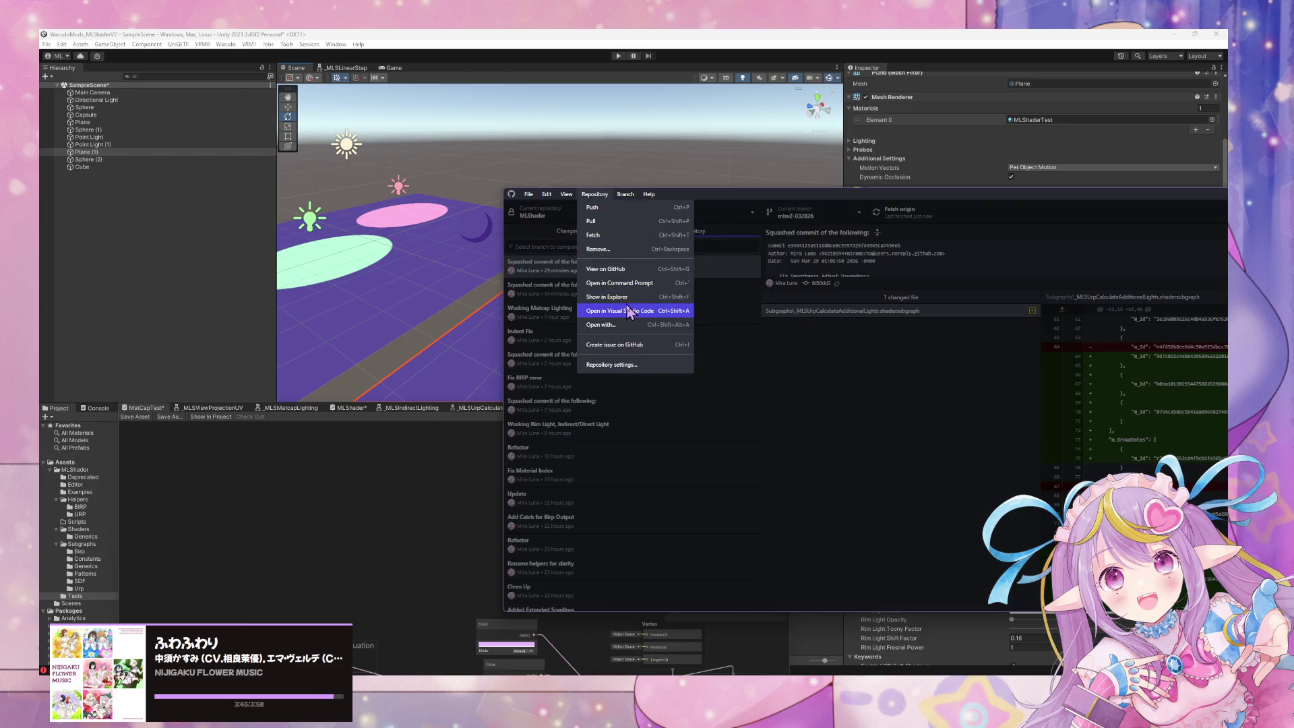
{"action": "left_click", "coordinate": [628, 308]}
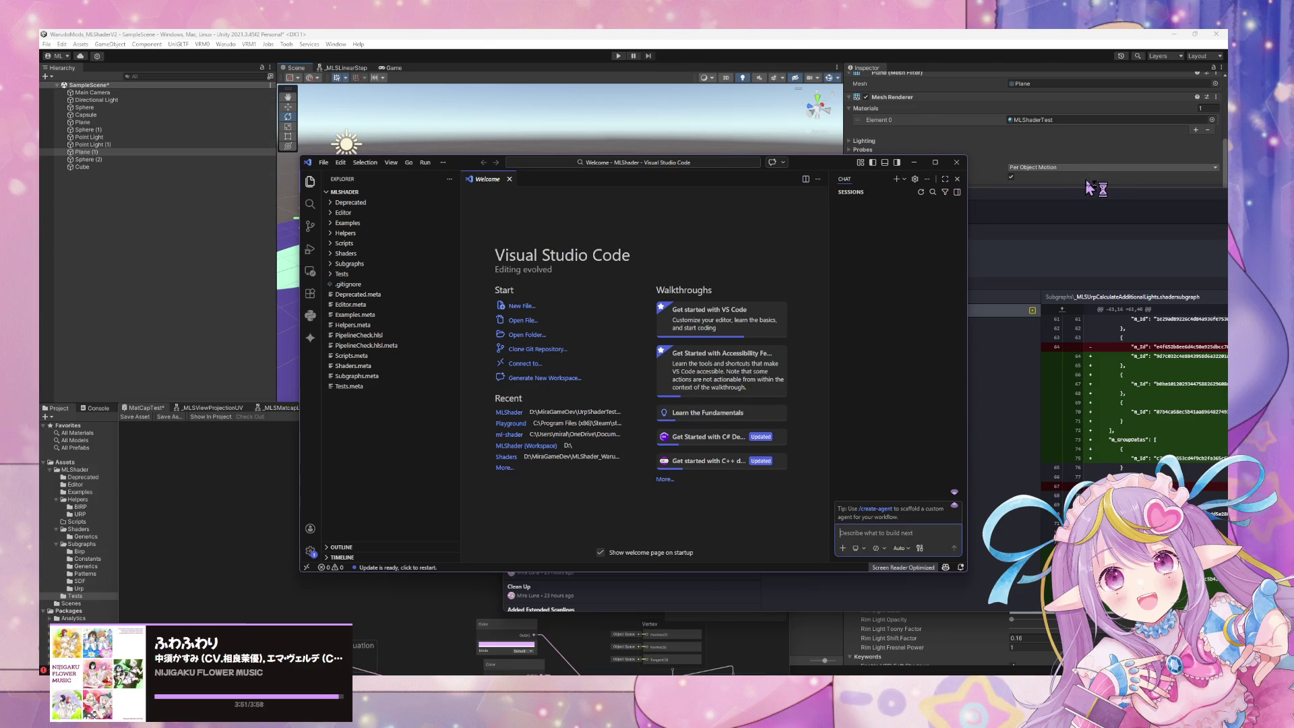
{"action": "left_click", "coordinate": [961, 164]}
- Show _MLSUrpCalculateAdditionalLights.shadersubgraph in its Subgraphs folder, then return to Unity
{"action": "right_click", "coordinate": [908, 312]}
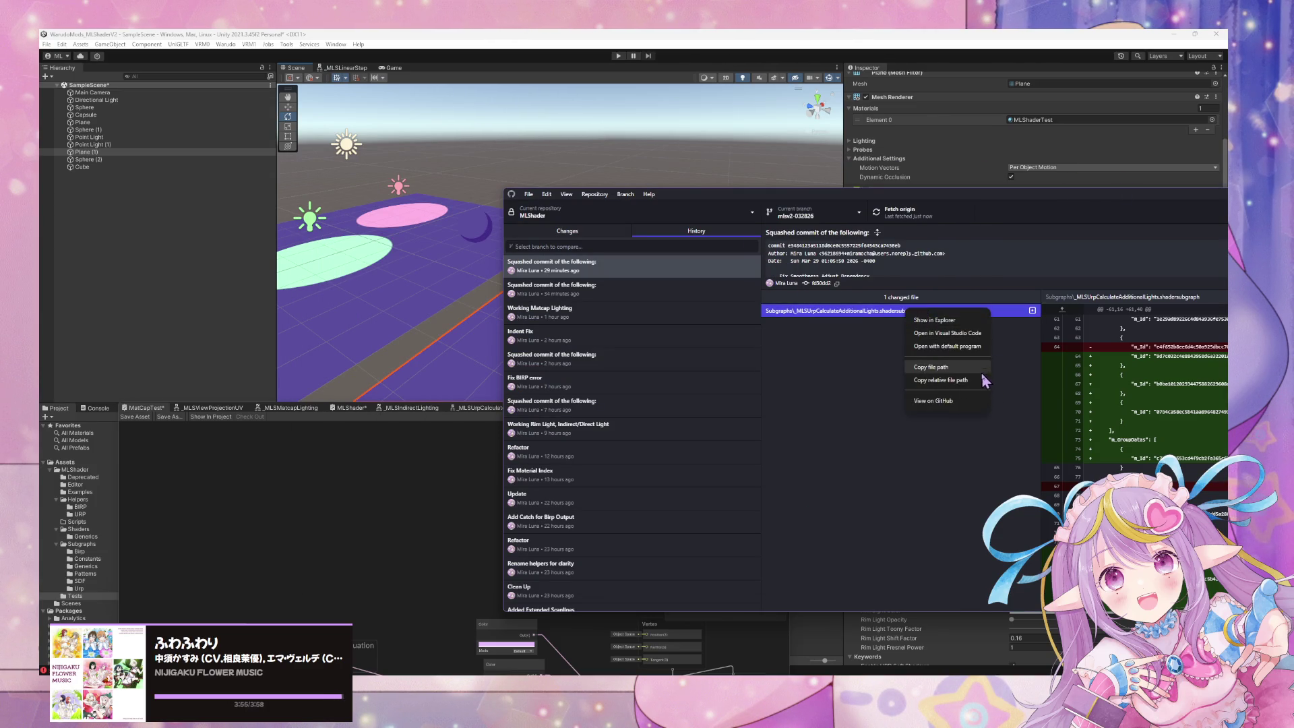
{"action": "left_click", "coordinate": [980, 320]}
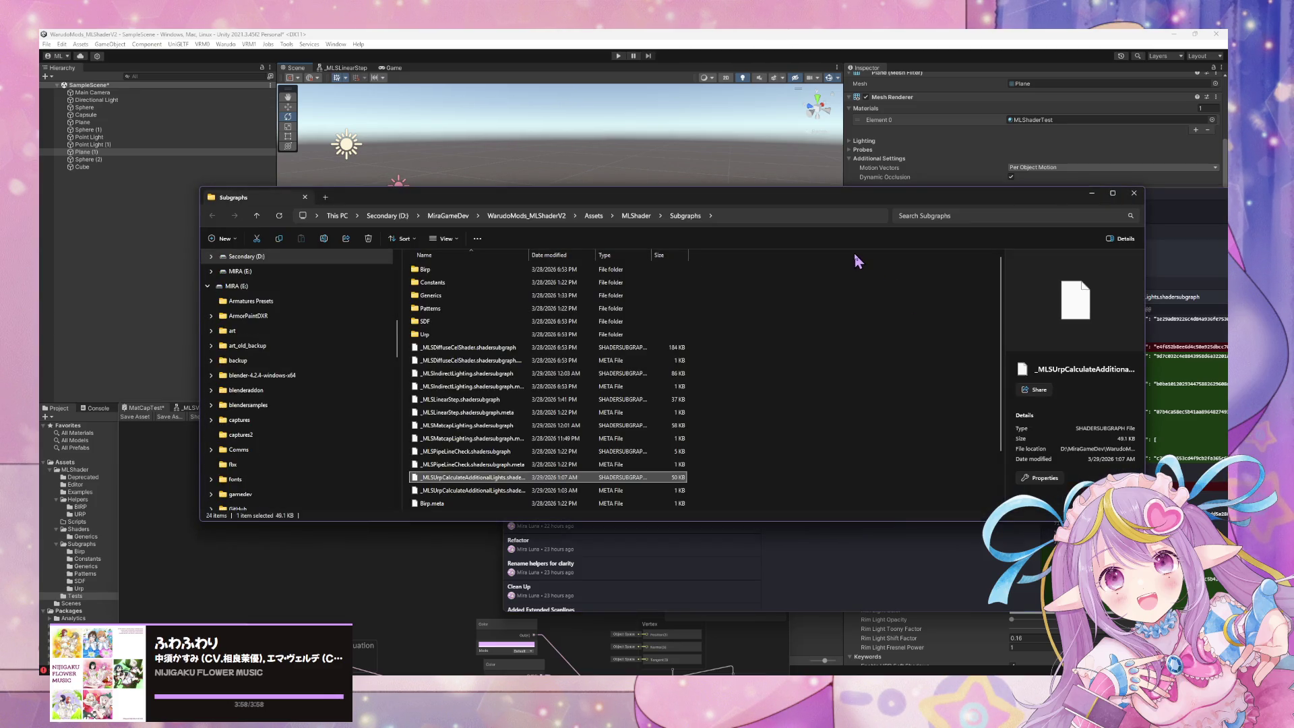
{"action": "left_click", "coordinate": [790, 119]}
- Recentre the two planes in the Scene view and move the floating Shader Graph window aside
{"action": "scroll", "coordinate": [684, 202], "scroll_direction": "down", "scroll_amount": 10}
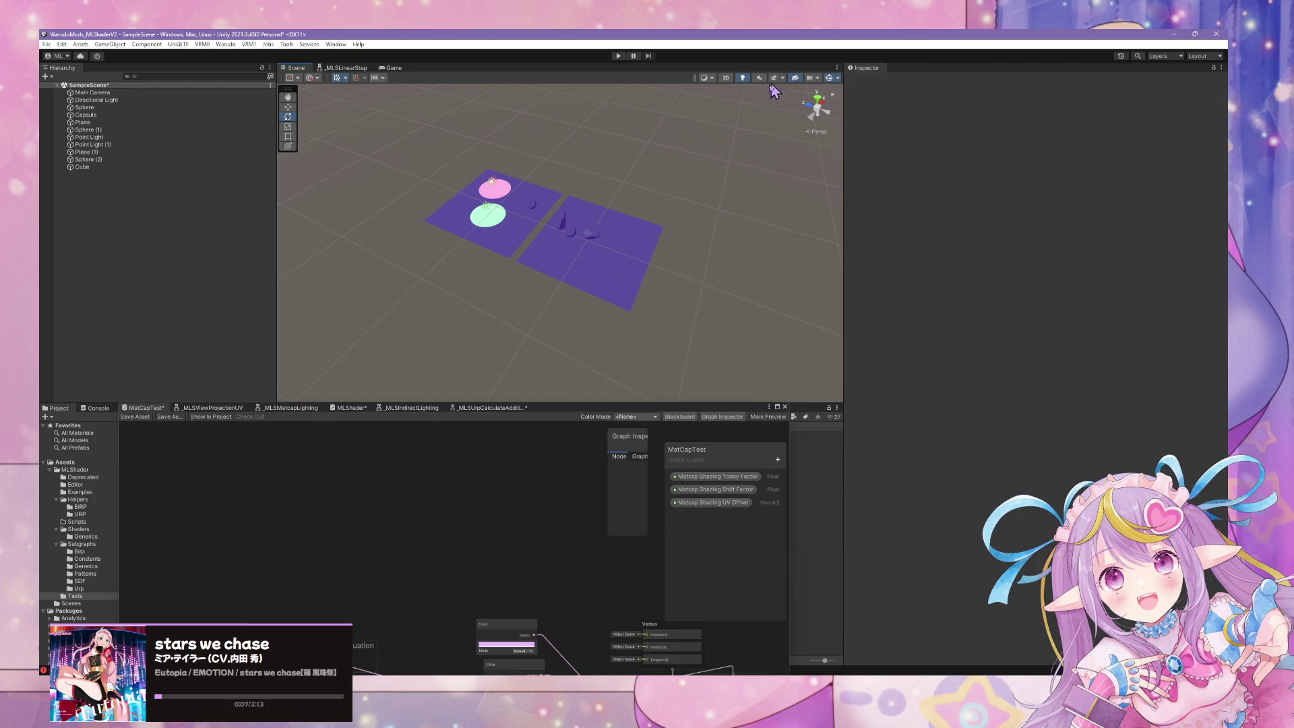
{"action": "scroll", "coordinate": [730, 188], "scroll_direction": "up", "scroll_amount": 6}
{"action": "left_click_drag", "start_coordinate": [697, 160], "coordinate": [673, 151]}
{"action": "left_click_drag", "start_coordinate": [551, 420], "coordinate": [1004, 433]}
- Frame Point Light (1), then select the Plane and move the Shader Graph window off the Inspector
{"action": "left_click", "coordinate": [438, 169]}
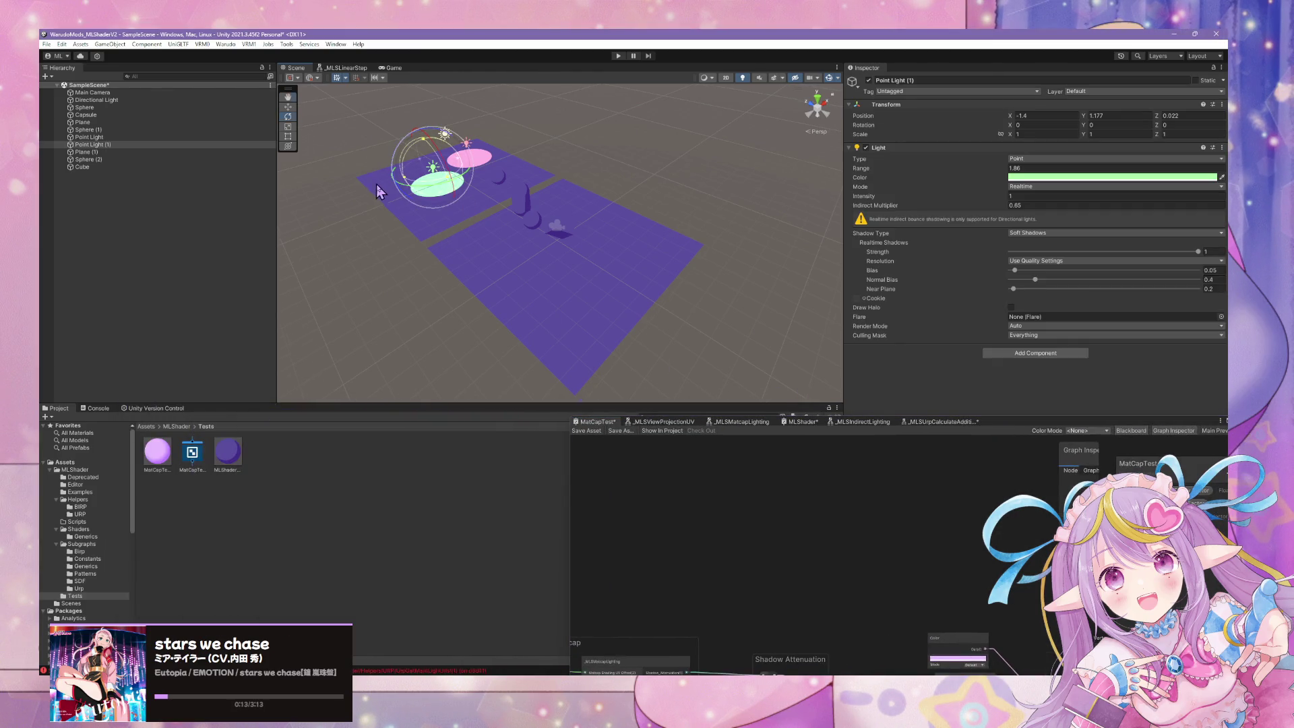
{"action": "key", "text": "f"}
{"action": "scroll", "coordinate": [578, 207], "scroll_direction": "down", "scroll_amount": 5}
{"action": "left_click_drag", "start_coordinate": [578, 207], "coordinate": [644, 201]}
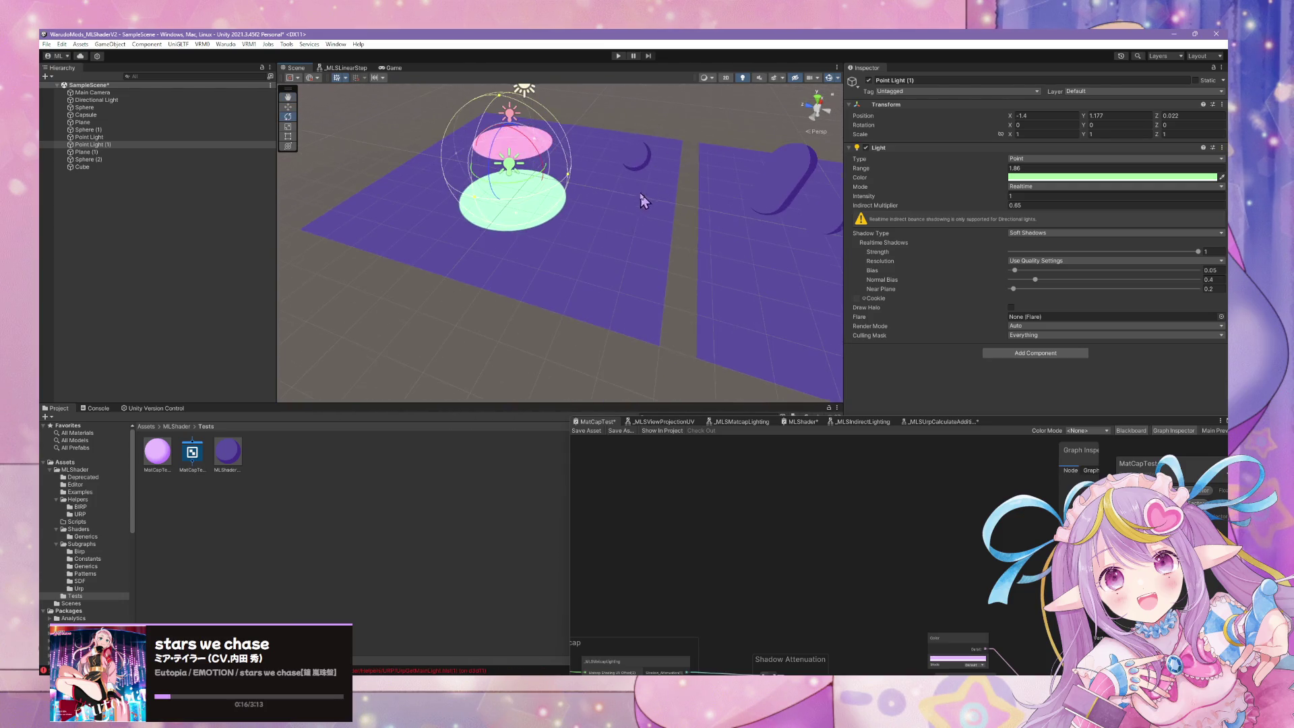
{"action": "left_click", "coordinate": [599, 237]}
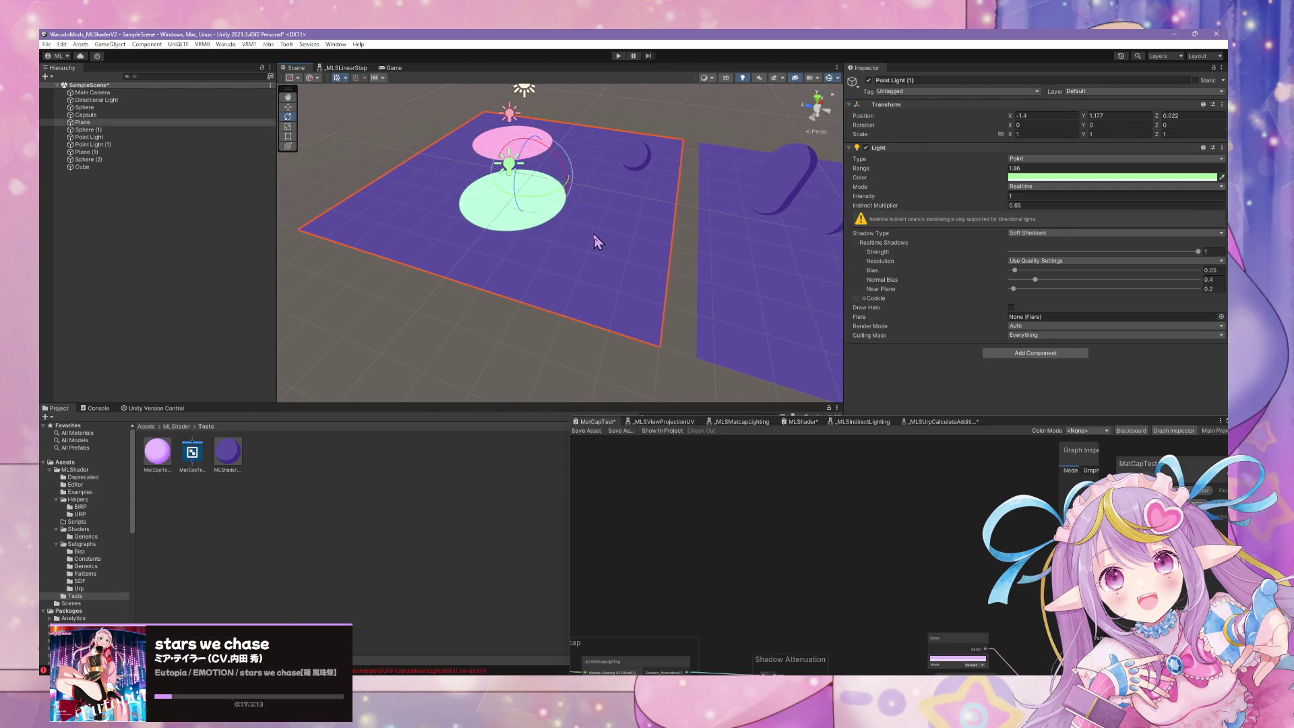
{"action": "left_click_drag", "start_coordinate": [1020, 422], "coordinate": [577, 495]}
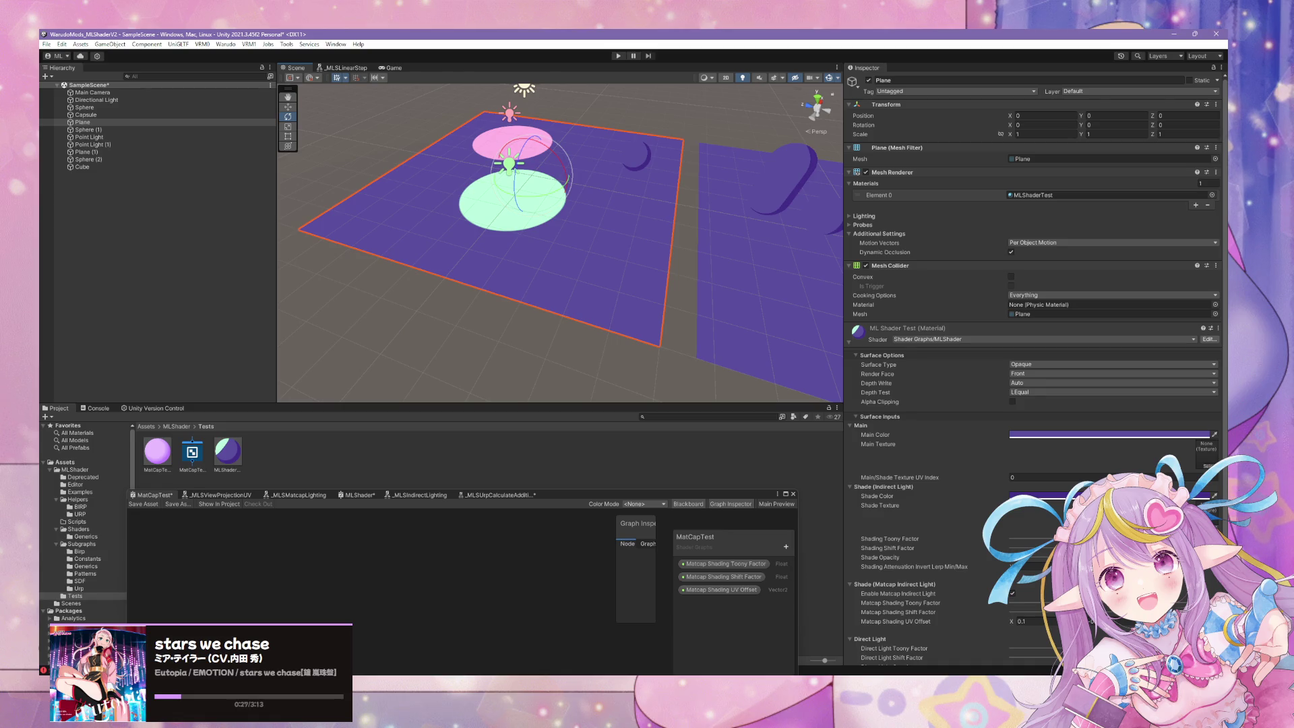
- Toggle Enable Matcap Indirect Light off and on twice, leaving it enabled
{"action": "scroll", "coordinate": [1032, 364], "scroll_direction": "down", "scroll_amount": 5}
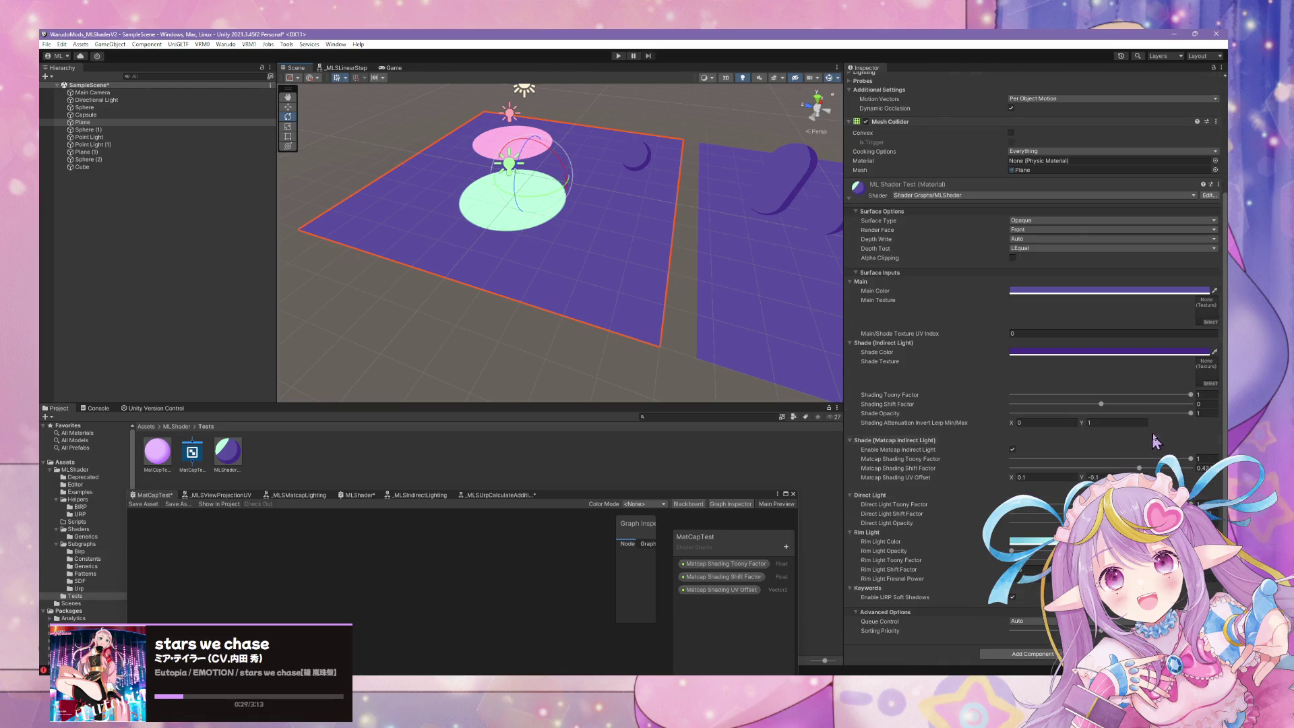
{"action": "left_click", "coordinate": [1190, 413]}
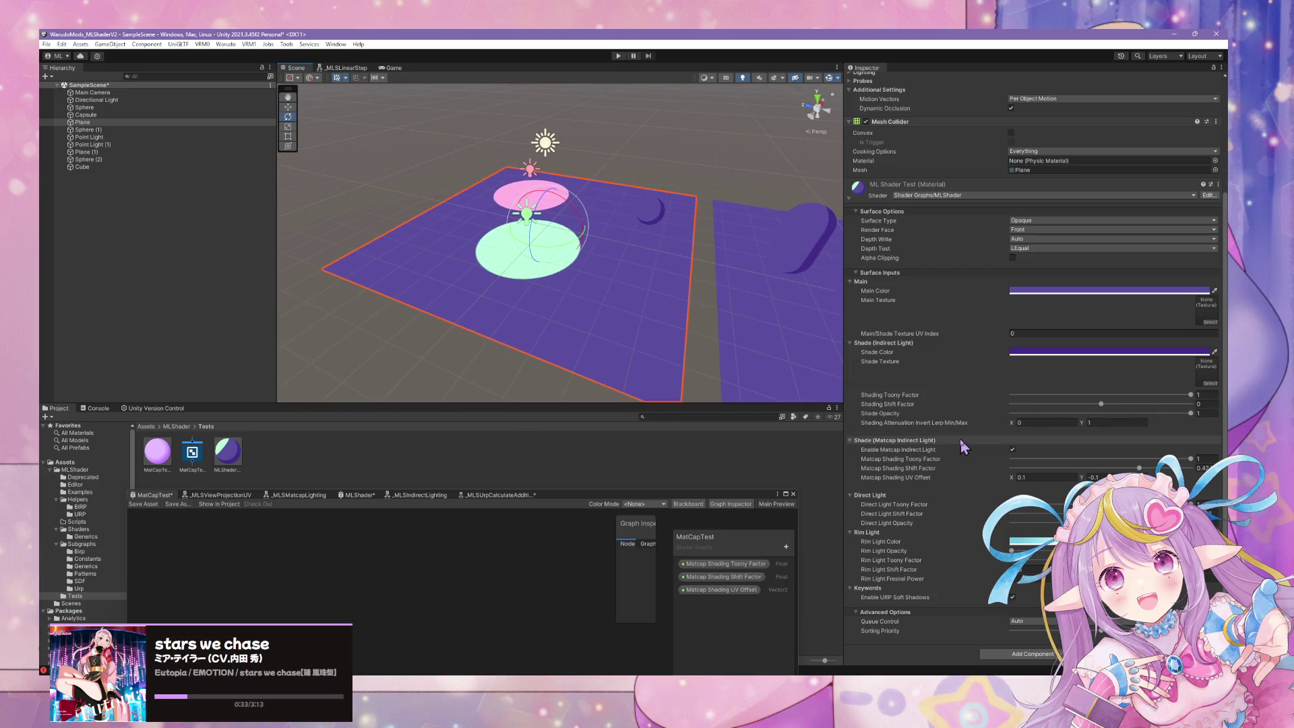
{"action": "left_click", "coordinate": [1013, 450]}
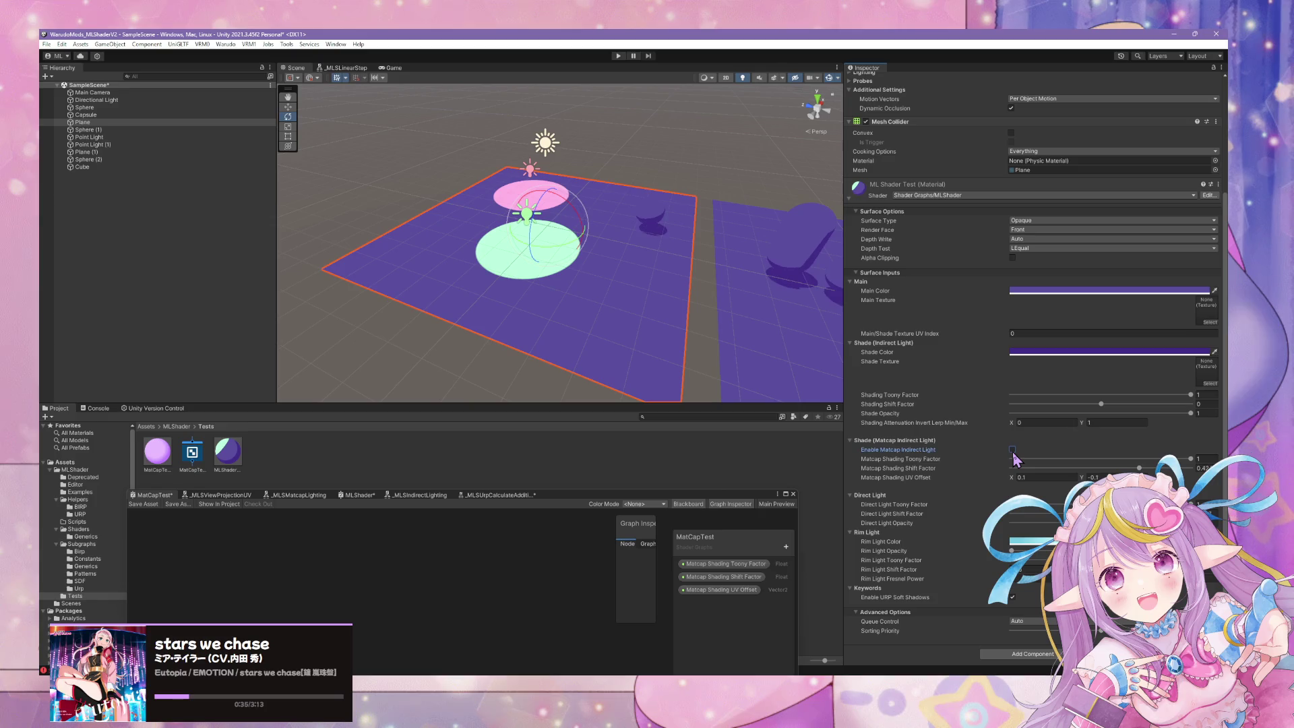
{"action": "left_click", "coordinate": [1013, 449]}
{"action": "left_click", "coordinate": [1012, 450]}
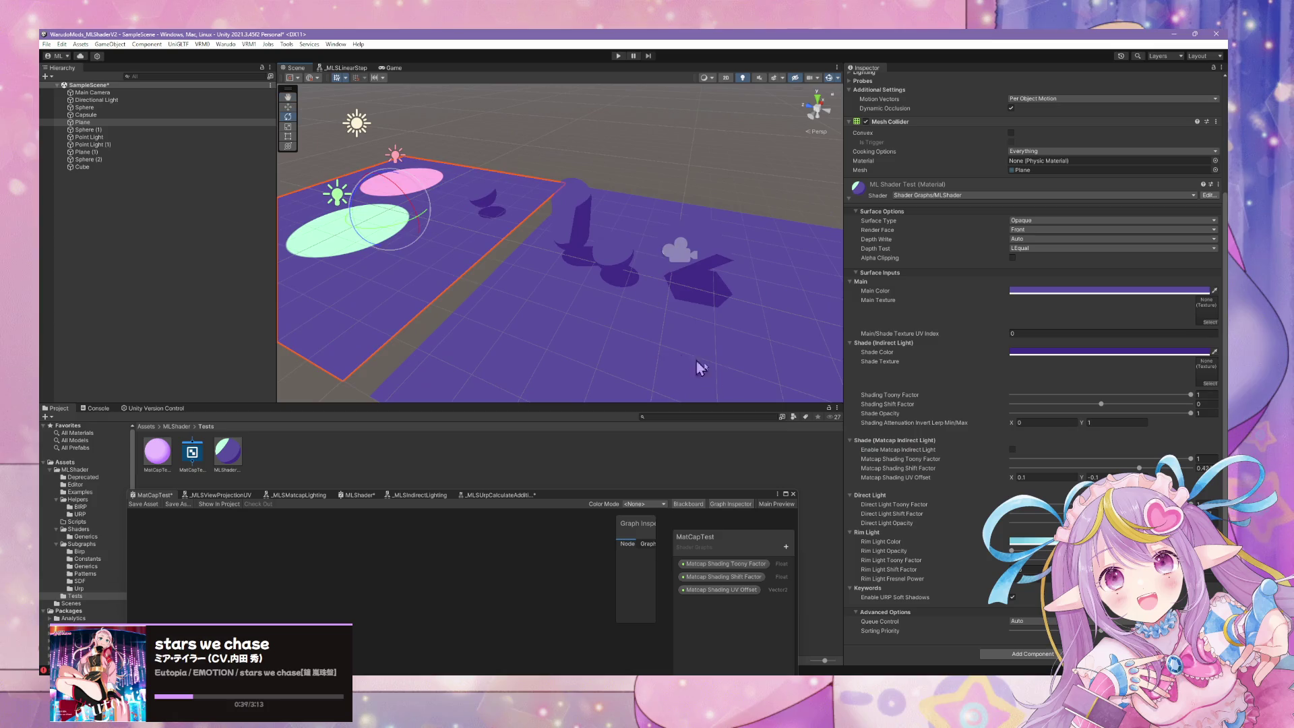
{"action": "left_click", "coordinate": [1012, 449]}
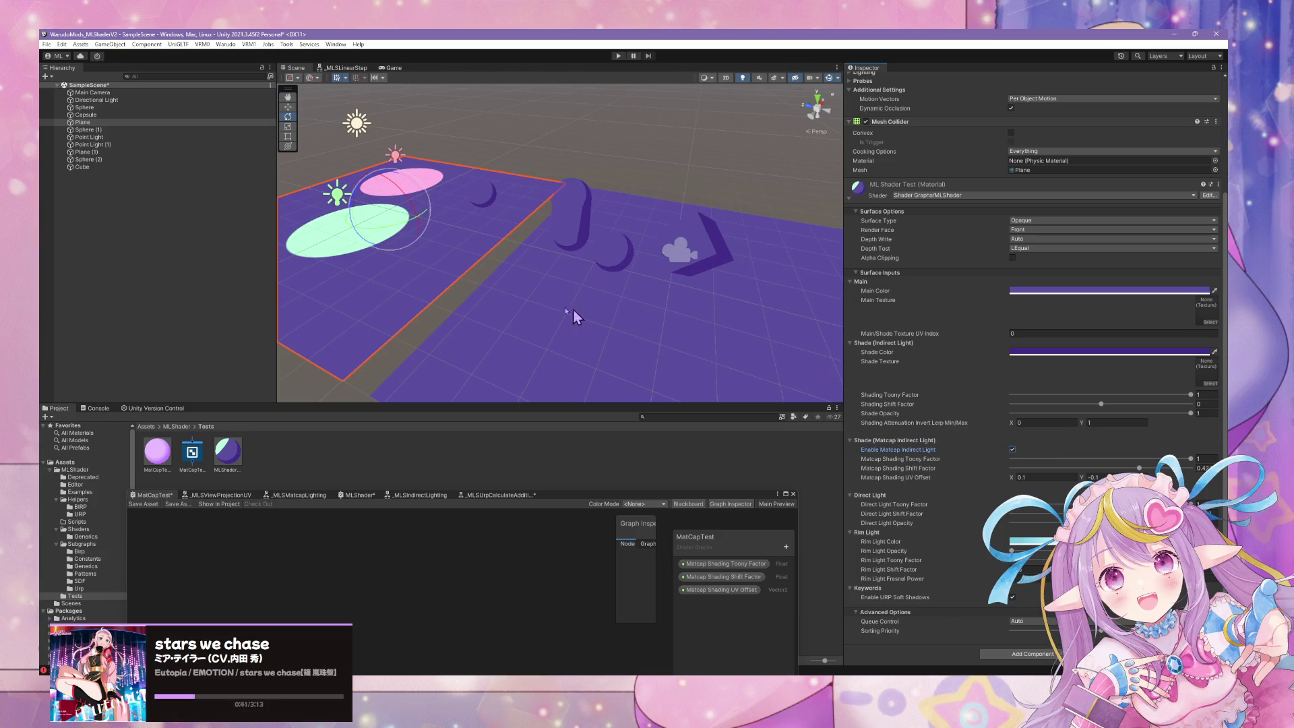
{"action": "scroll", "coordinate": [600, 314], "scroll_direction": "down", "scroll_amount": 5}
{"action": "scroll", "coordinate": [616, 330], "scroll_direction": "up", "scroll_amount": 3}
{"action": "scroll", "coordinate": [619, 329], "scroll_direction": "down", "scroll_amount": 6}
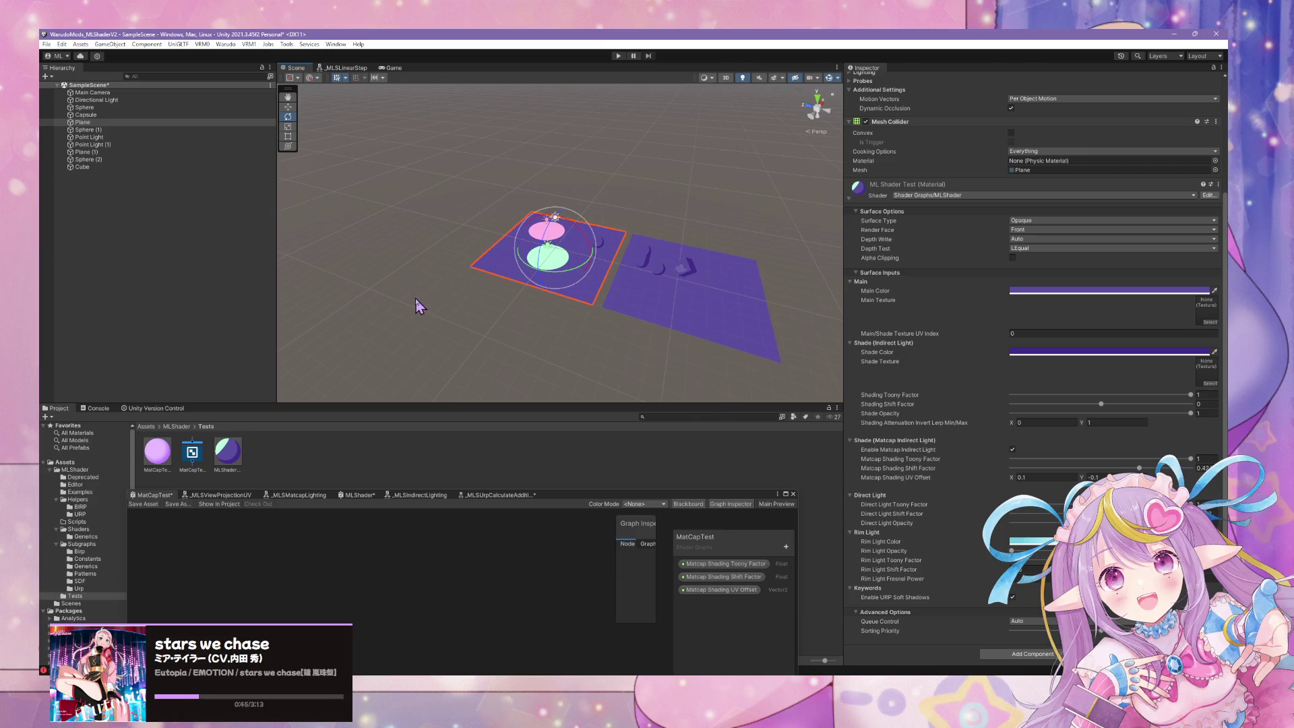
- Select the Plane together with the objects sitting on it
{"action": "left_click", "coordinate": [226, 43]}
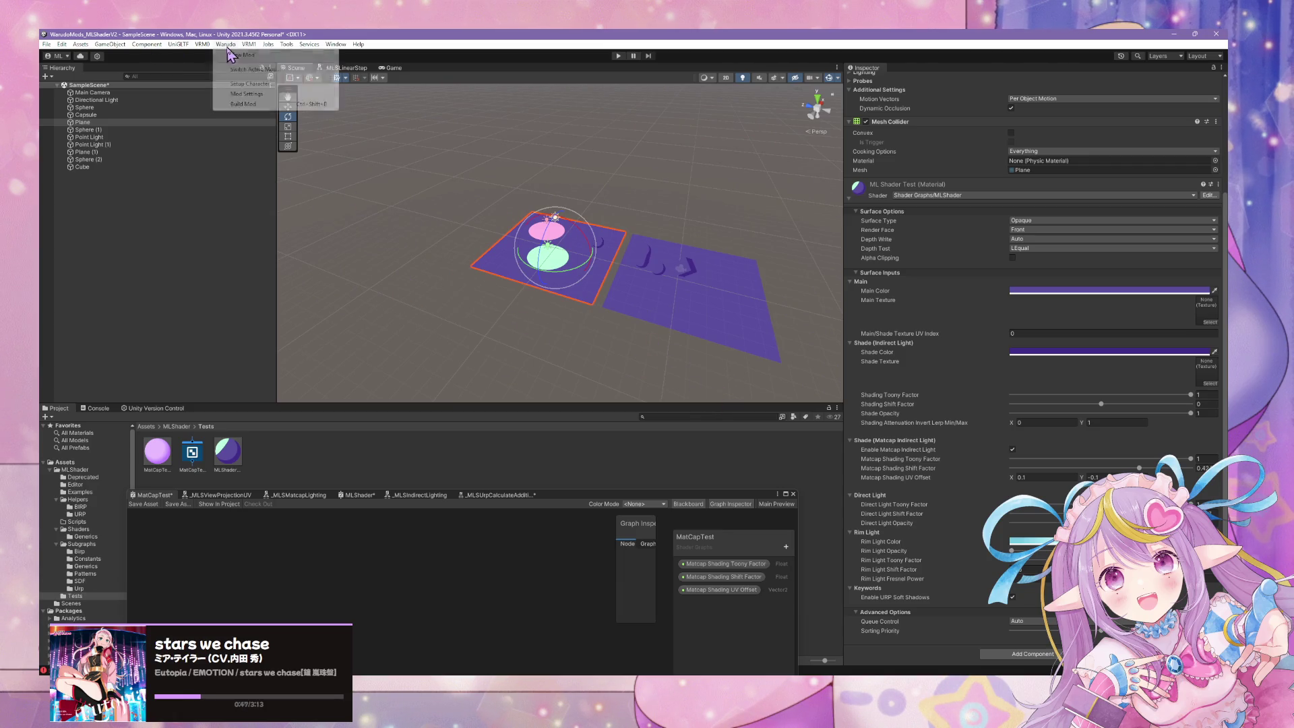
{"action": "left_click", "coordinate": [523, 212]}
{"action": "left_click", "coordinate": [555, 257]}
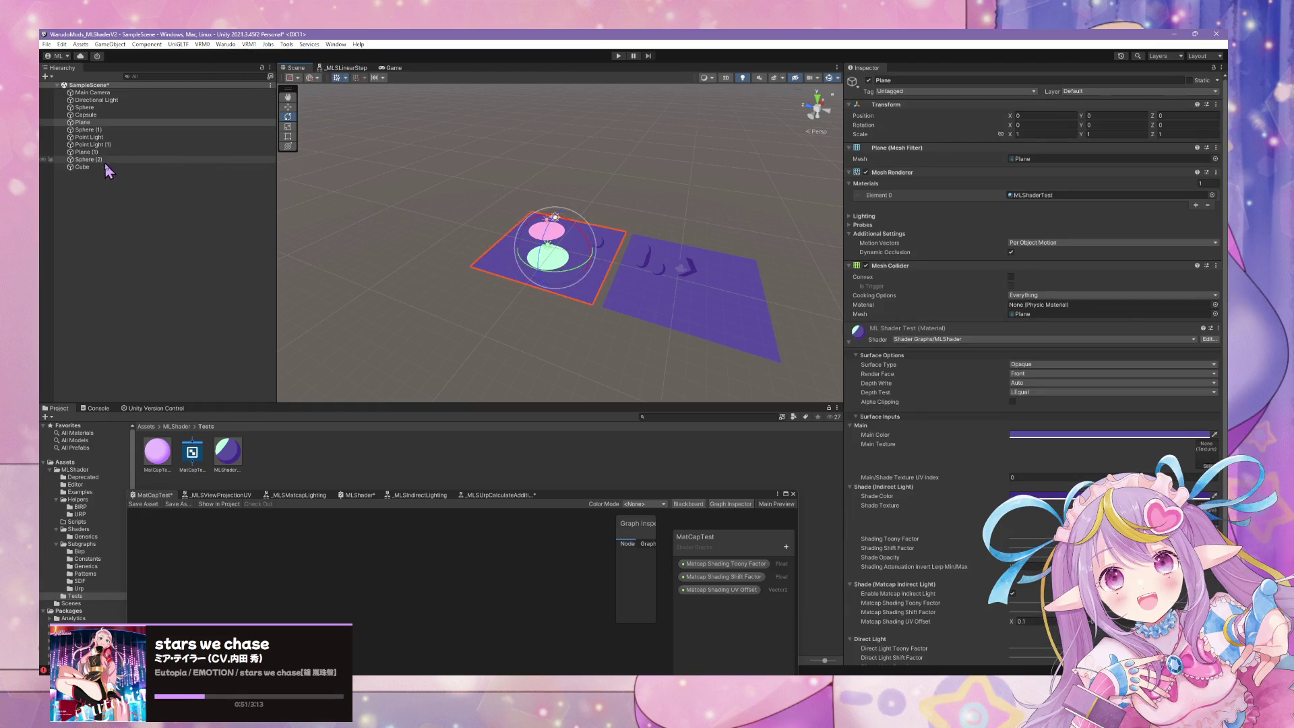
{"action": "left_click", "coordinate": [109, 130]}
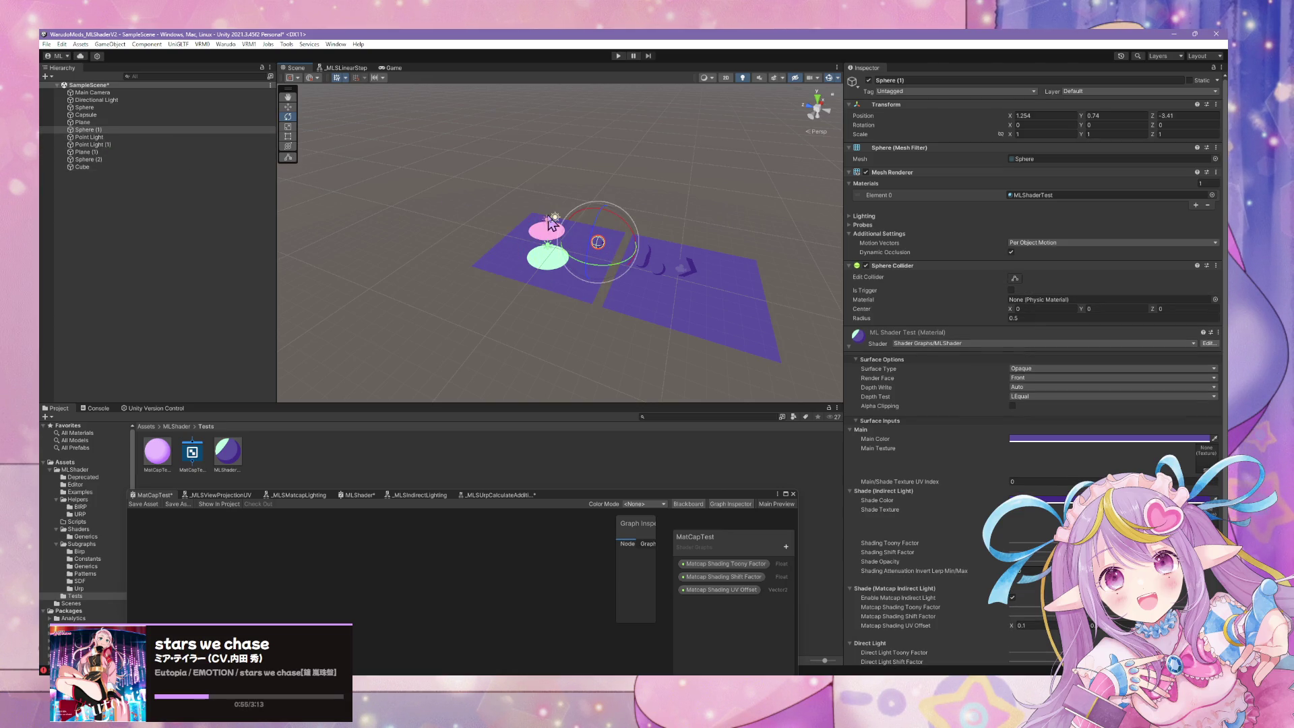
{"action": "mouse_move", "coordinate": [475, 173]}
{"action": "left_mouse_down"}
{"action": "mouse_move", "coordinate": [600, 309]}
{"action": "mouse_move", "coordinate": [607, 295]}
{"action": "mouse_move", "coordinate": [596, 299]}
{"action": "left_mouse_up"}
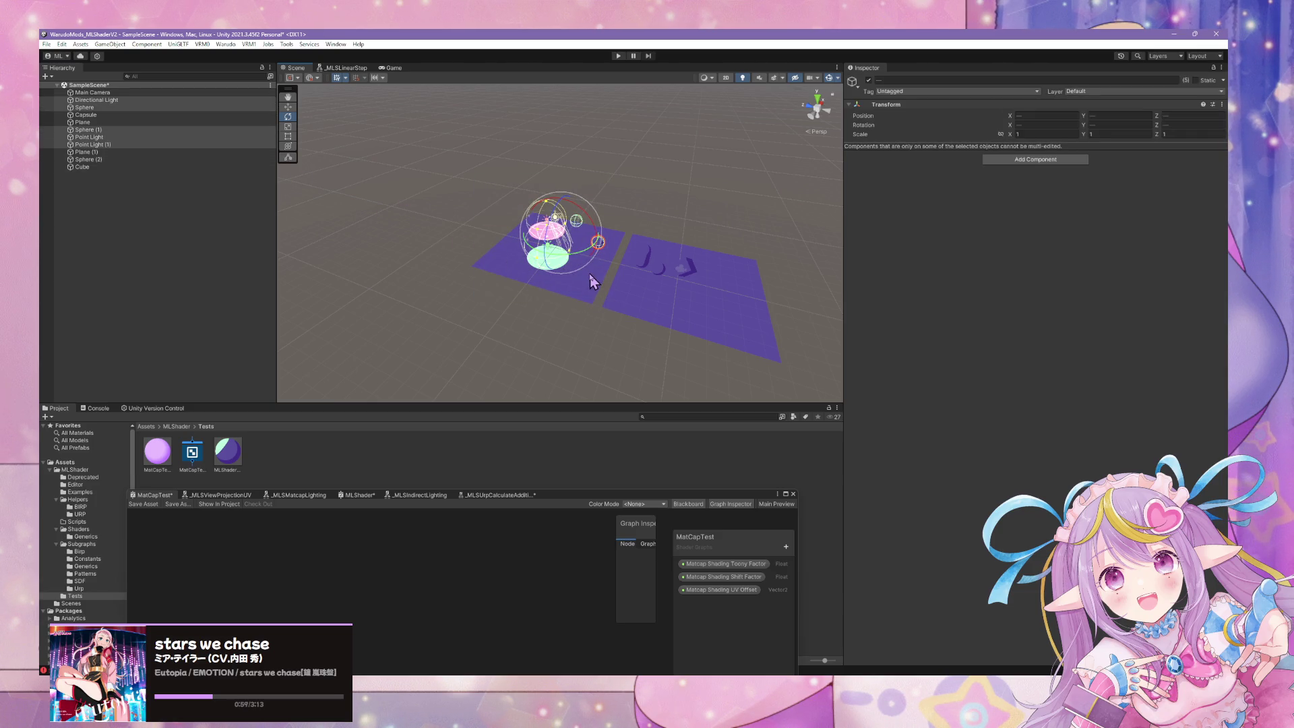
{"action": "left_click", "coordinate": [596, 273], "text": "shift"}
- Group the selected objects under a new parent named Prop
{"action": "scroll", "coordinate": [543, 268], "scroll_direction": "up", "scroll_amount": 3}
{"action": "scroll", "coordinate": [590, 227], "scroll_direction": "down", "scroll_amount": 2}
{"action": "scroll", "coordinate": [593, 230], "scroll_direction": "up", "scroll_amount": 4}
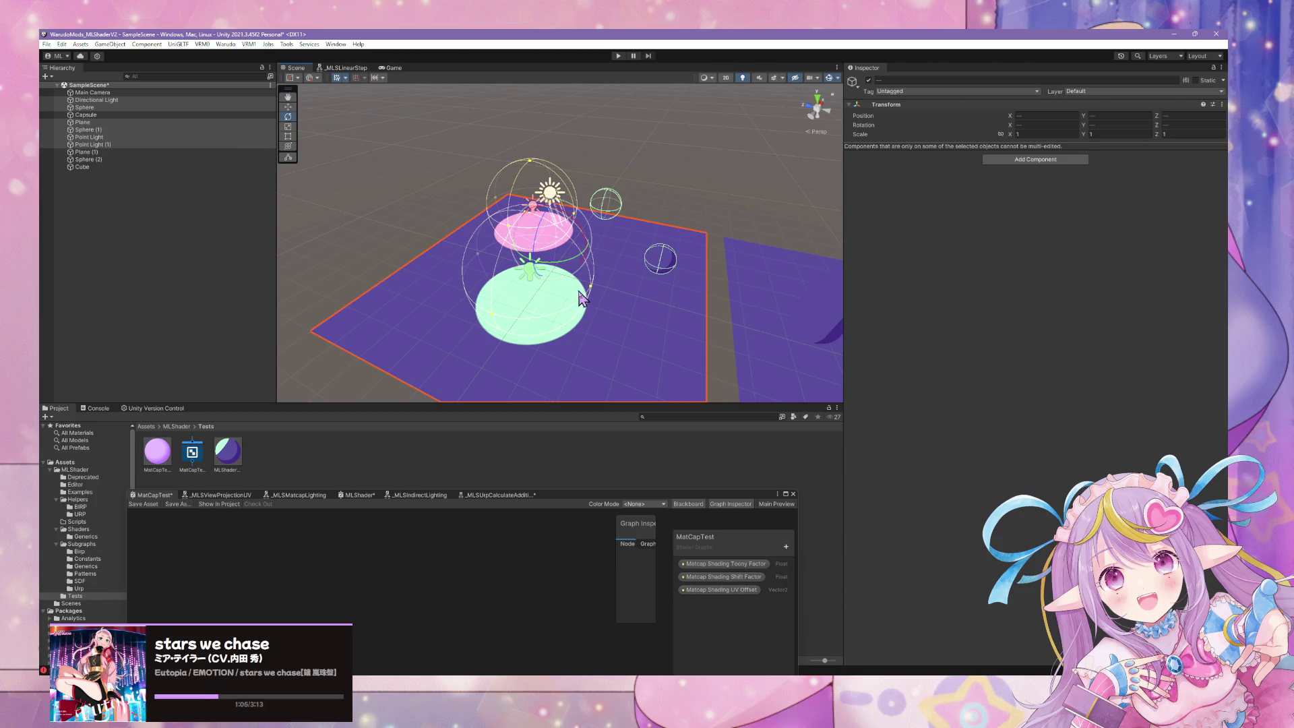
{"action": "right_click", "coordinate": [224, 141]}
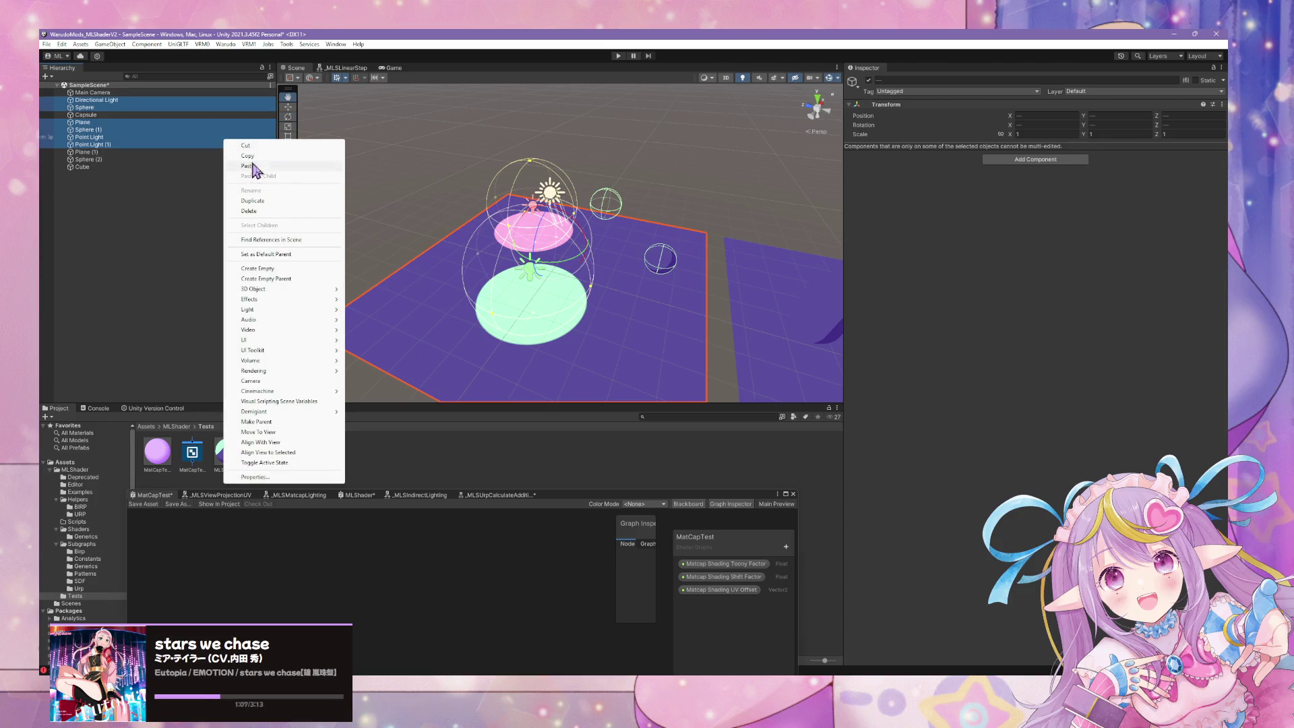
{"action": "left_click", "coordinate": [322, 278]}
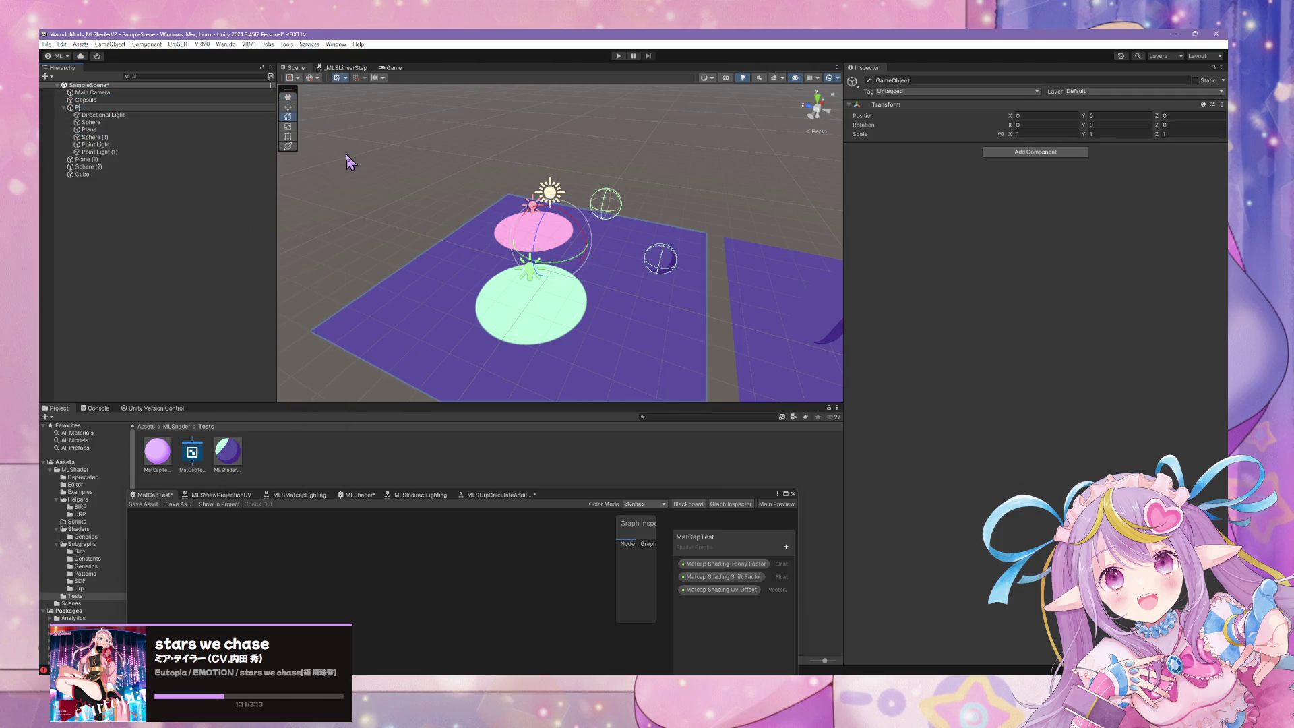
{"action": "key", "text": "Return"}
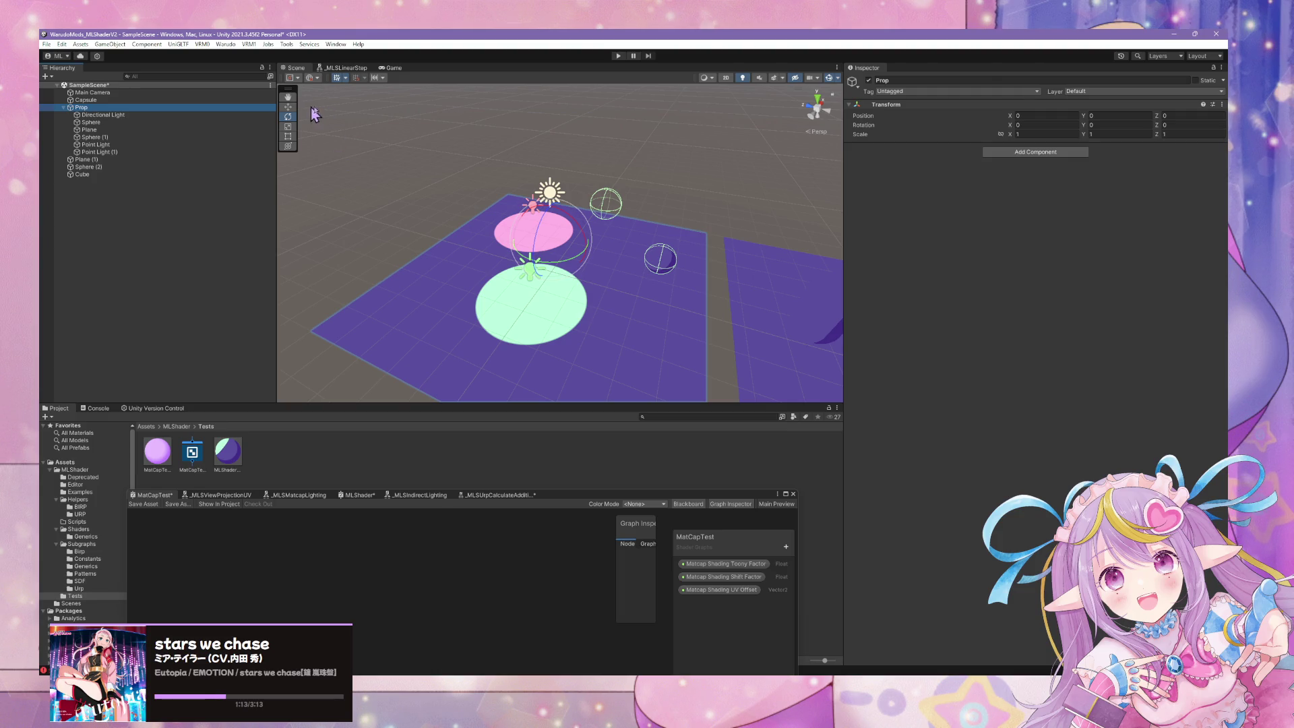
{"action": "left_click", "coordinate": [171, 109]}
- Move Directional Light out of Prop and slide the Plane along its Z axis
{"action": "left_click_drag", "start_coordinate": [138, 115], "coordinate": [133, 104]}
{"action": "left_click", "coordinate": [641, 236]}
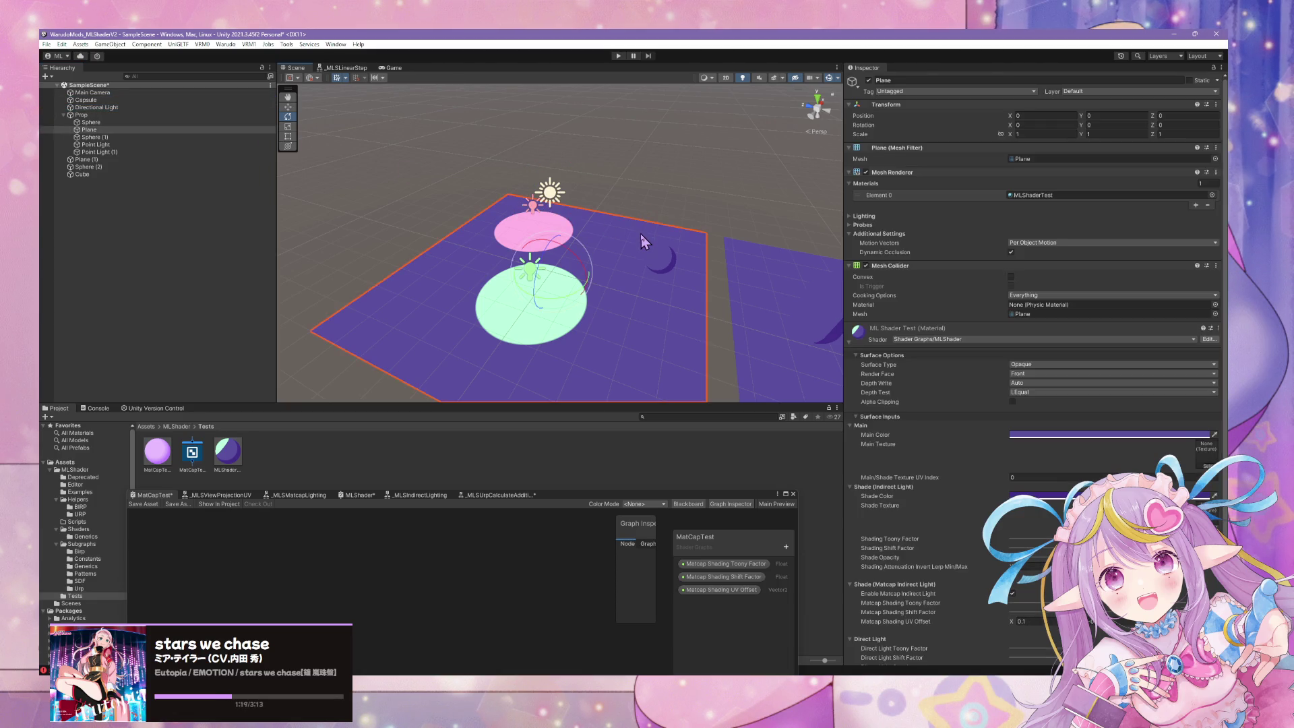
{"action": "left_click", "coordinate": [288, 107]}
{"action": "mouse_move", "coordinate": [524, 265]}
{"action": "left_mouse_down"}
{"action": "mouse_move", "coordinate": [335, 225]}
{"action": "mouse_move", "coordinate": [600, 276]}
{"action": "left_mouse_up"}
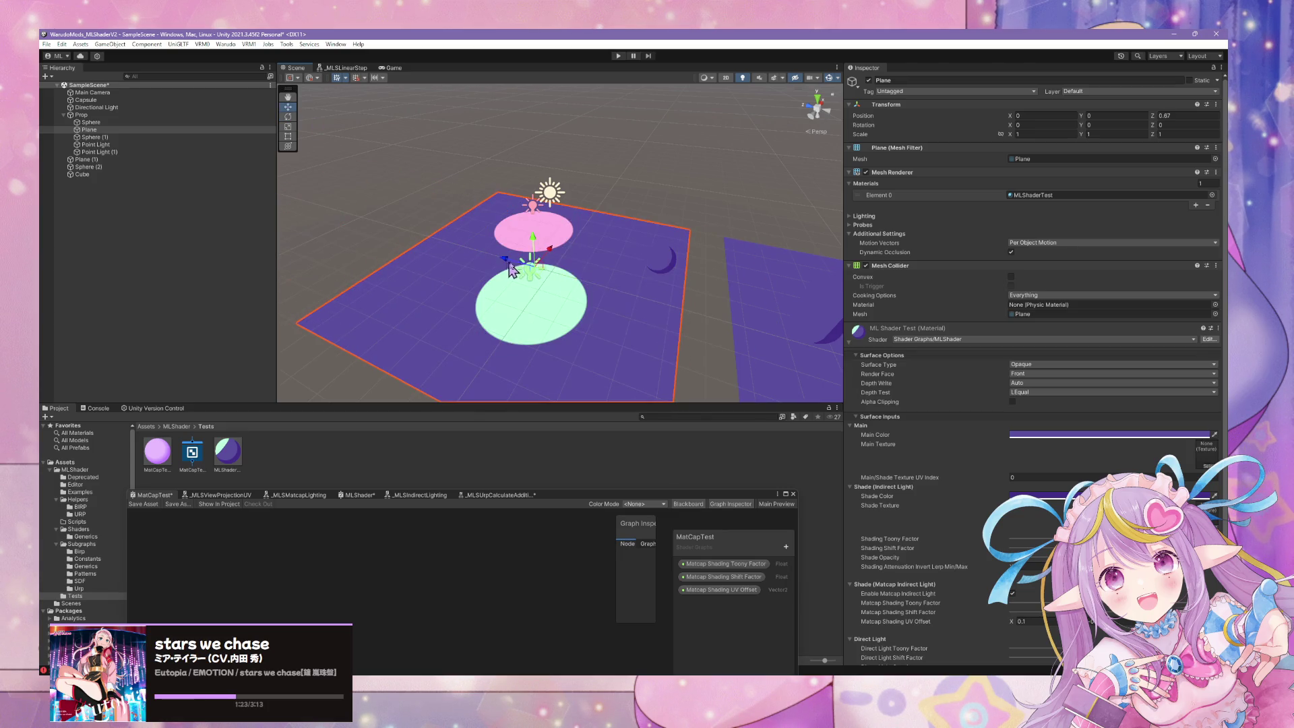
- Test-shift the whole Prop group, undo it back to 0, 0, 0, and clear the selection
{"action": "left_click", "coordinate": [653, 266]}
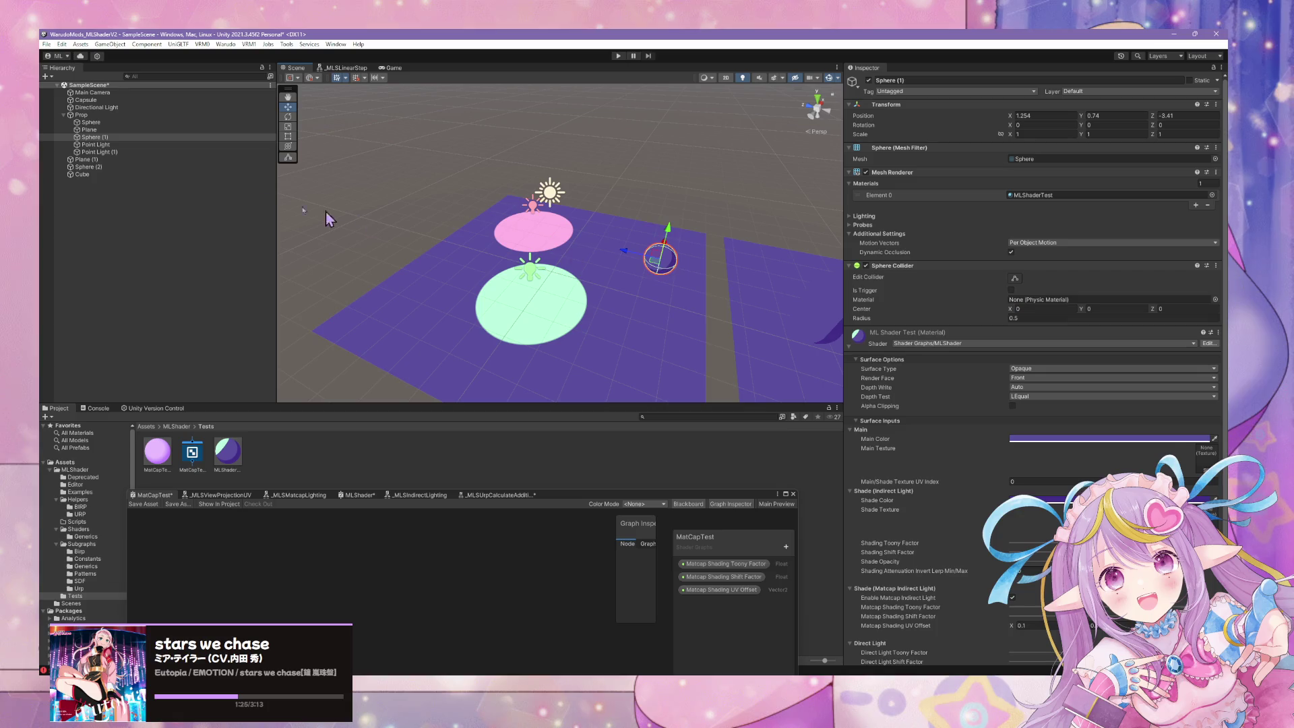
{"action": "left_click", "coordinate": [124, 116]}
{"action": "mouse_move", "coordinate": [519, 236]}
{"action": "left_mouse_down"}
{"action": "mouse_move", "coordinate": [378, 209]}
{"action": "mouse_move", "coordinate": [559, 243]}
{"action": "mouse_move", "coordinate": [390, 228]}
{"action": "left_mouse_up"}
{"action": "key", "text": "ctrl+z"}
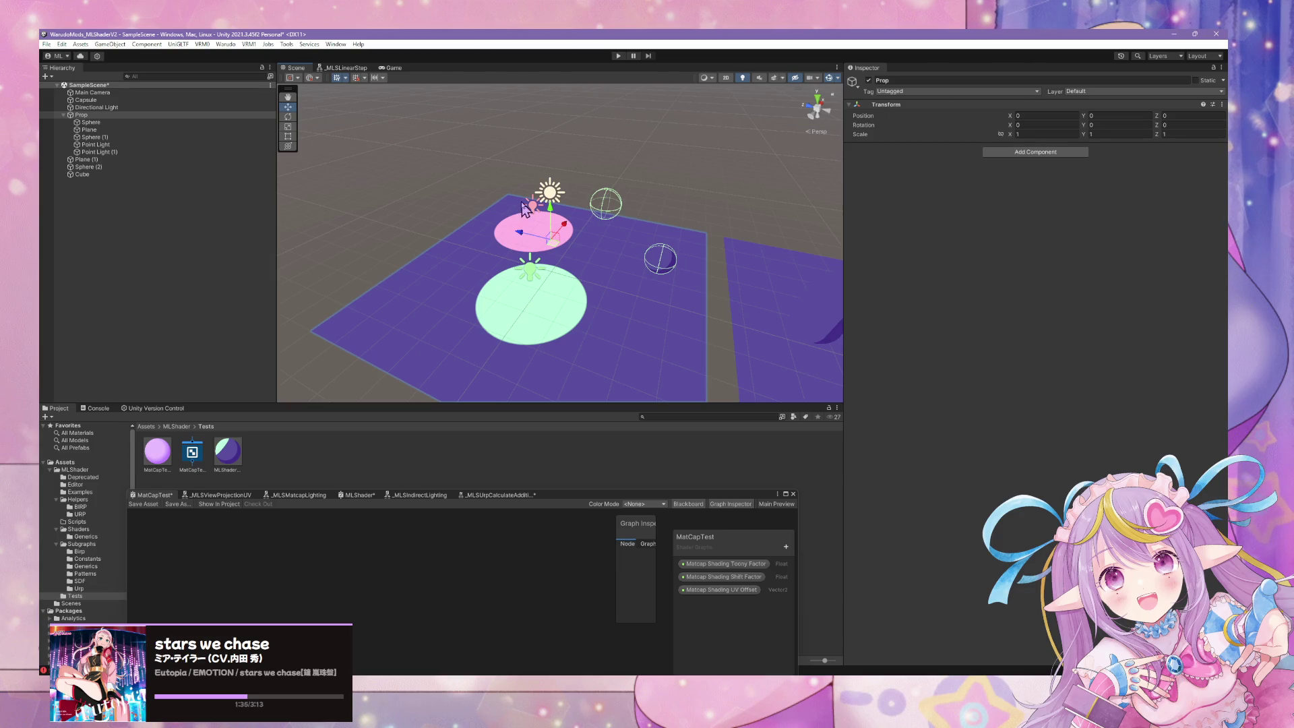
{"action": "left_click", "coordinate": [677, 173]}
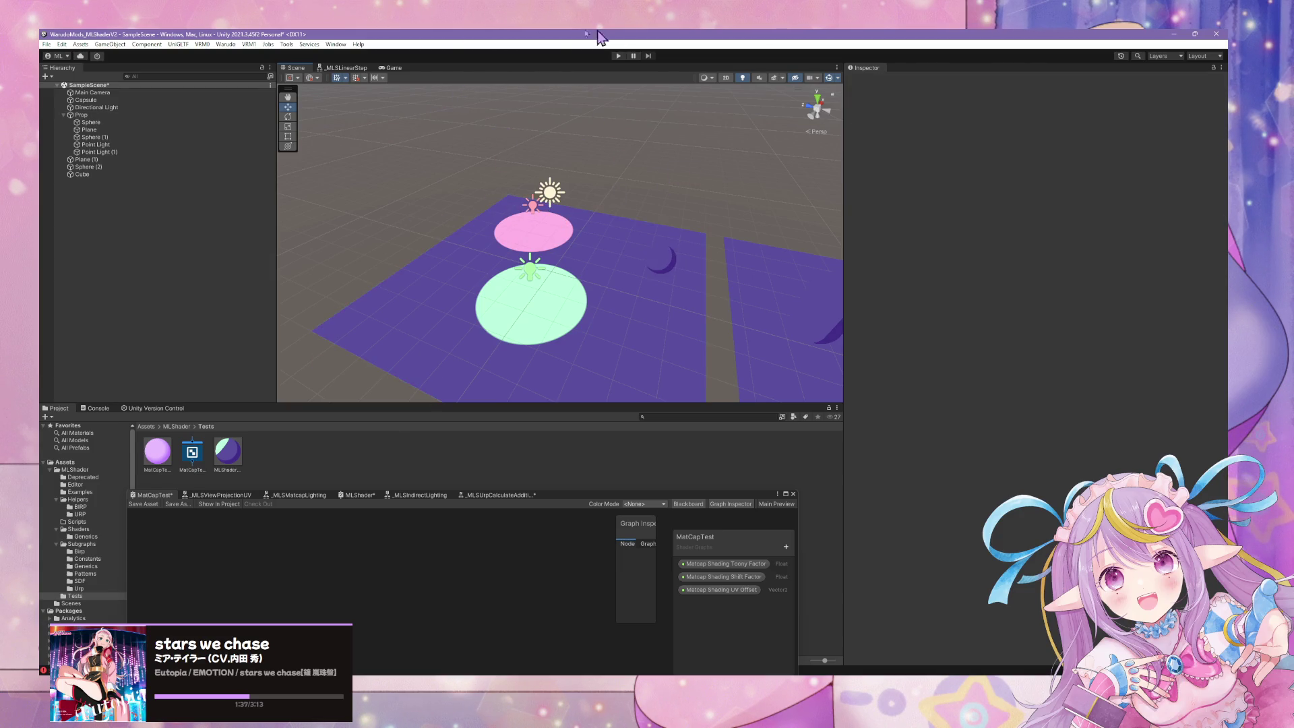
- Create a new Warudo mod named PropTest
{"action": "left_click", "coordinate": [225, 44]}
{"action": "left_click", "coordinate": [237, 53]}
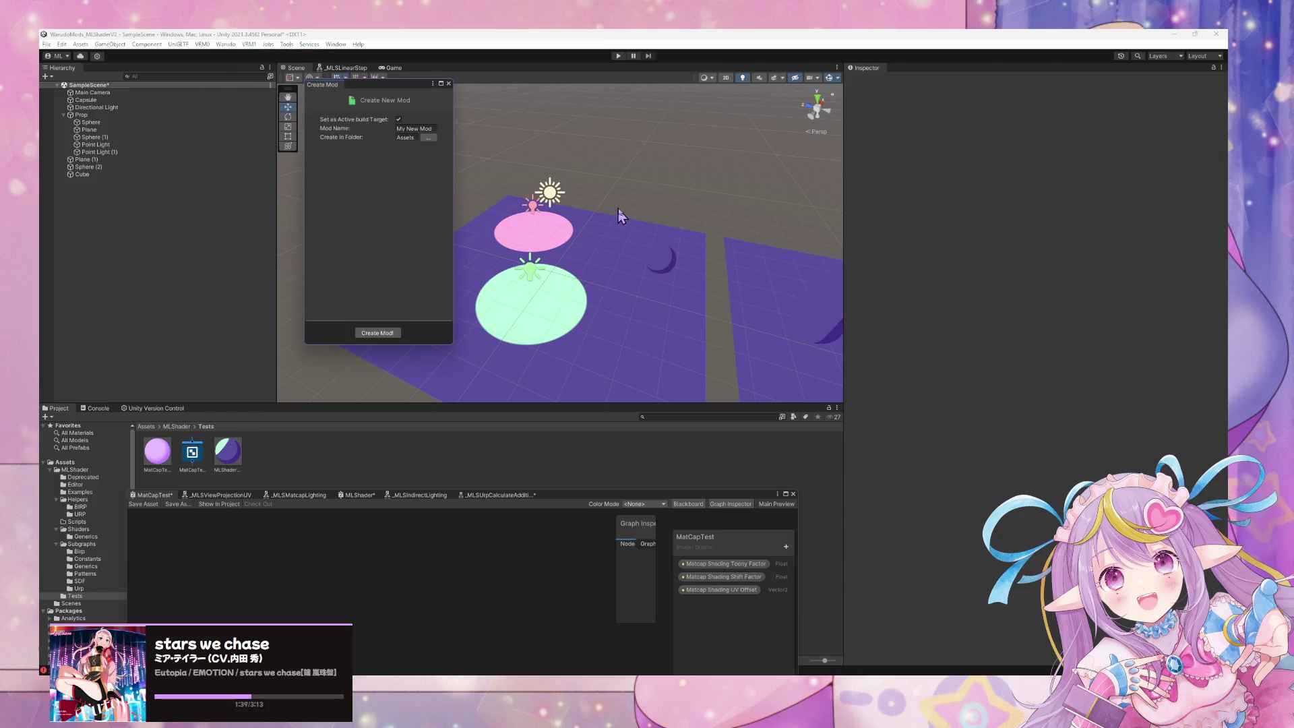
{"action": "left_click", "coordinate": [397, 128]}
{"action": "type", "text": "est"}
{"action": "left_click", "coordinate": [381, 332]}
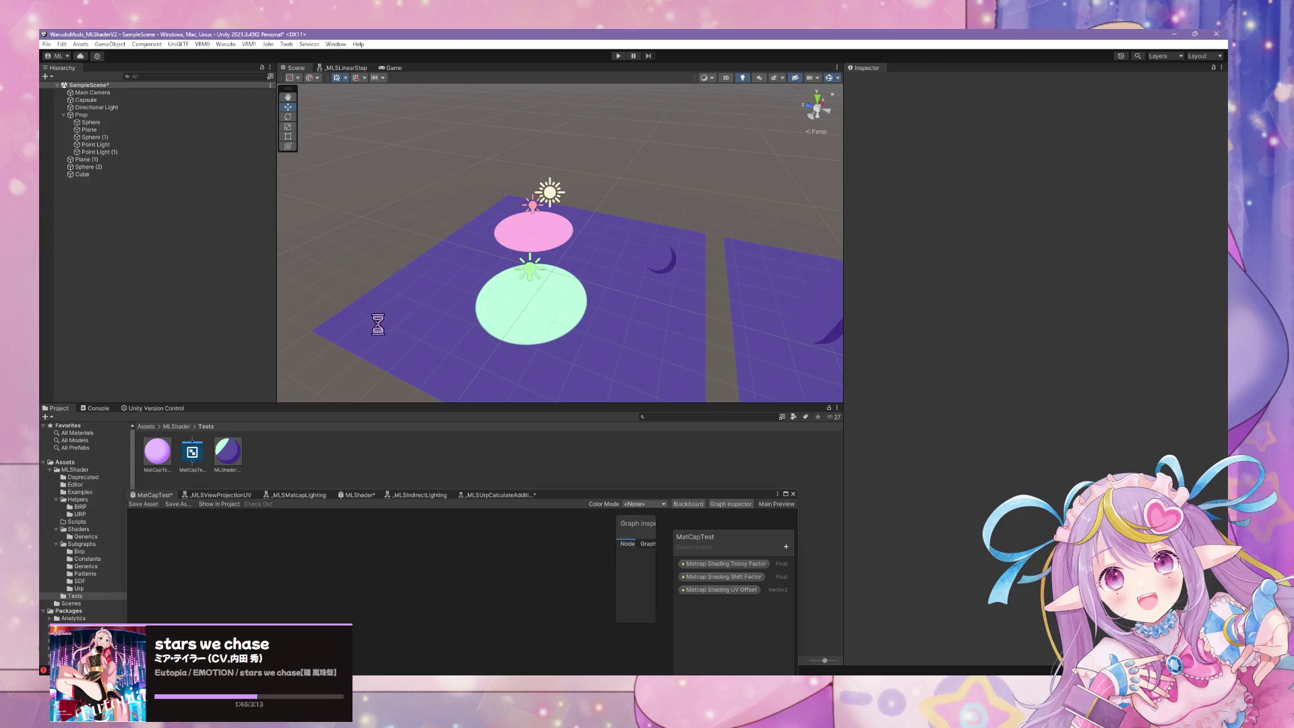
- Save the Prop group as a prefab in the PropTest folder and open the mod's Mod Settings
{"action": "mouse_move", "coordinate": [81, 115]}
{"action": "left_mouse_down"}
{"action": "mouse_move", "coordinate": [185, 225]}
{"action": "mouse_move", "coordinate": [259, 458]}
{"action": "left_mouse_up"}
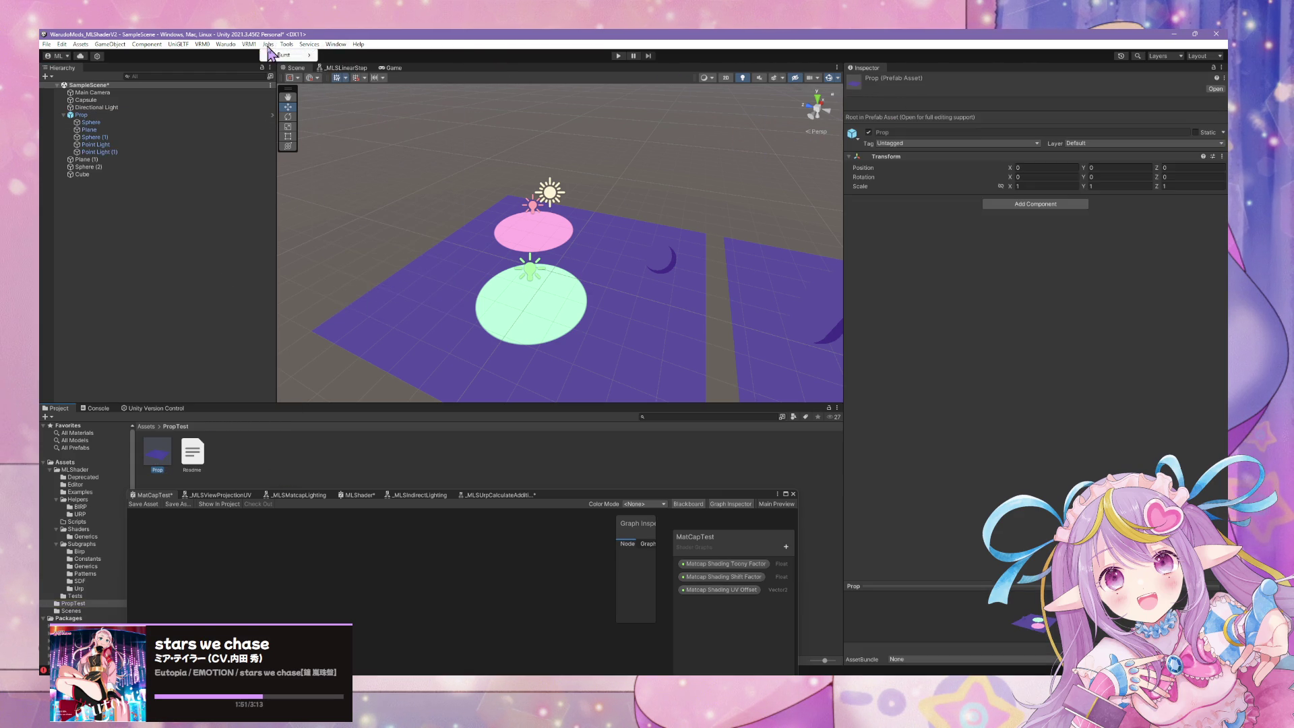
{"action": "left_click", "coordinate": [226, 45]}
{"action": "left_click", "coordinate": [268, 94]}
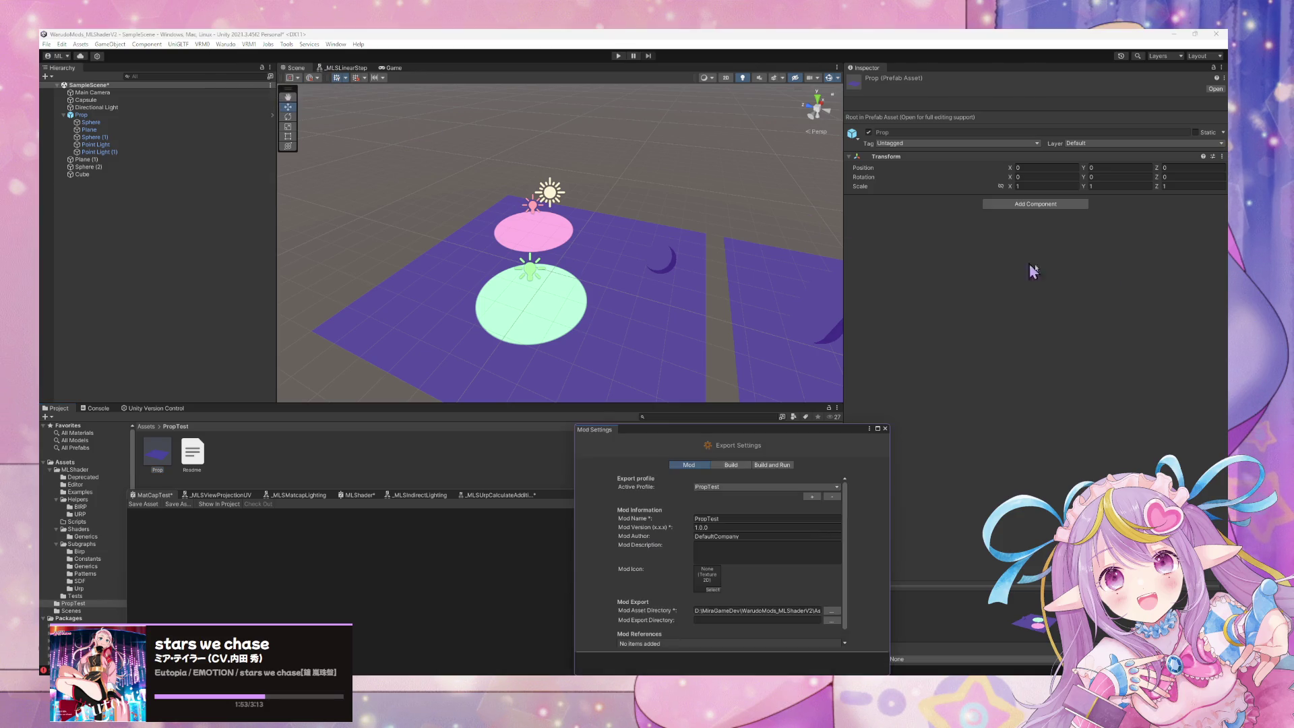
- Set PropTest's Mod Export Directory to Warudo_Data/StreamingAssets/Props
{"action": "left_click", "coordinate": [833, 620]}
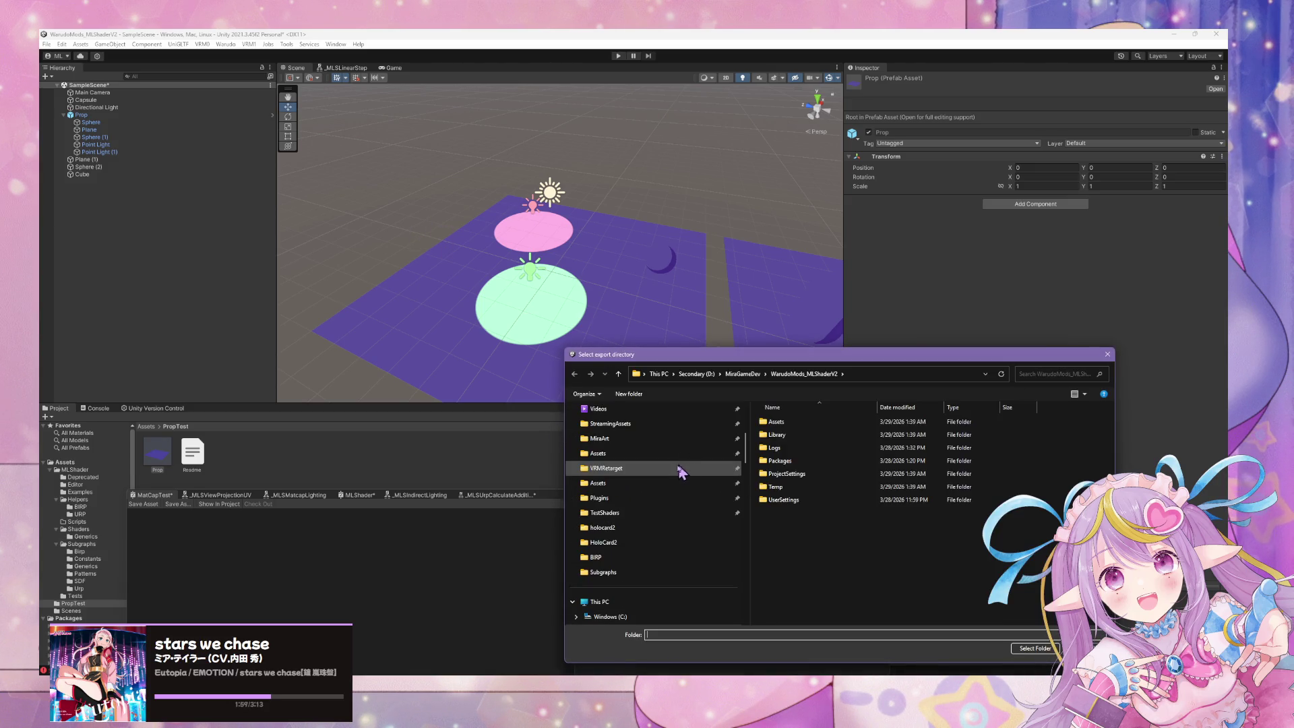
{"action": "left_click", "coordinate": [680, 424]}
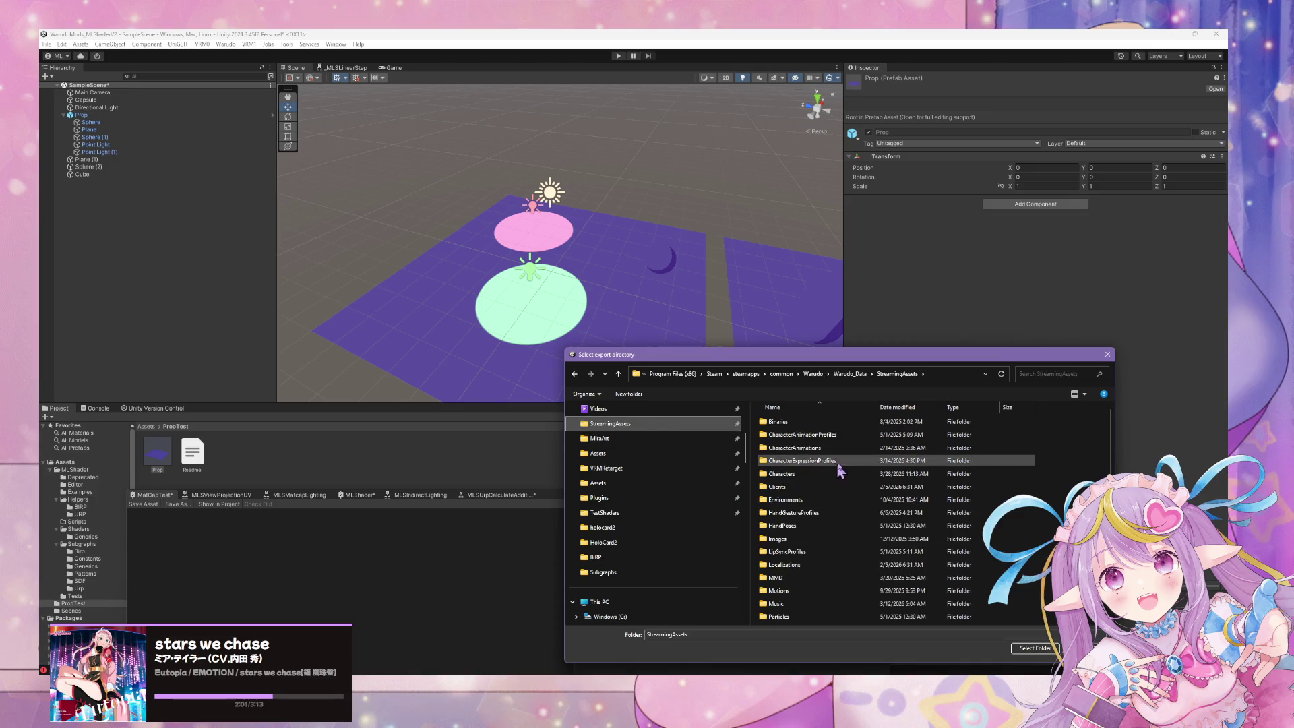
{"action": "scroll", "coordinate": [809, 499], "scroll_direction": "down", "scroll_amount": 3}
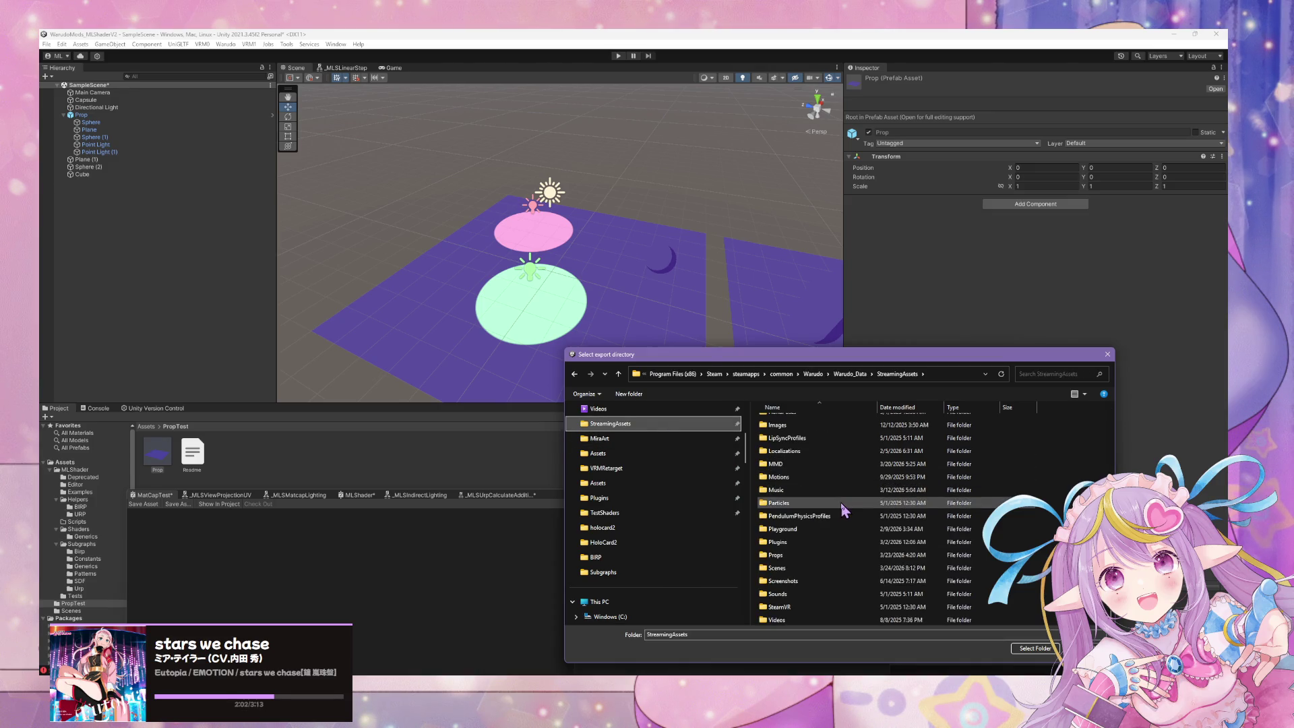
{"action": "double_click", "coordinate": [802, 555]}
{"action": "left_click", "coordinate": [1036, 648]}
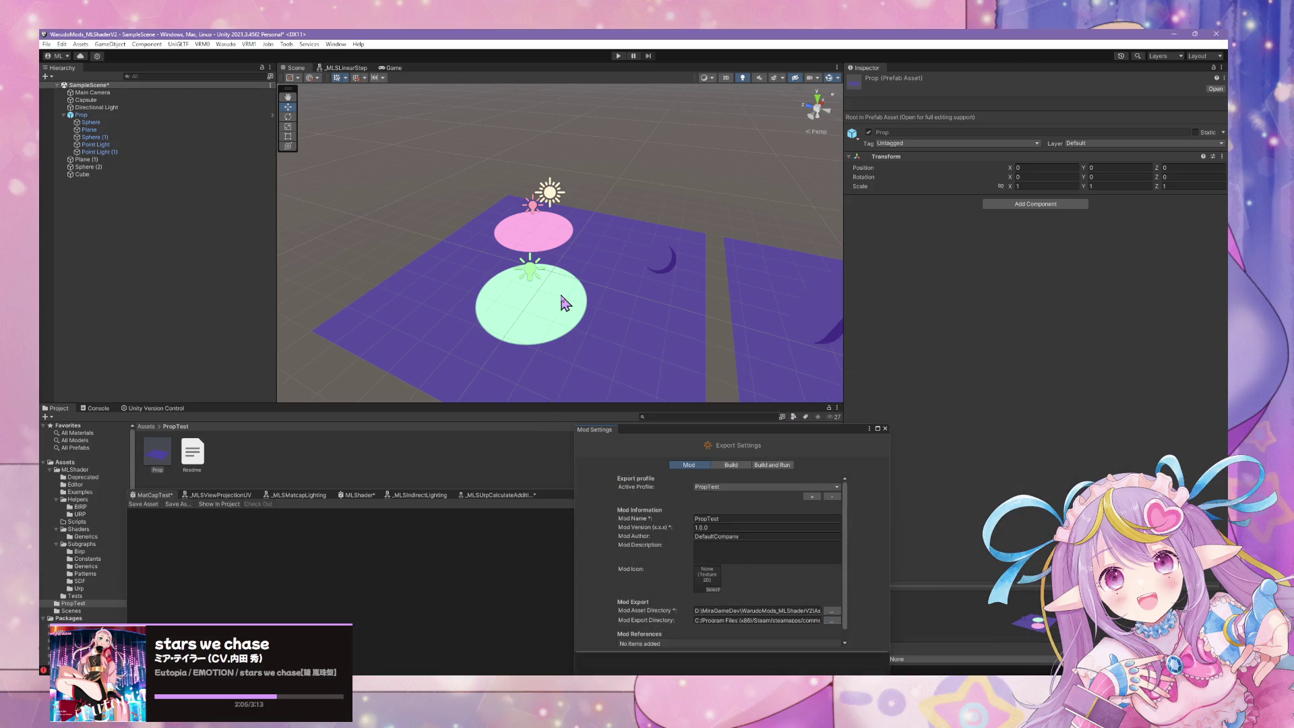
{"action": "left_click", "coordinate": [225, 44]}
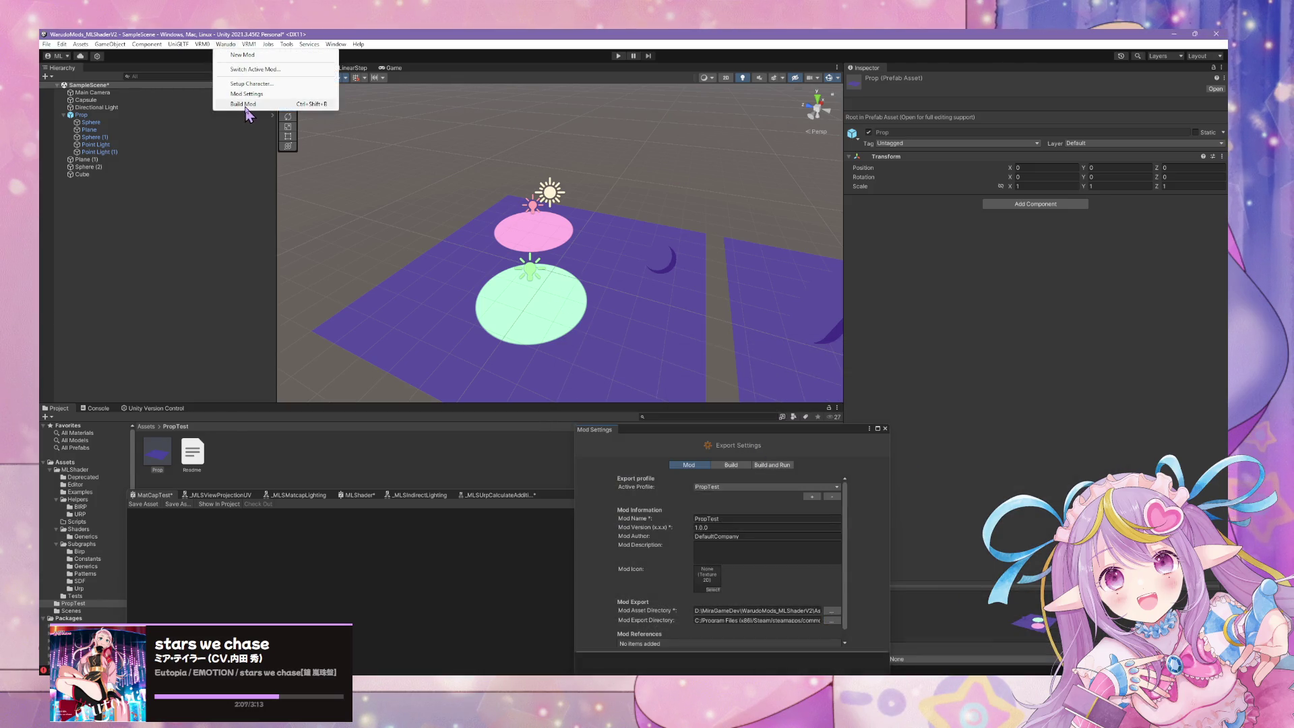
- Save the scene, build PropTest.warudo into the Props folder, and bring up the Warudo Editor
{"action": "left_click", "coordinate": [244, 104]}
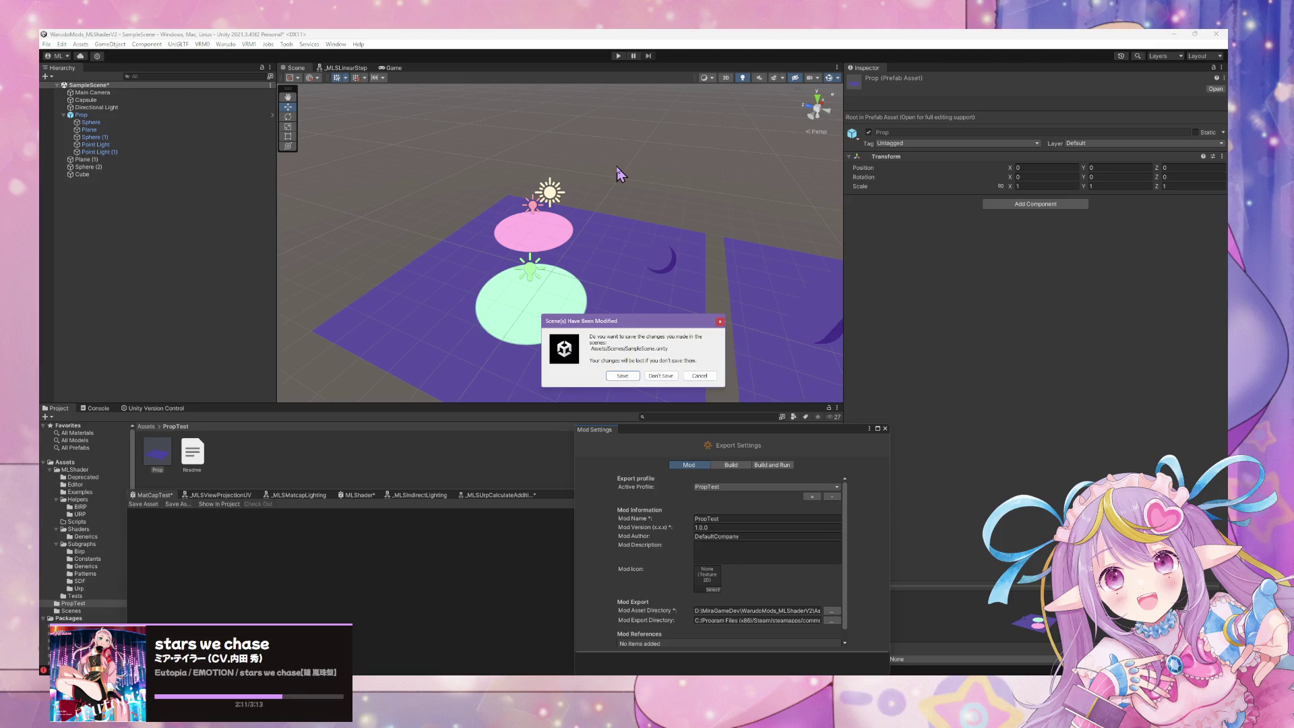
{"action": "left_click", "coordinate": [621, 376]}
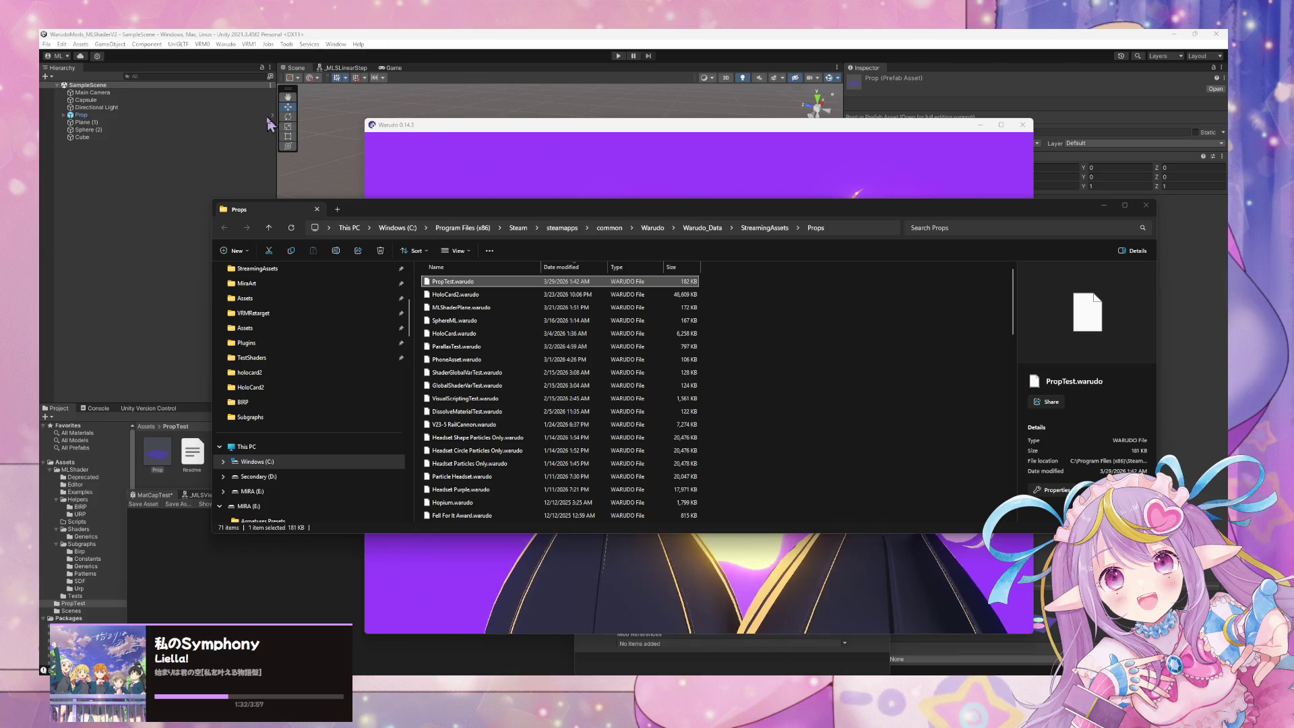
{"action": "left_click", "coordinate": [523, 152]}
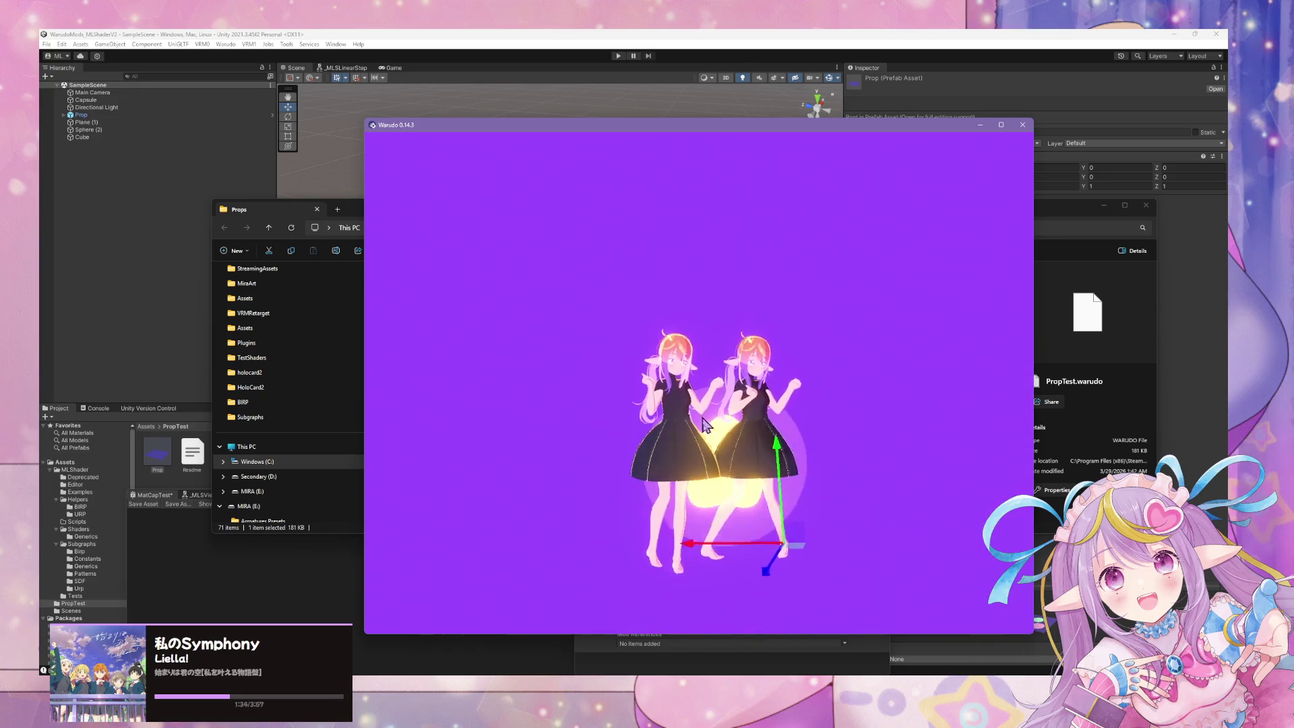
{"action": "key", "text": "alt+Tab"}
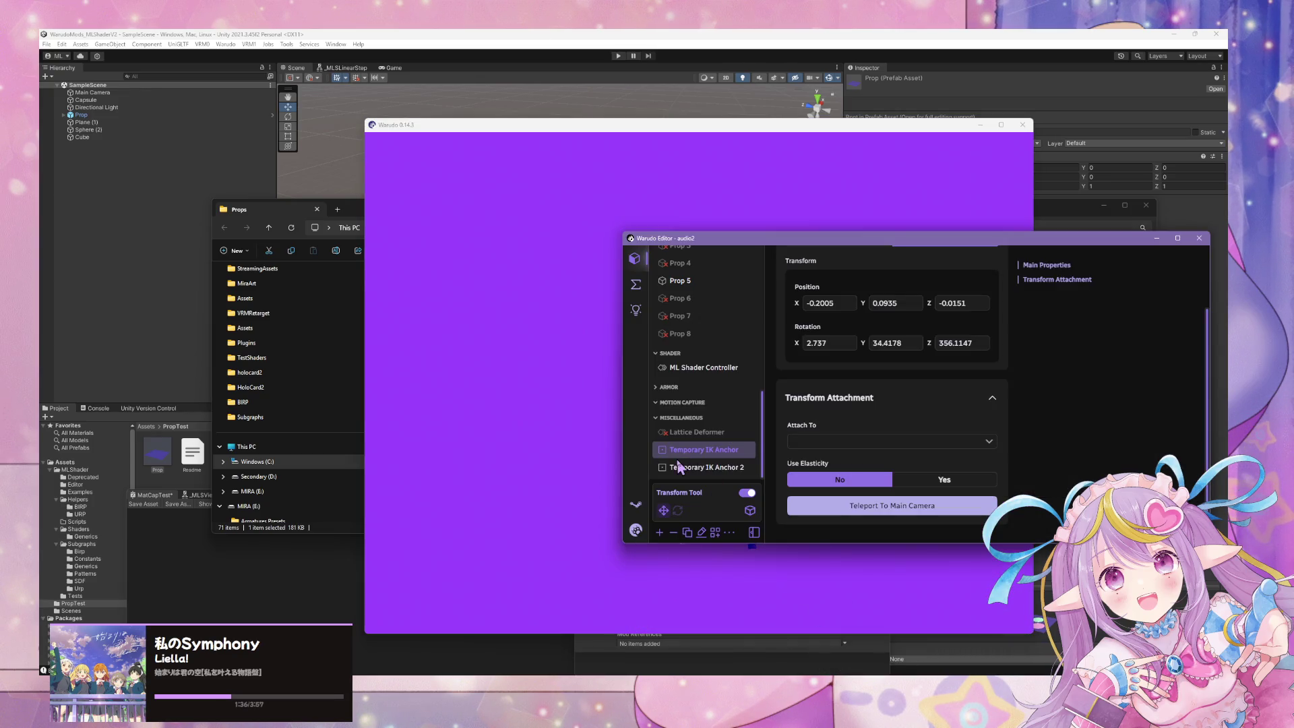
{"action": "scroll", "coordinate": [694, 412], "scroll_direction": "up", "scroll_amount": 3}
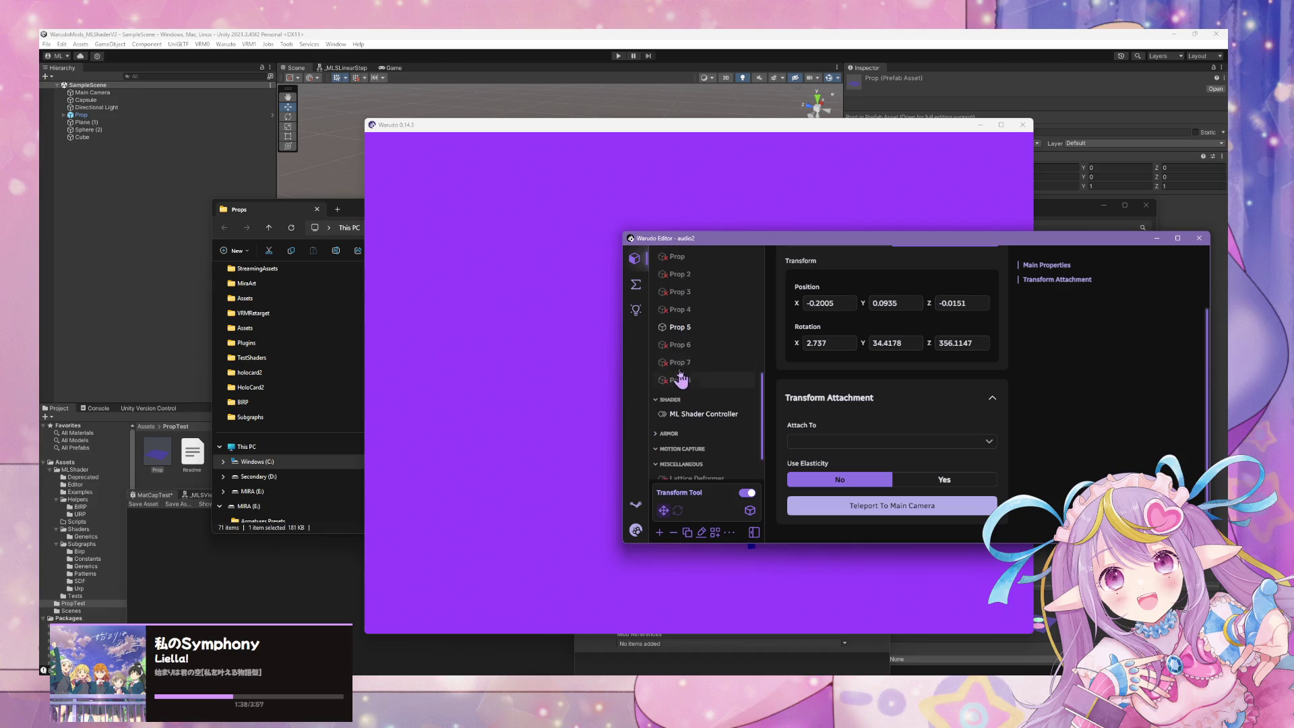
- Set Prop 5's Source to PropTest and orbit to view its plane, discs and sphere
{"action": "left_click", "coordinate": [702, 326]}
{"action": "scroll", "coordinate": [907, 436], "scroll_direction": "down", "scroll_amount": 2}
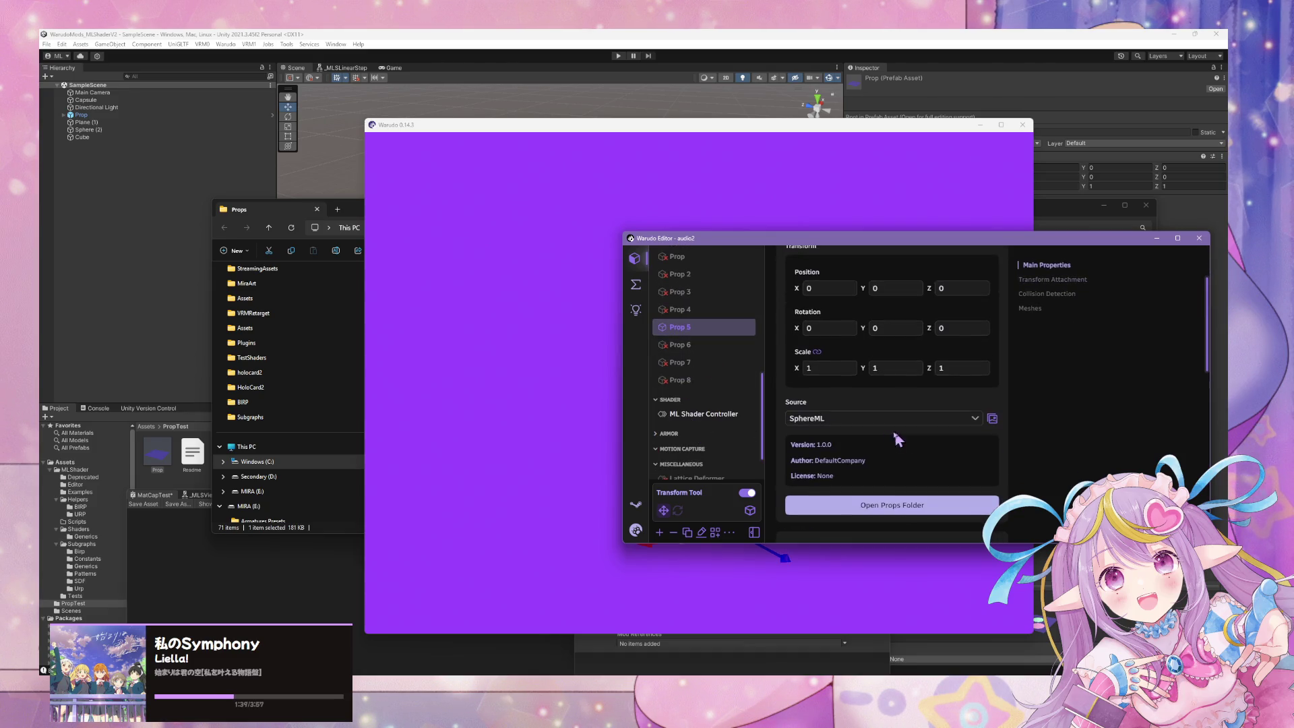
{"action": "left_click", "coordinate": [992, 418]}
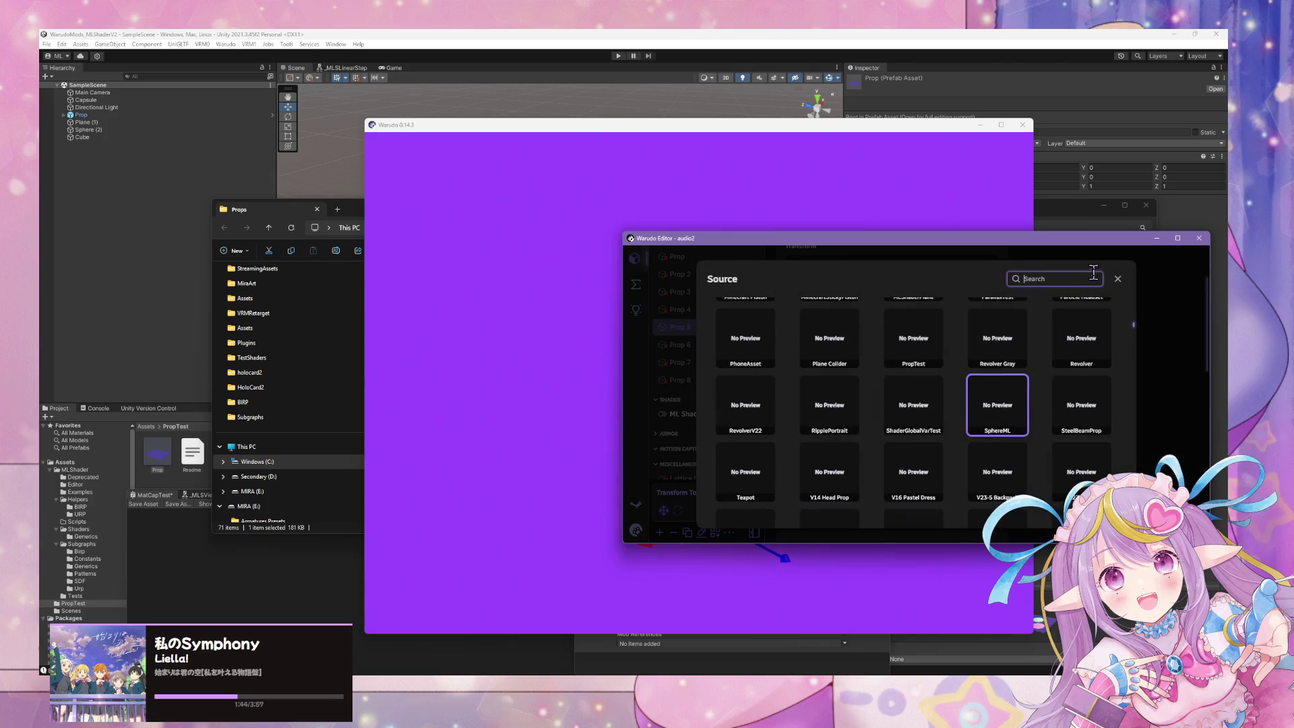
{"action": "type", "text": "pt"}
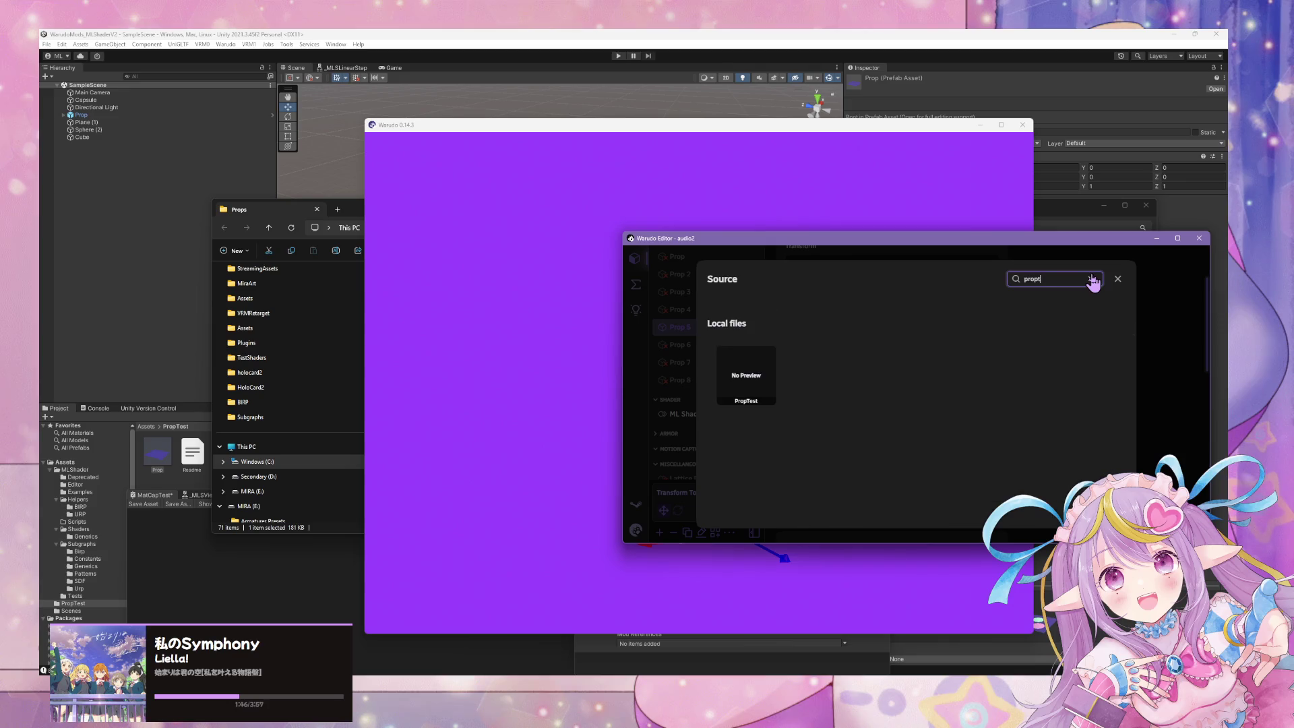
{"action": "mouse_move", "coordinate": [551, 340]}
{"action": "left_mouse_down"}
{"action": "mouse_move", "coordinate": [520, 367]}
{"action": "mouse_move", "coordinate": [771, 425]}
{"action": "mouse_move", "coordinate": [652, 458]}
{"action": "mouse_move", "coordinate": [843, 459]}
{"action": "mouse_move", "coordinate": [564, 479]}
{"action": "mouse_move", "coordinate": [488, 439]}
{"action": "mouse_move", "coordinate": [589, 480]}
{"action": "mouse_move", "coordinate": [894, 434]}
{"action": "mouse_move", "coordinate": [978, 481]}
{"action": "mouse_move", "coordinate": [714, 483]}
{"action": "mouse_move", "coordinate": [985, 496]}
{"action": "mouse_move", "coordinate": [714, 482]}
{"action": "mouse_move", "coordinate": [989, 509]}
{"action": "mouse_move", "coordinate": [809, 492]}
{"action": "mouse_move", "coordinate": [927, 506]}
{"action": "mouse_move", "coordinate": [647, 457]}
{"action": "mouse_move", "coordinate": [730, 442]}
{"action": "mouse_move", "coordinate": [532, 427]}
{"action": "mouse_move", "coordinate": [827, 435]}
{"action": "mouse_move", "coordinate": [1087, 407]}
{"action": "left_mouse_up"}
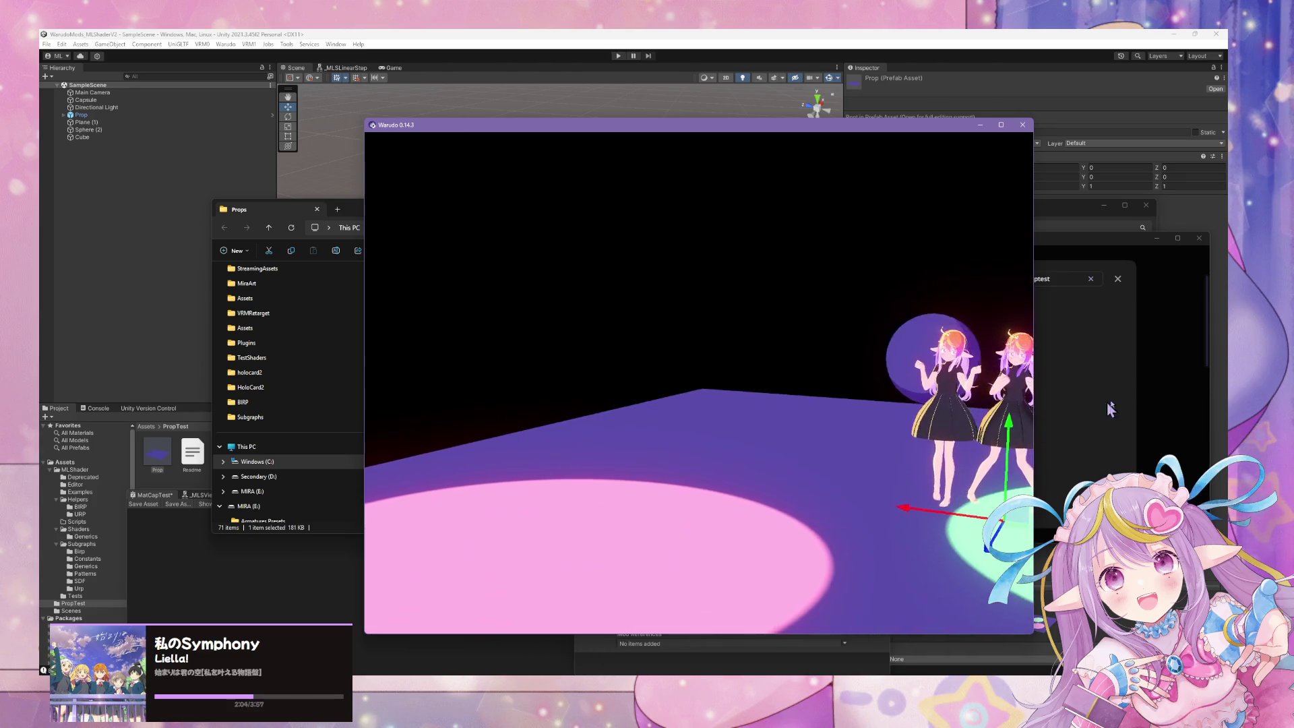
- Add a material property entry on Prop 5 using the MLShaderTest material
{"action": "left_click", "coordinate": [1088, 407]}
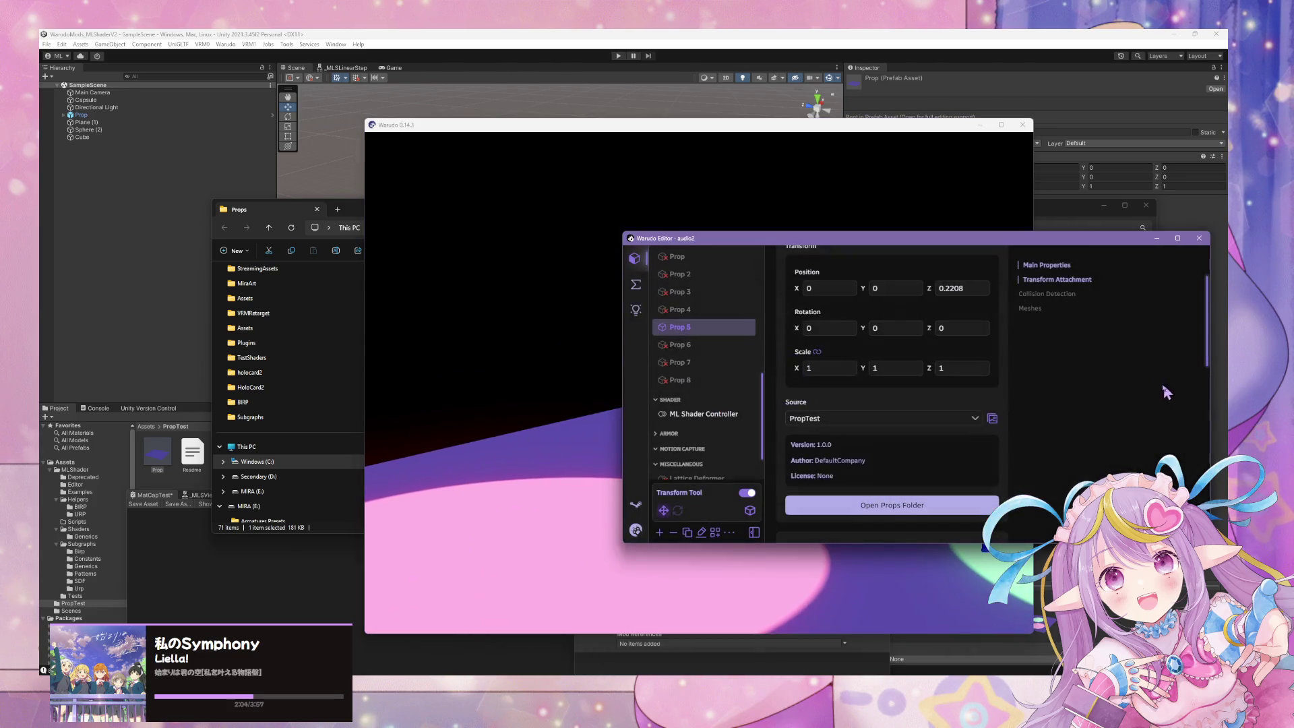
{"action": "left_click", "coordinate": [1030, 312]}
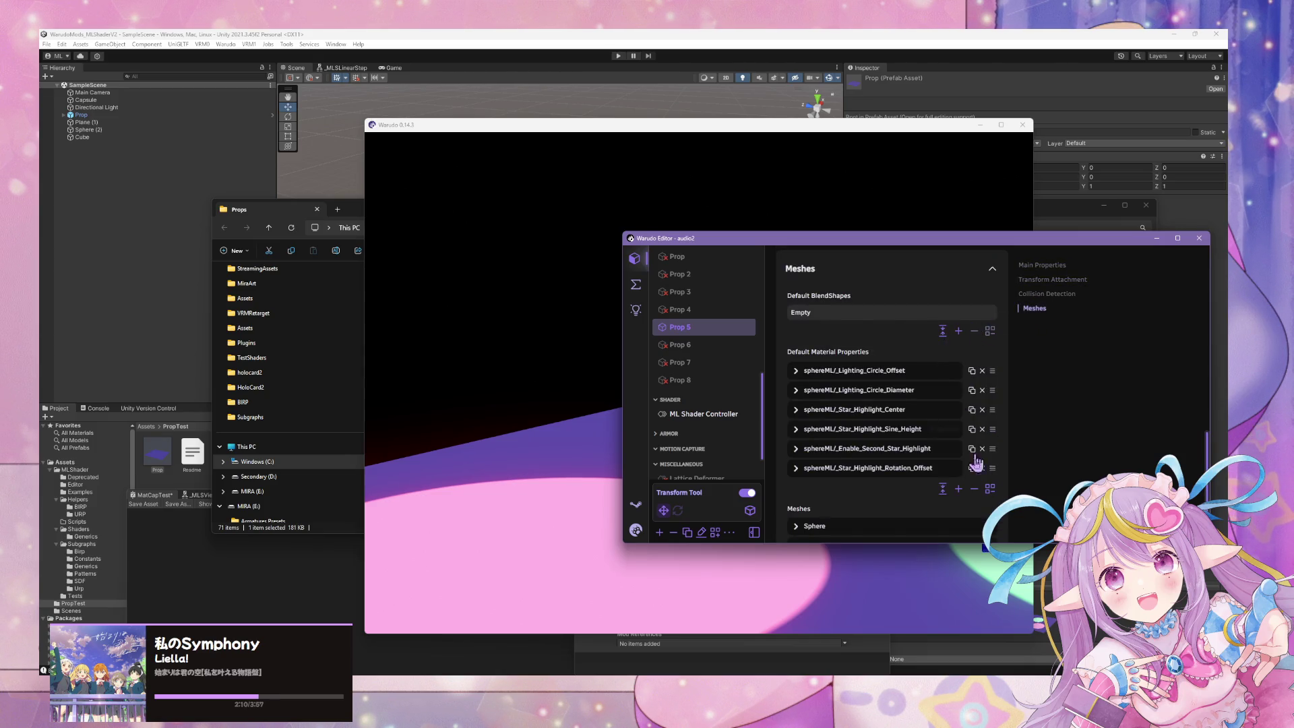
{"action": "scroll", "coordinate": [869, 344], "scroll_direction": "down", "scroll_amount": 2}
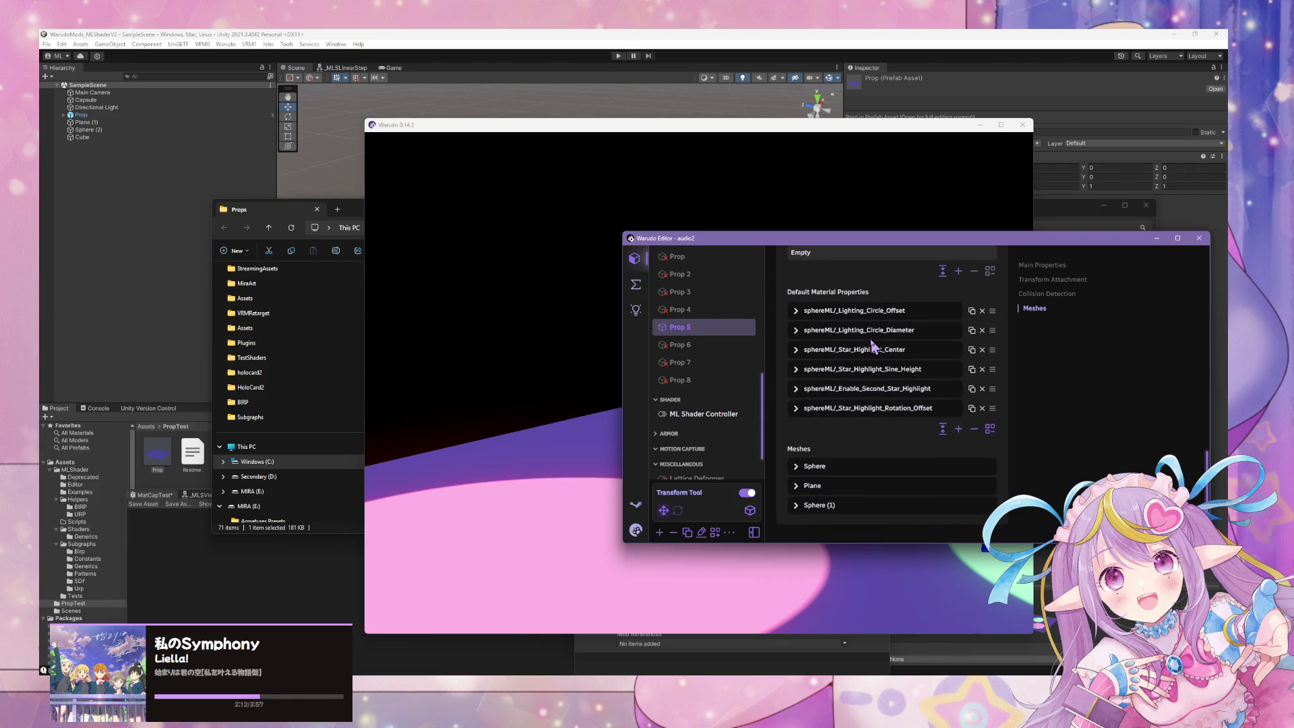
{"action": "left_click", "coordinate": [959, 430]}
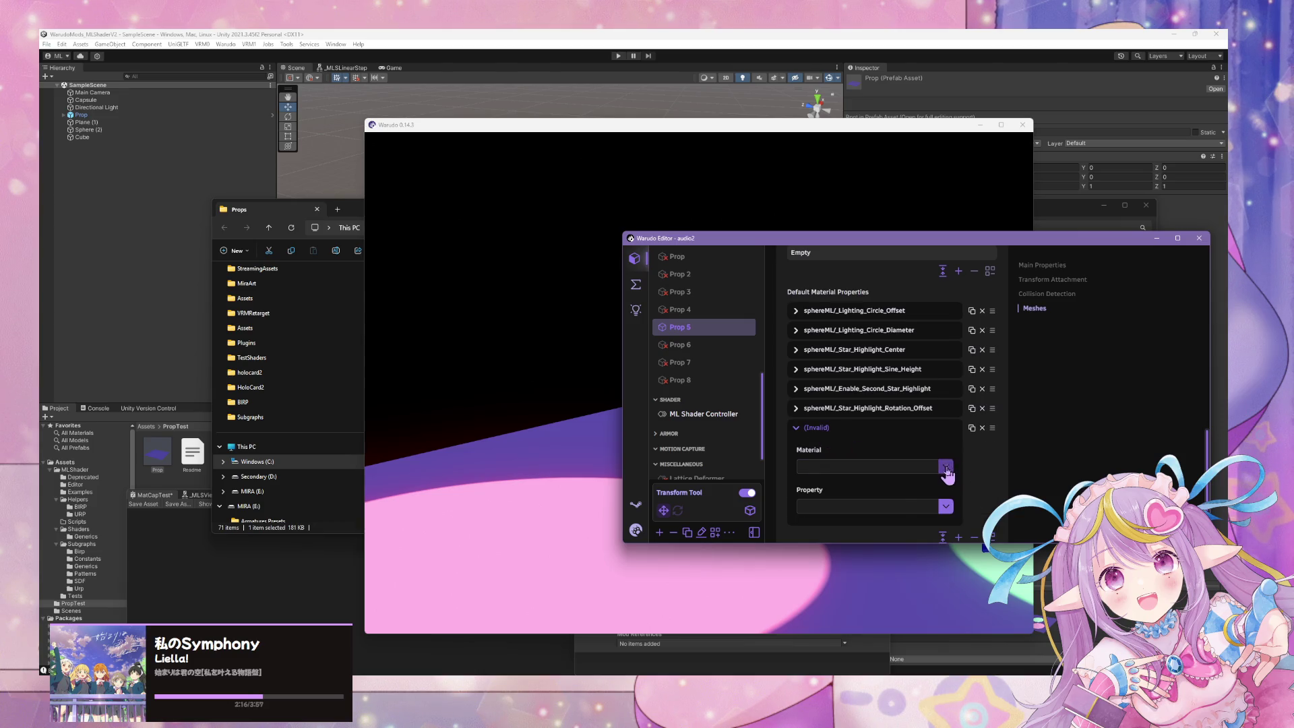
{"action": "left_click", "coordinate": [945, 465]}
{"action": "left_click", "coordinate": [870, 511]}
- Choose _Enable_Matcap_Indirect_Light with Target Float 0, then view the darkened scene
{"action": "left_click", "coordinate": [946, 507]}
{"action": "scroll", "coordinate": [936, 432], "scroll_direction": "down", "scroll_amount": 3}
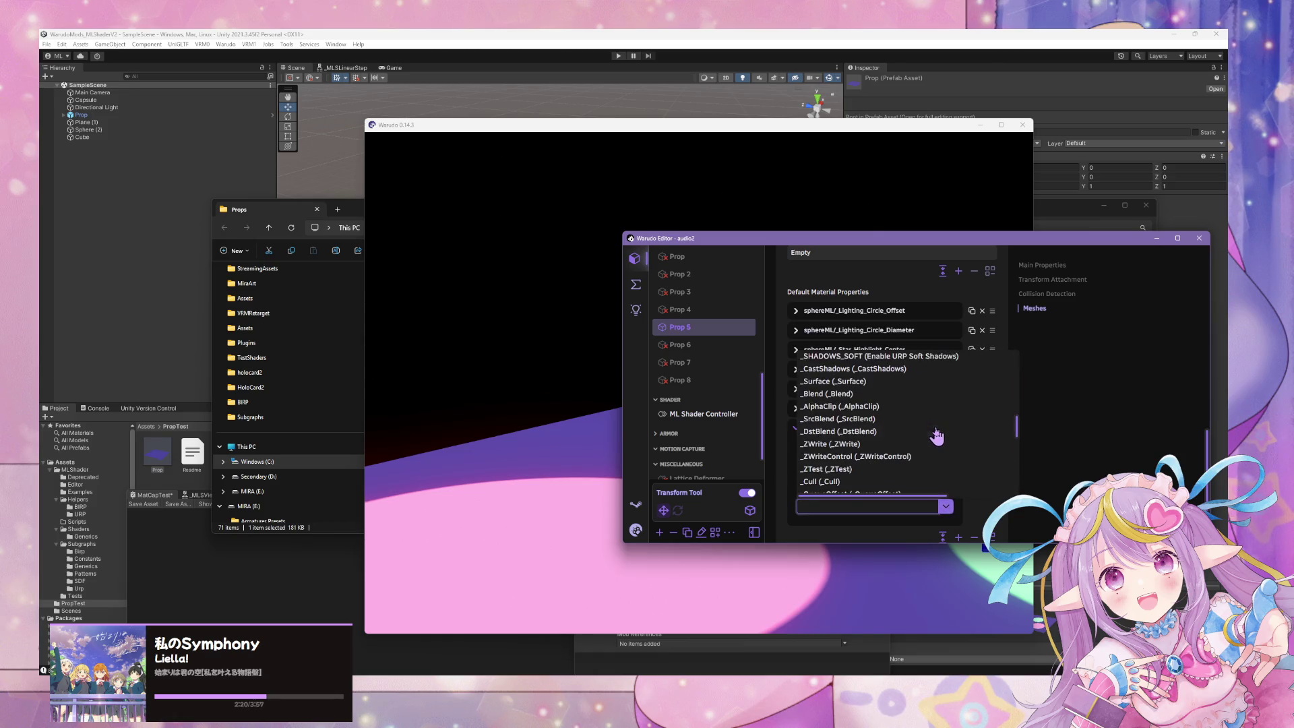
{"action": "scroll", "coordinate": [937, 433], "scroll_direction": "down", "scroll_amount": 3}
{"action": "scroll", "coordinate": [940, 437], "scroll_direction": "down", "scroll_amount": 10}
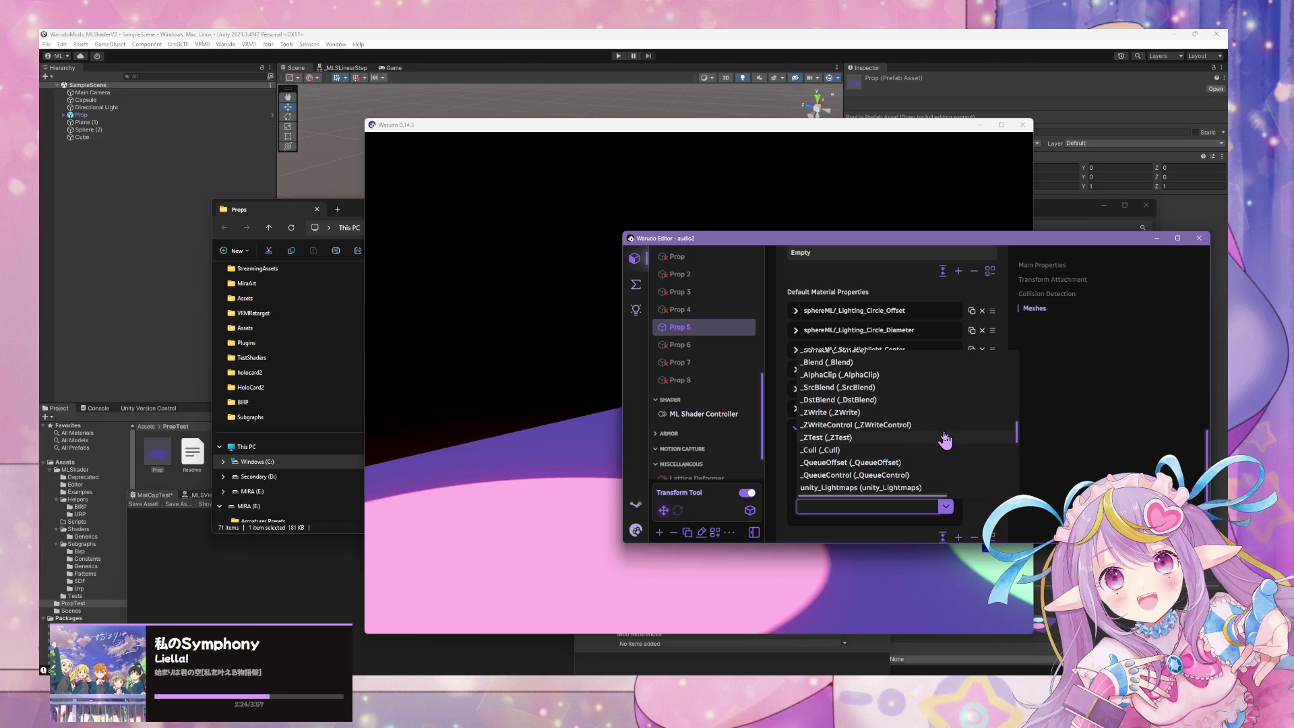
{"action": "scroll", "coordinate": [946, 440], "scroll_direction": "down", "scroll_amount": 10}
{"action": "scroll", "coordinate": [946, 439], "scroll_direction": "up", "scroll_amount": 15}
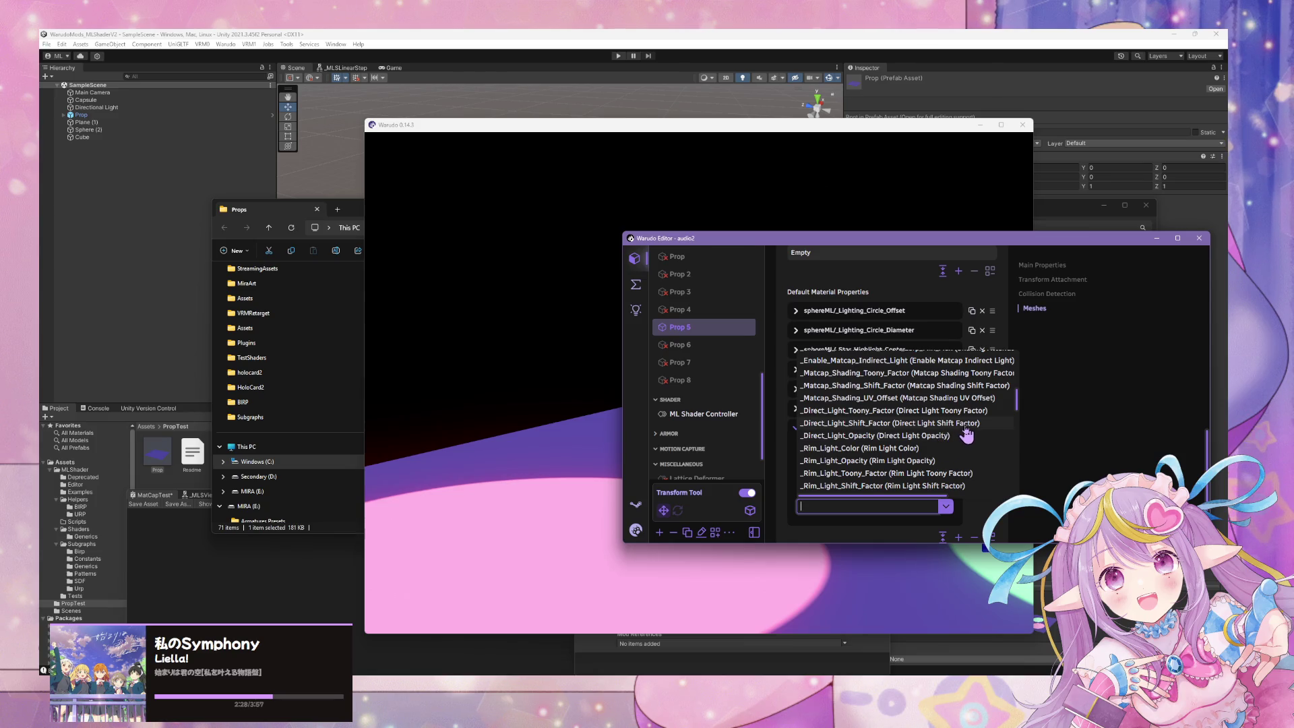
{"action": "scroll", "coordinate": [967, 435], "scroll_direction": "up", "scroll_amount": 2}
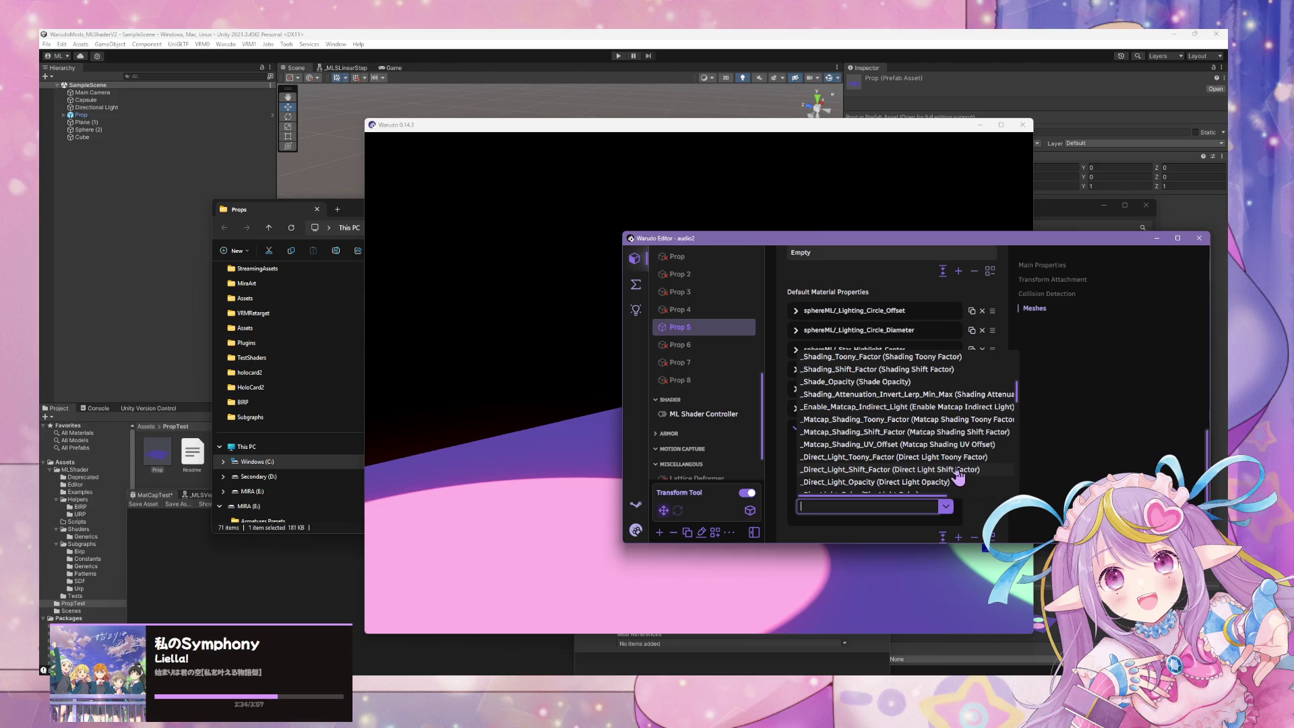
{"action": "left_click", "coordinate": [933, 407]}
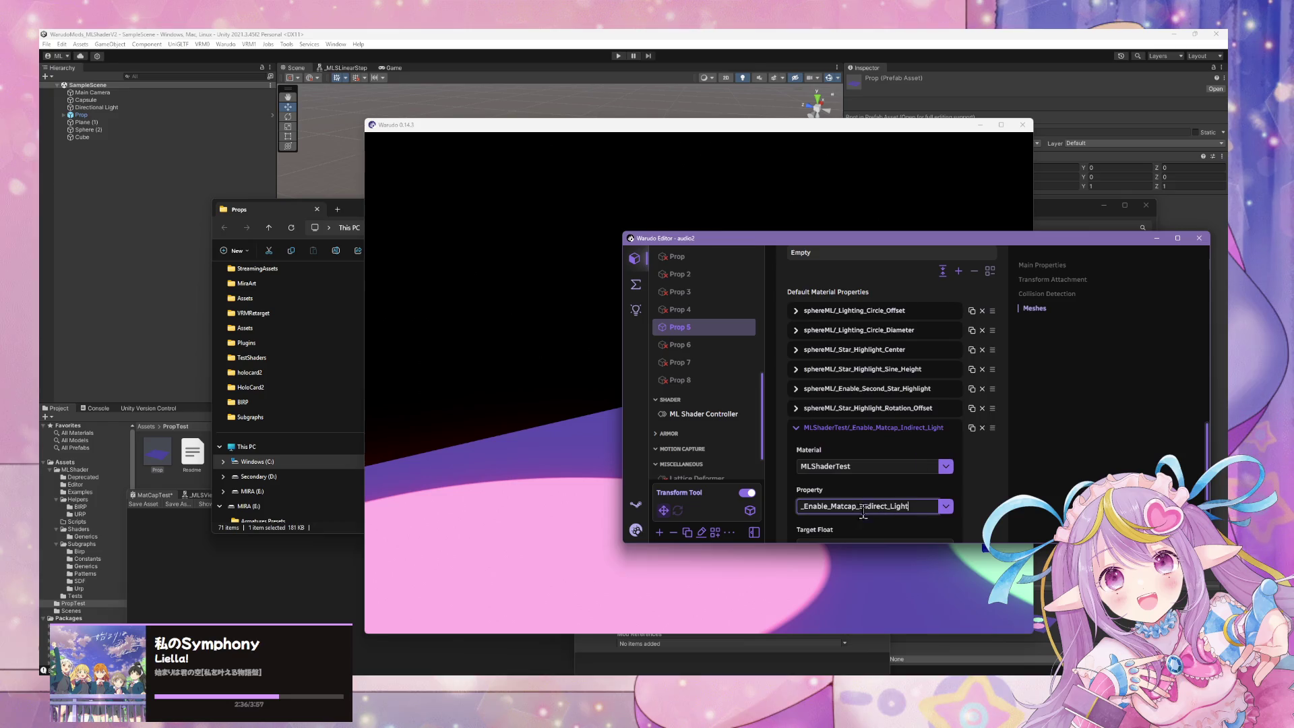
{"action": "type", "text": "0"}
{"action": "left_click", "coordinate": [438, 343]}
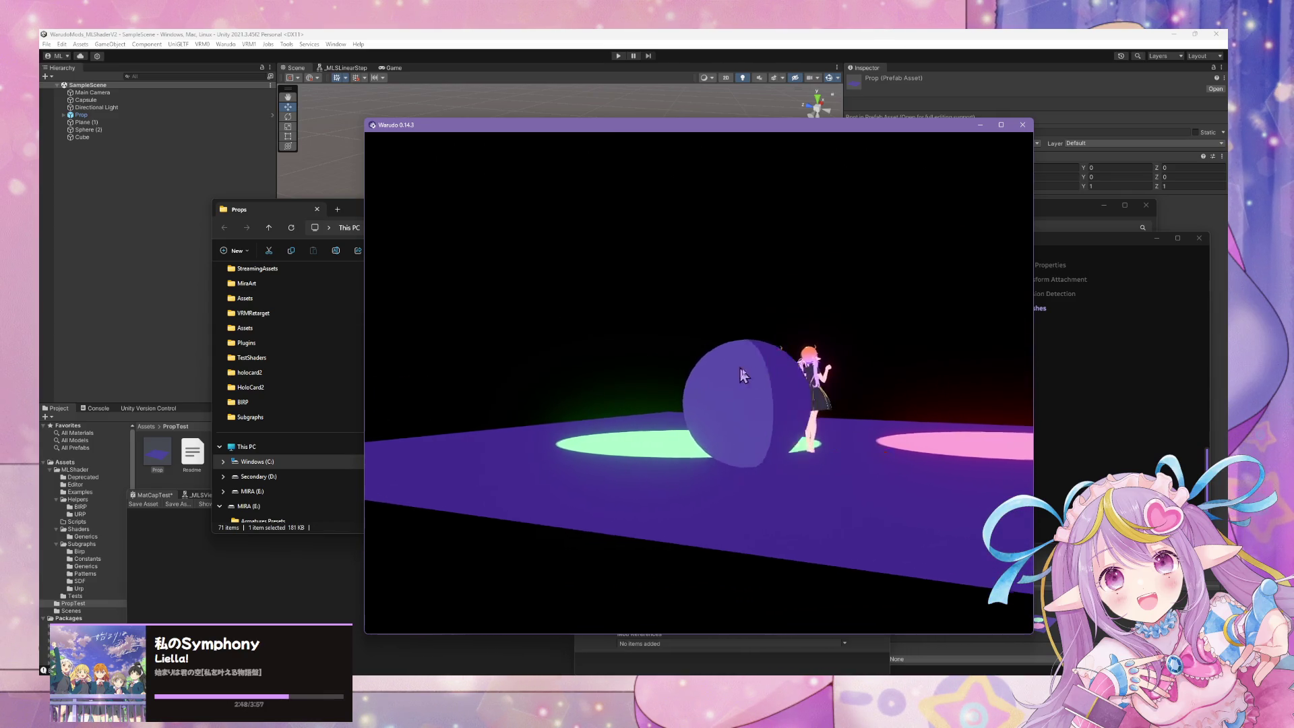
- Change the _Enable_Matcap_Indirect_Light Target Float back to 1
{"action": "key", "text": "alt+Tab"}
{"action": "left_click", "coordinate": [839, 453]}
{"action": "key", "text": "BackSpace"}
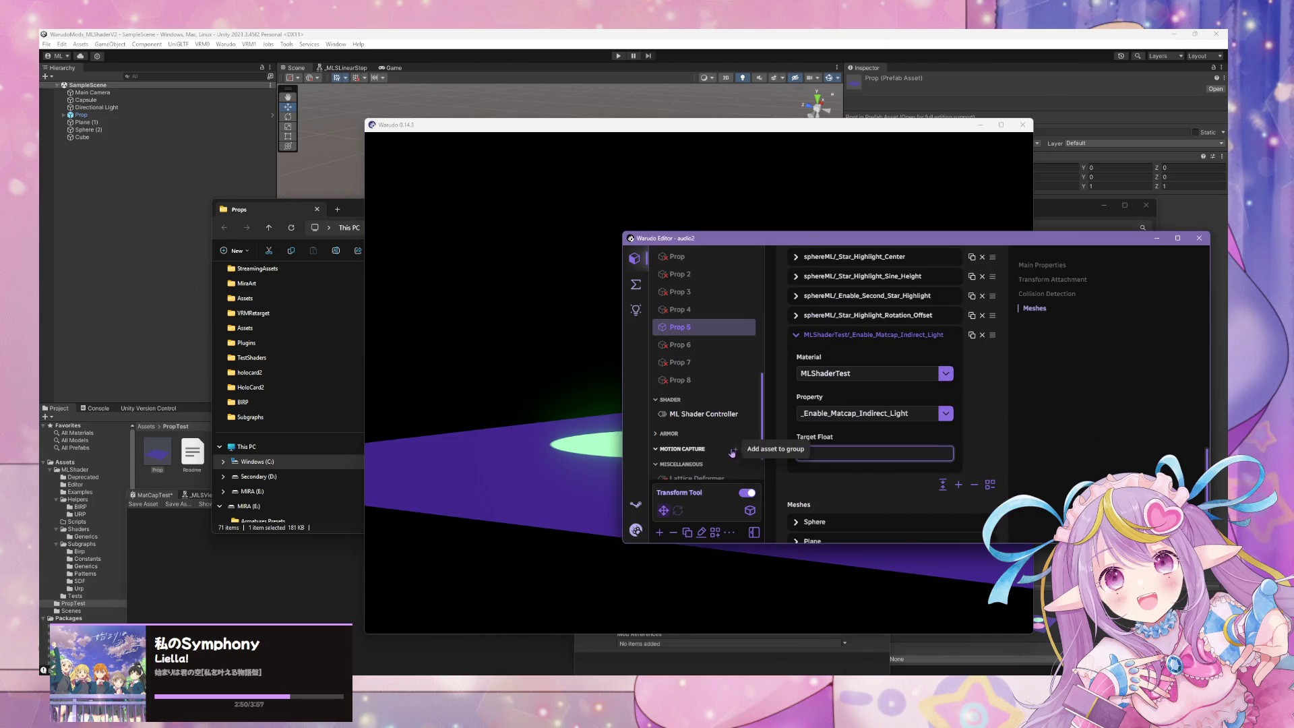
{"action": "type", "text": "1"}
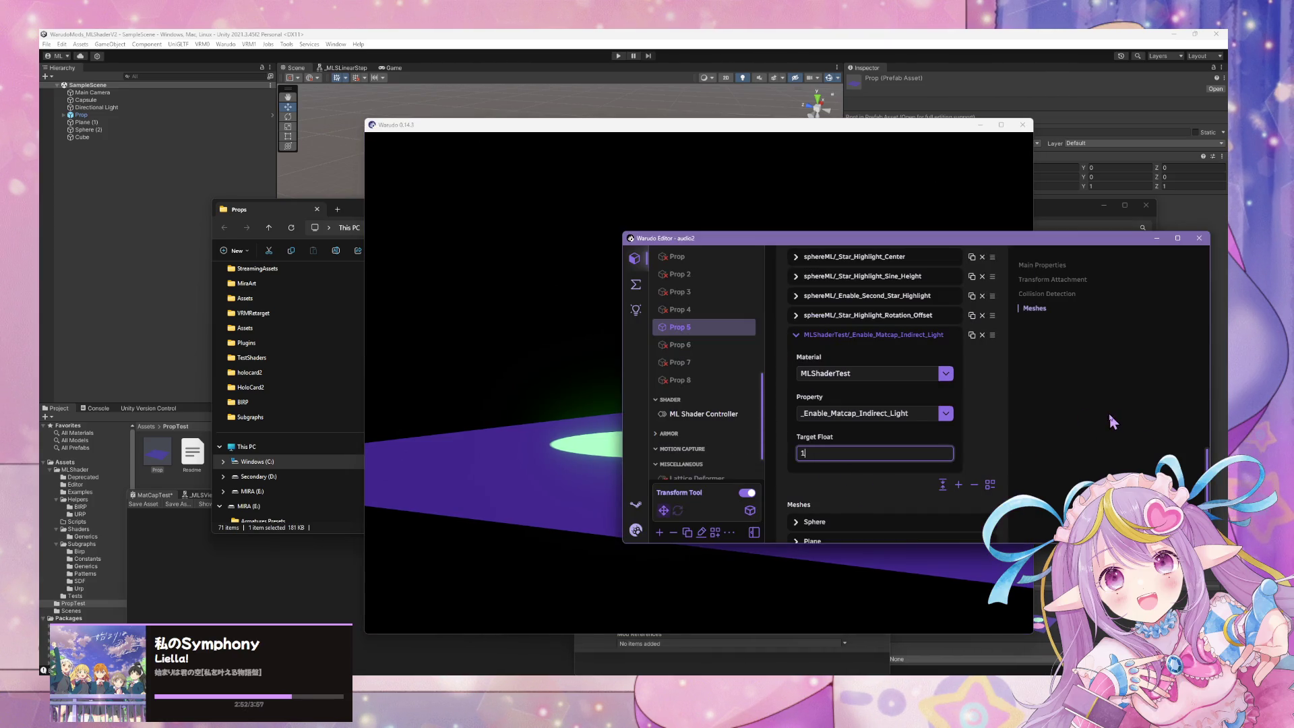
- Orbit and zoom the 3D view to inspect the sphere beside the avatars, then return to Unity
{"action": "key", "text": "alt+Tab"}
{"action": "mouse_move", "coordinate": [642, 349]}
{"action": "left_mouse_down"}
{"action": "mouse_move", "coordinate": [673, 422]}
{"action": "mouse_move", "coordinate": [827, 407]}
{"action": "mouse_move", "coordinate": [901, 352]}
{"action": "mouse_move", "coordinate": [910, 327]}
{"action": "left_mouse_up"}
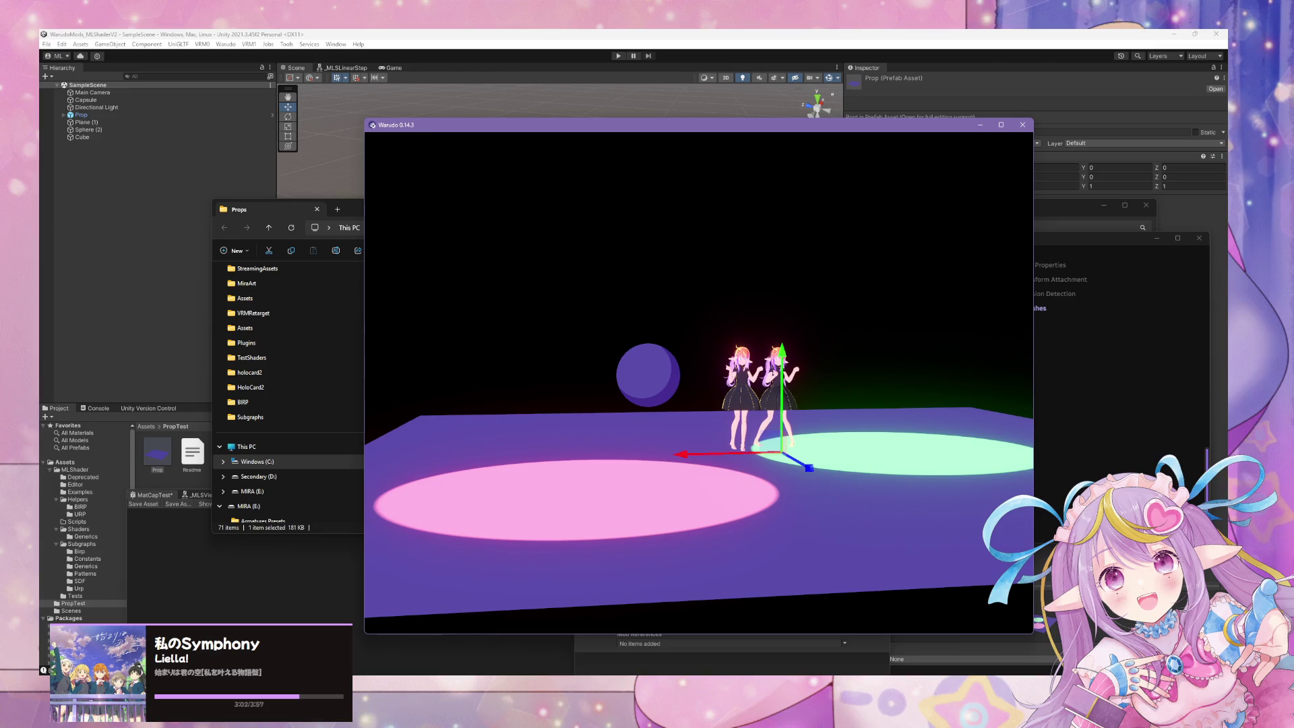
{"action": "left_click", "coordinate": [753, 416]}
{"action": "scroll", "coordinate": [820, 375], "scroll_direction": "up", "scroll_amount": 10}
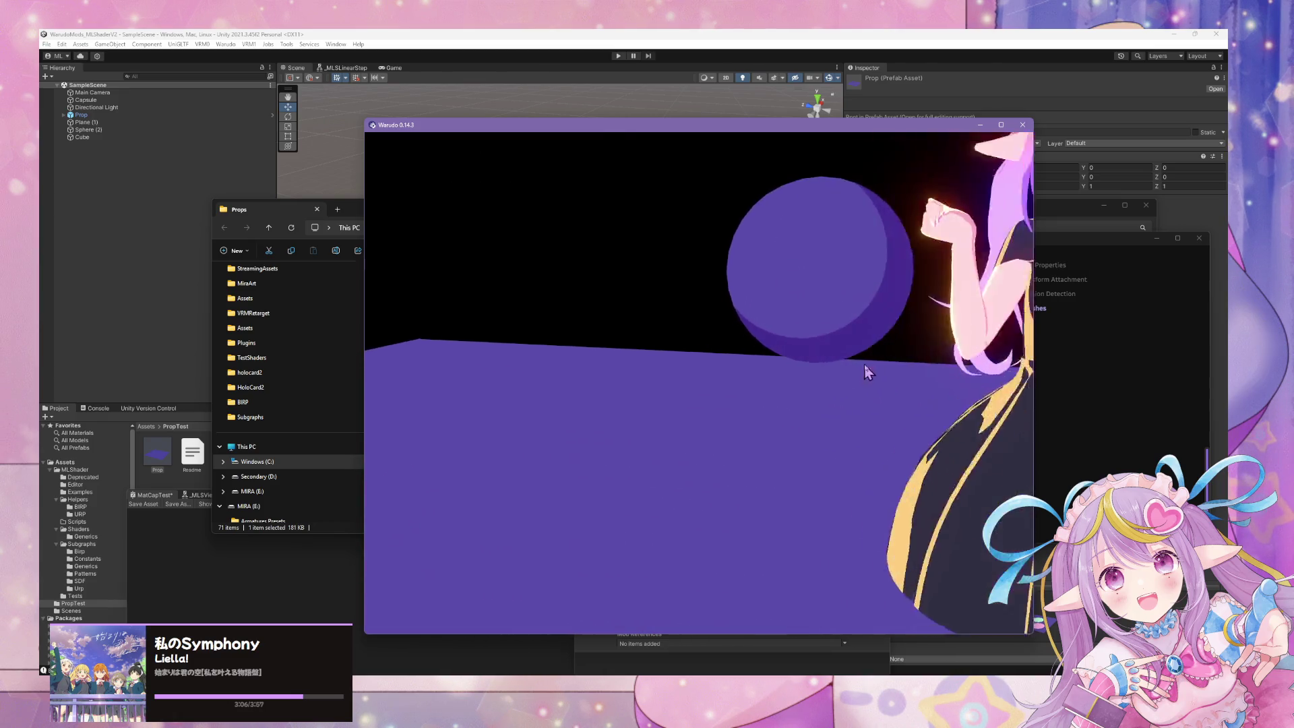
{"action": "scroll", "coordinate": [862, 369], "scroll_direction": "down", "scroll_amount": 10}
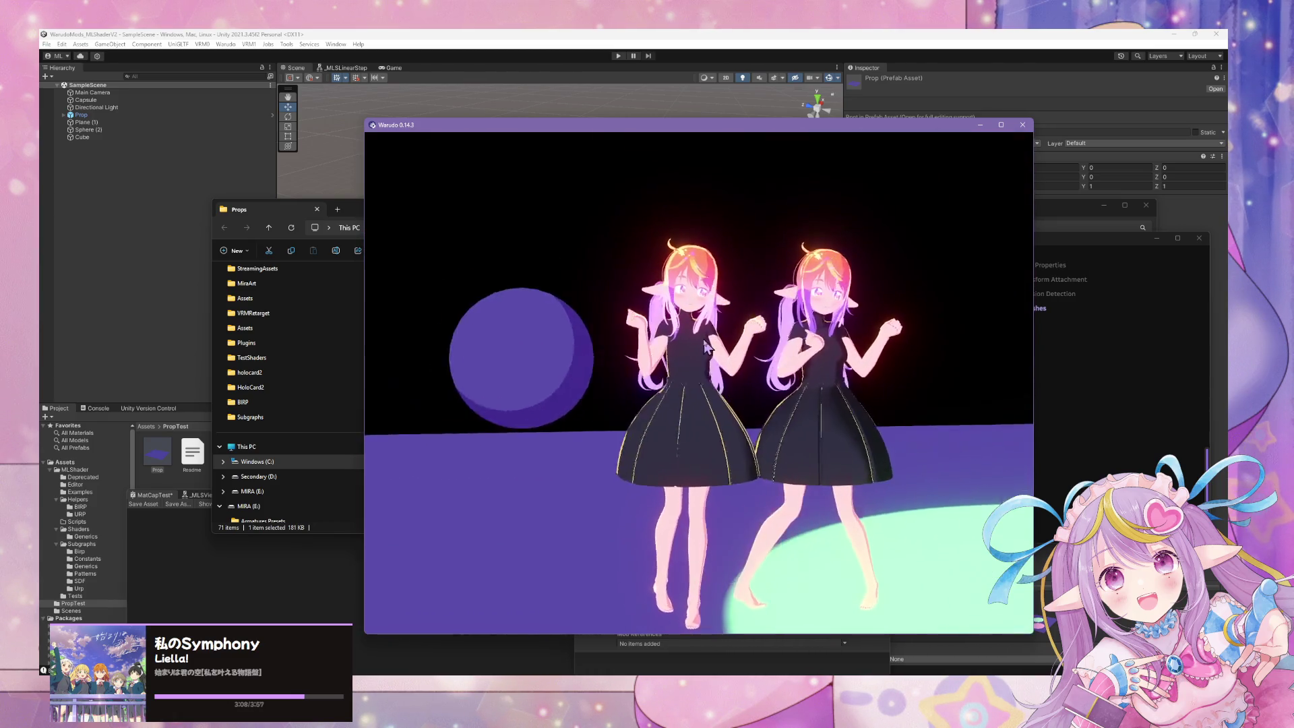
{"action": "left_click", "coordinate": [706, 347]}
{"action": "scroll", "coordinate": [707, 347], "scroll_direction": "down", "scroll_amount": 5}
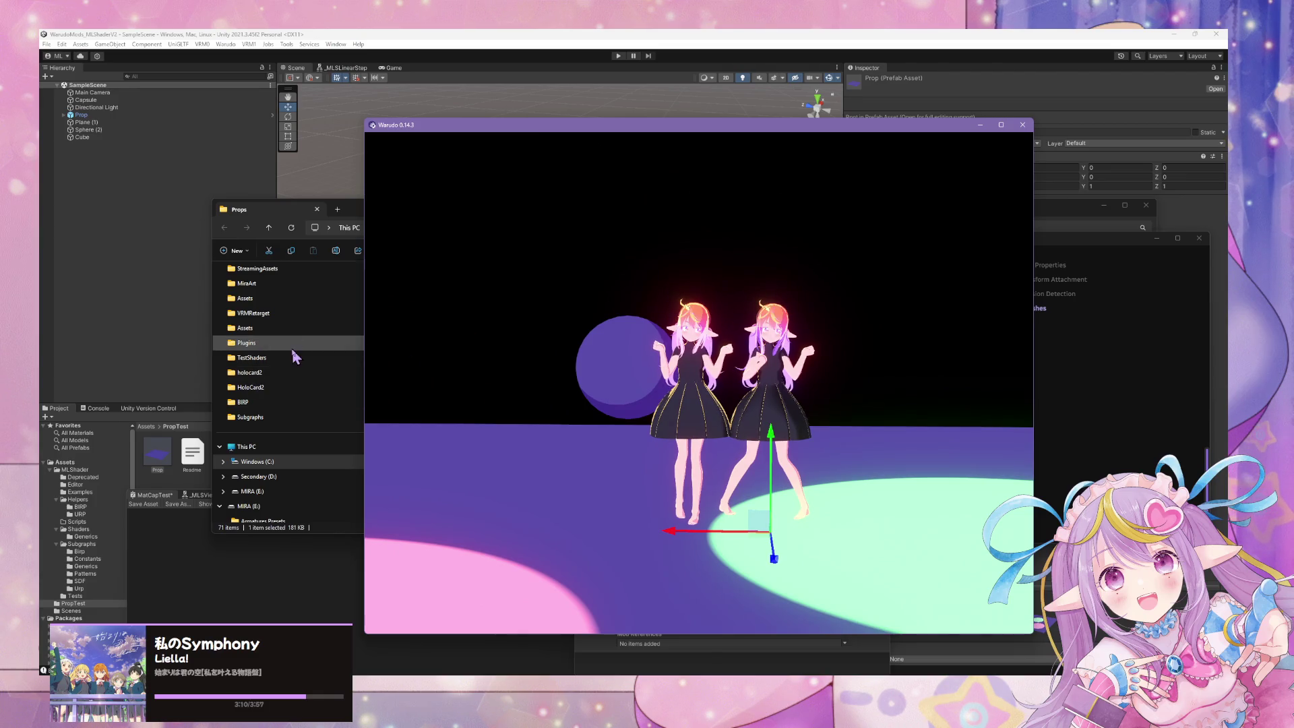
{"action": "left_click", "coordinate": [328, 57]}
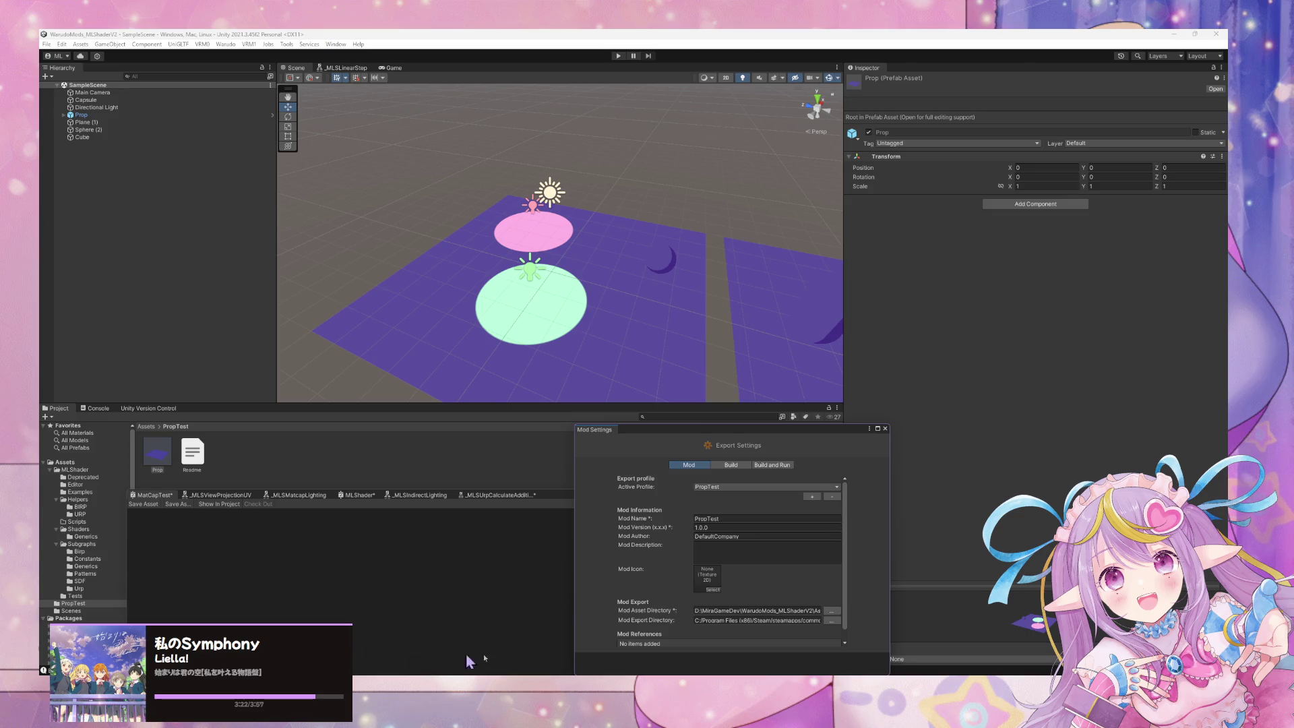
- Glance at the repository's commit history in GitHub Desktop, then return to the Unity editor
{"action": "key", "text": "alt+Tab"}
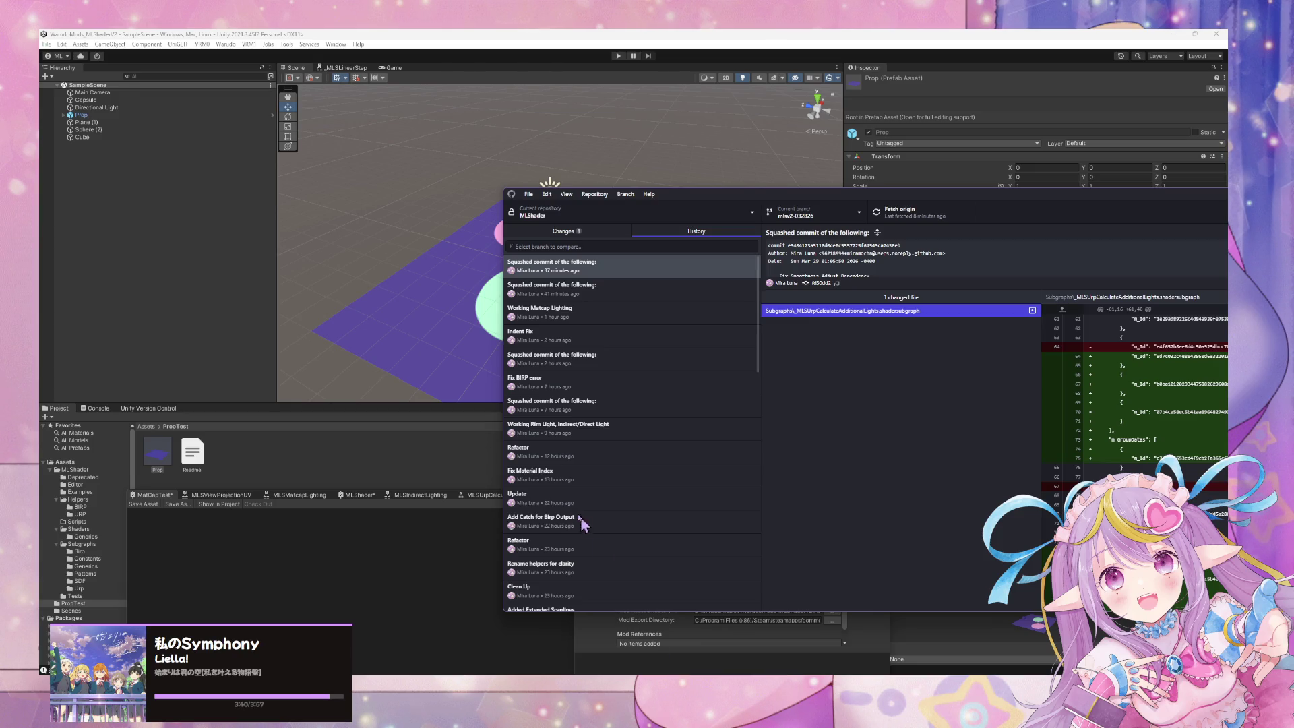
{"action": "left_click", "coordinate": [421, 560]}
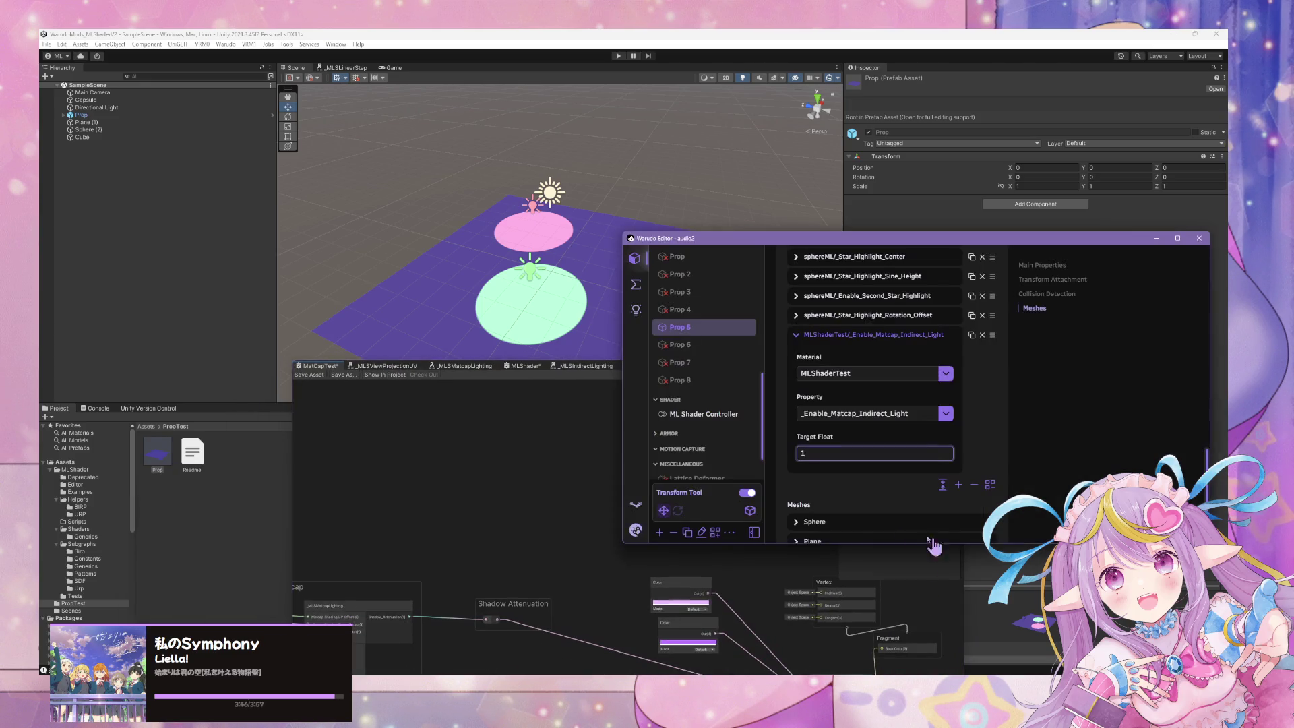
- Leave _Enable_Matcap_Indirect_Light selected in the Property list and show Warudo's main scene
{"action": "left_click", "coordinate": [945, 414]}
{"action": "scroll", "coordinate": [904, 374], "scroll_direction": "down", "scroll_amount": 2}
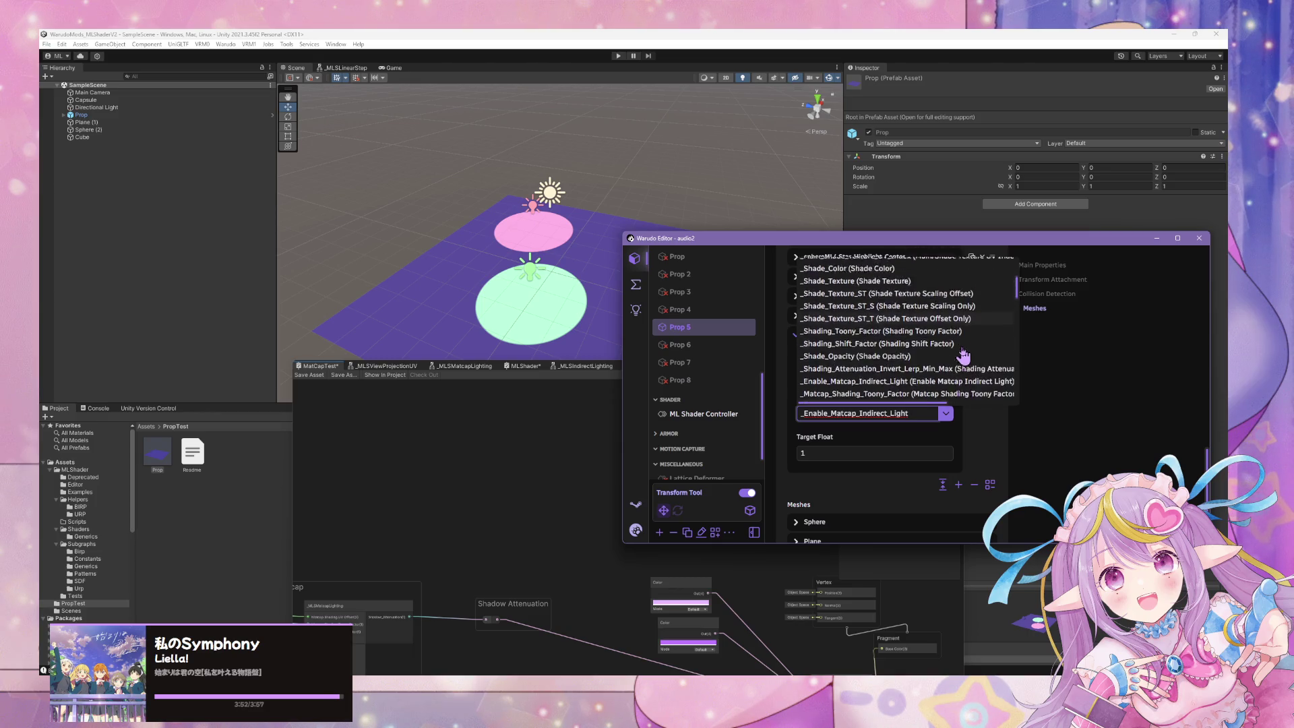
{"action": "left_click", "coordinate": [1099, 416]}
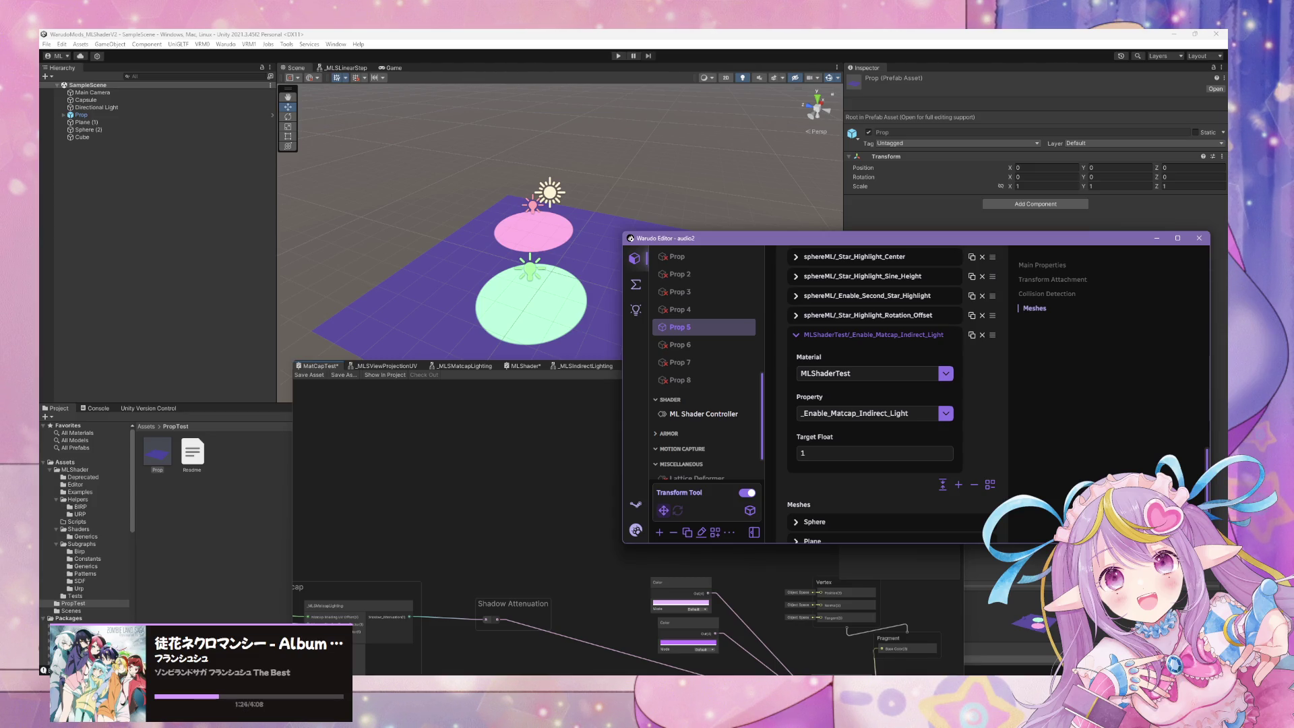
{"action": "key", "text": "alt+Tab"}
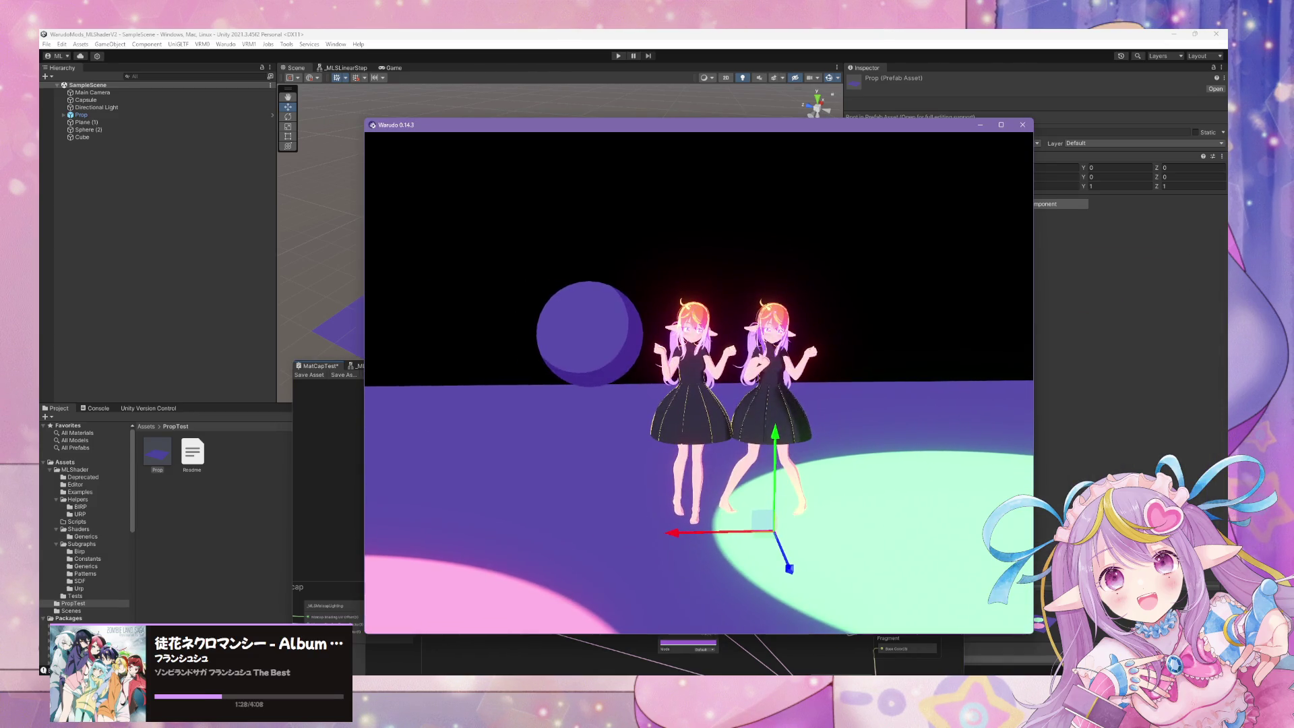
- Look over Unity Hub's Projects list, then return to the Unity Editor from the taskbar
{"action": "key", "text": "alt+Tab"}
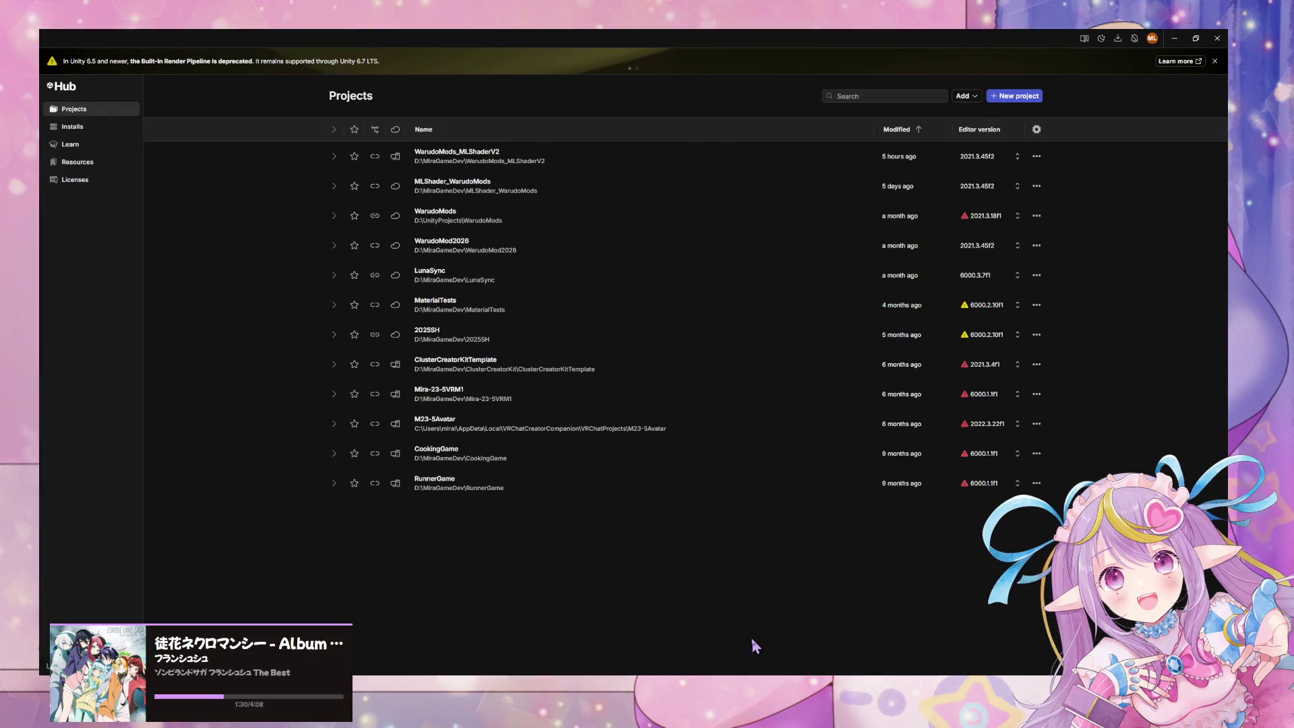
{"action": "left_click", "coordinate": [605, 651]}
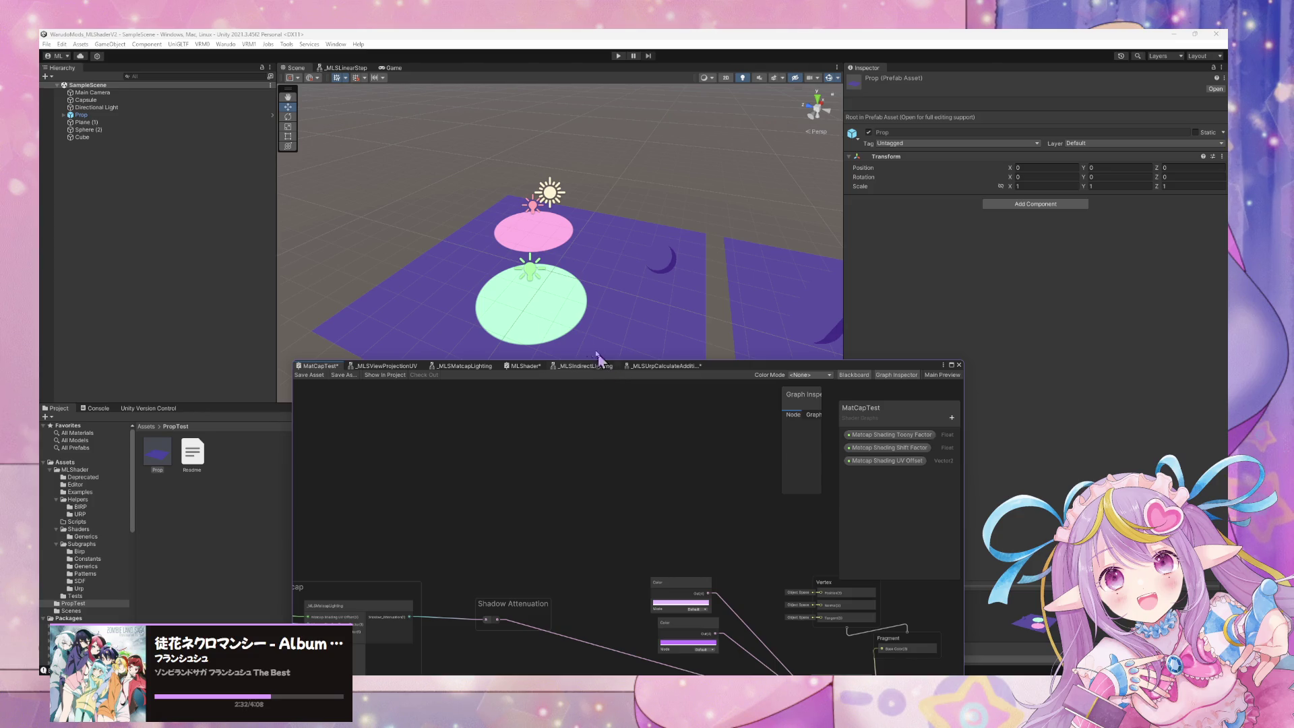
- Orbit the Unity scene, then view the uncommitted Examples/Basic.mat diff in GitHub Desktop
{"action": "scroll", "coordinate": [684, 540], "scroll_direction": "down", "scroll_amount": 1}
{"action": "scroll", "coordinate": [684, 561], "scroll_direction": "up", "scroll_amount": 1}
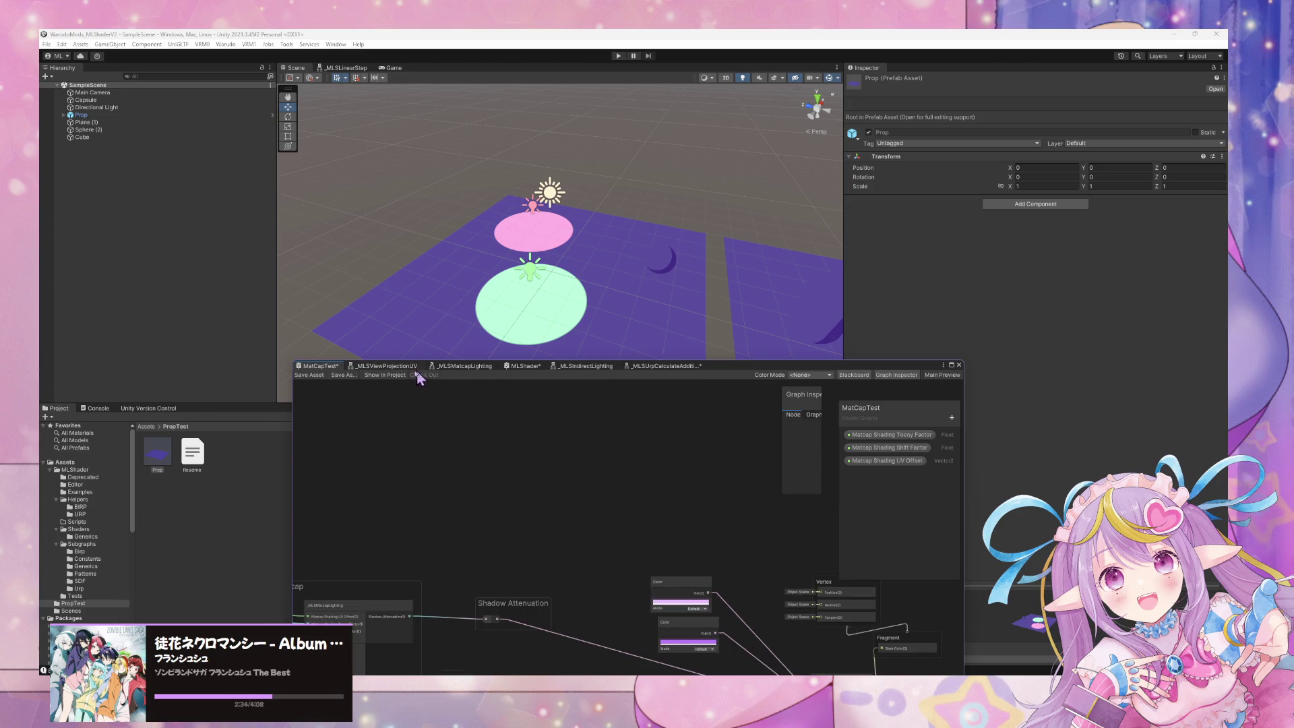
{"action": "mouse_move", "coordinate": [543, 311]}
{"action": "left_mouse_down"}
{"action": "mouse_move", "coordinate": [572, 286]}
{"action": "mouse_move", "coordinate": [592, 301]}
{"action": "left_mouse_up"}
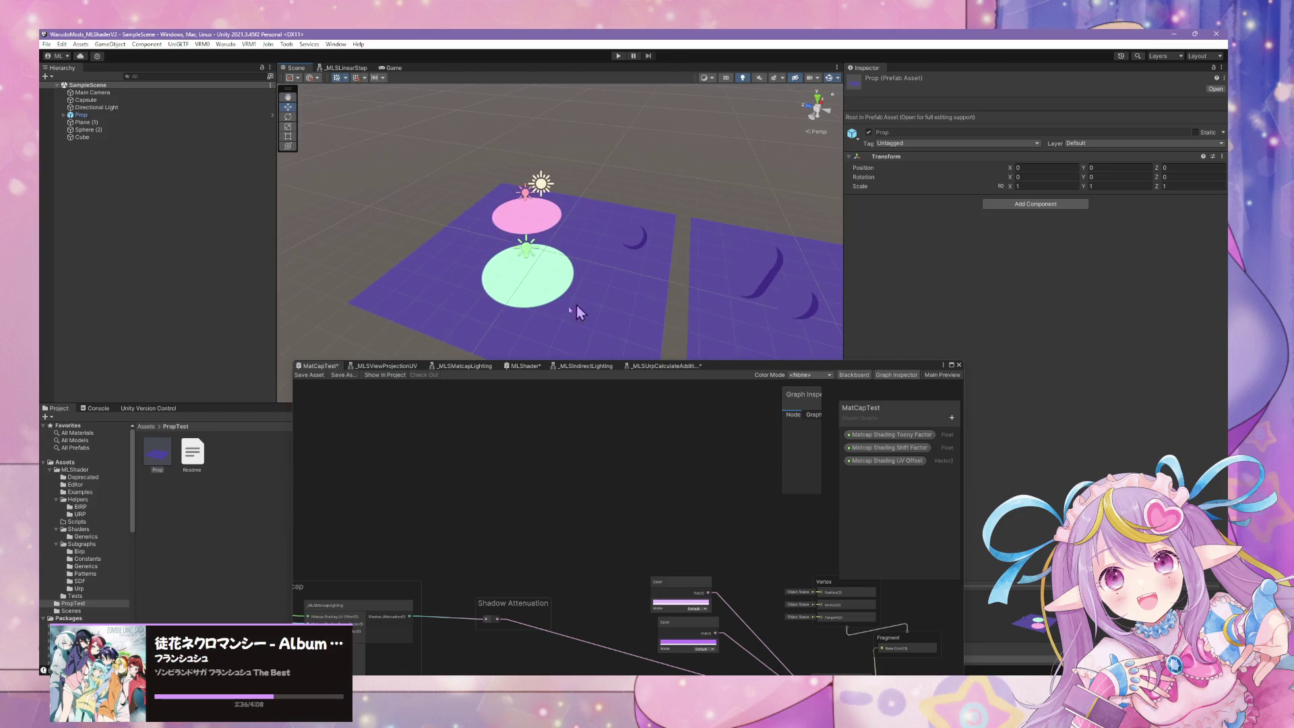
{"action": "key", "text": "alt+Tab"}
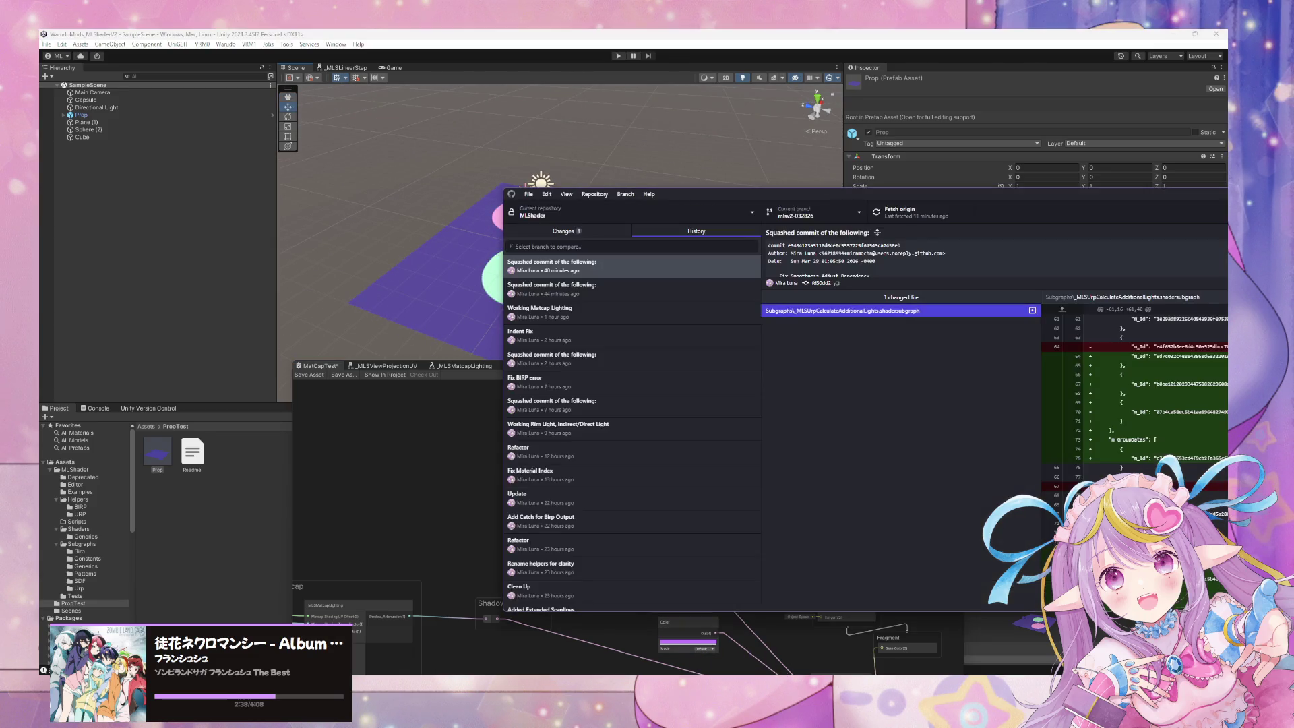
{"action": "left_click", "coordinate": [547, 230]}
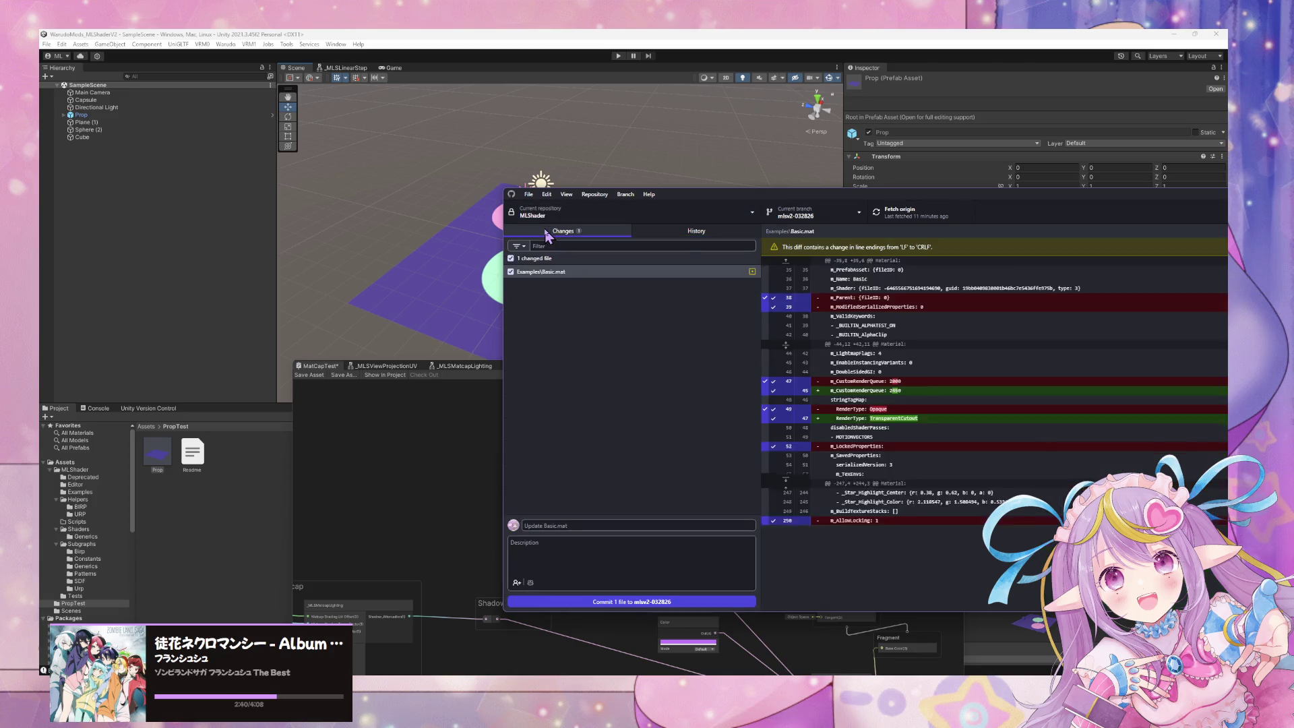